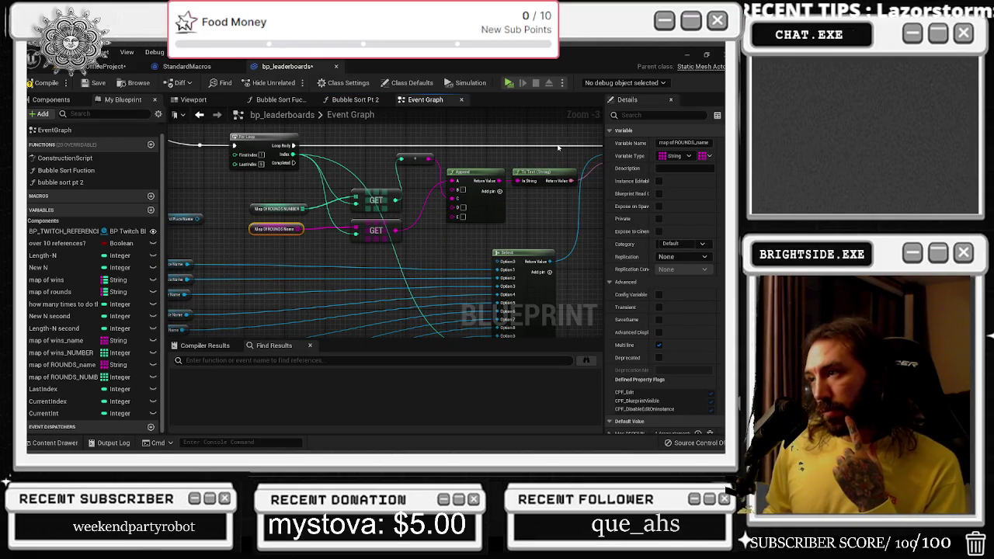
Route the execution wire from the For Loop chain into the VALUES node's input
scroll(479, 172, down, 2)
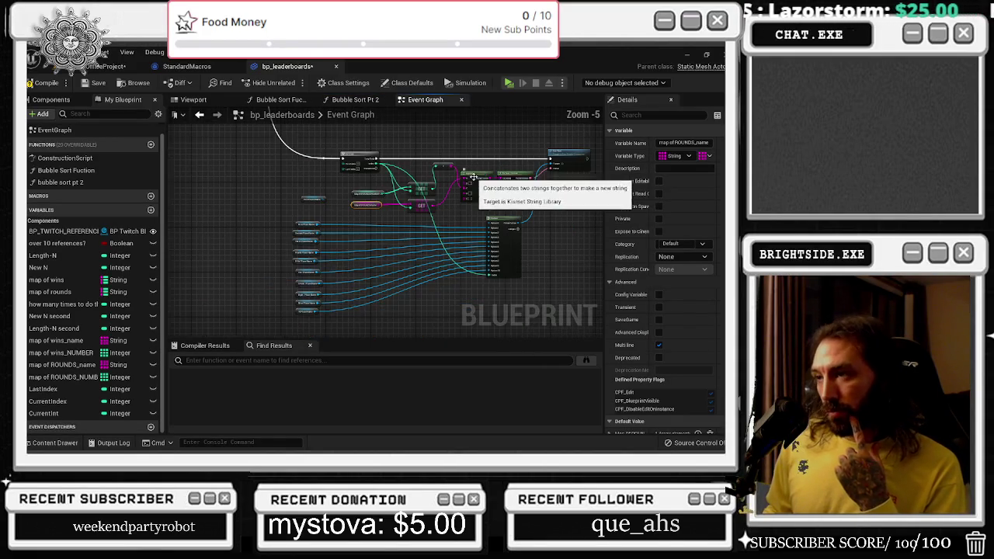
click(365, 152)
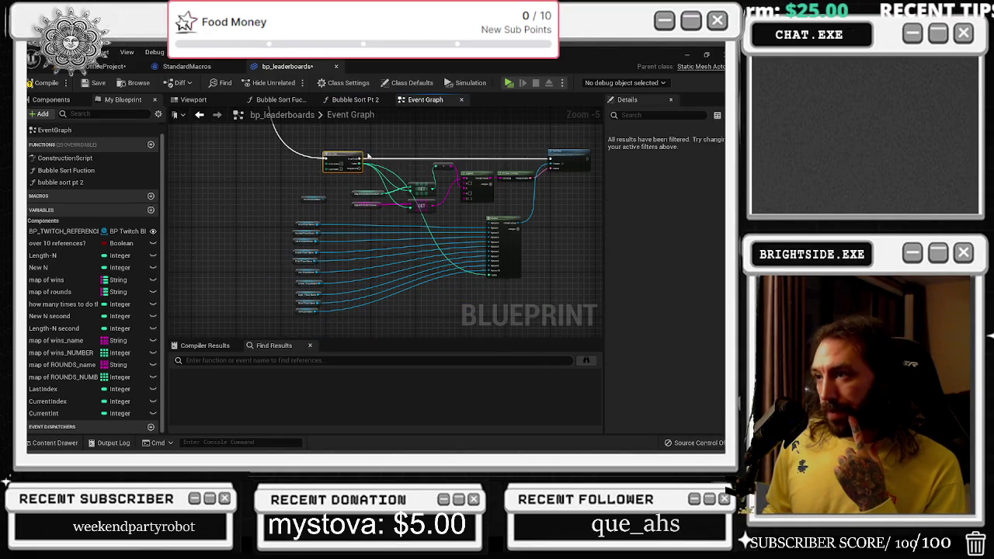
scroll(402, 171, up, 1)
drag(386, 197, 393, 211)
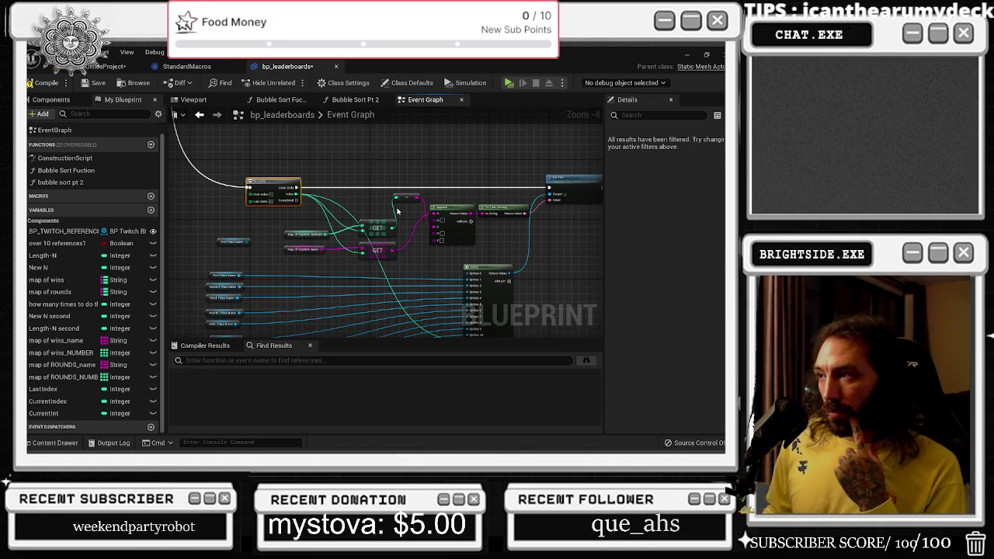
scroll(409, 176, down, 2)
mouse_move(409, 176)
mouse_down()
mouse_move(320, 258)
mouse_move(229, 167)
mouse_move(465, 306)
mouse_move(497, 367)
mouse_move(531, 244)
mouse_move(450, 226)
mouse_up()
scroll(320, 258, up, 1)
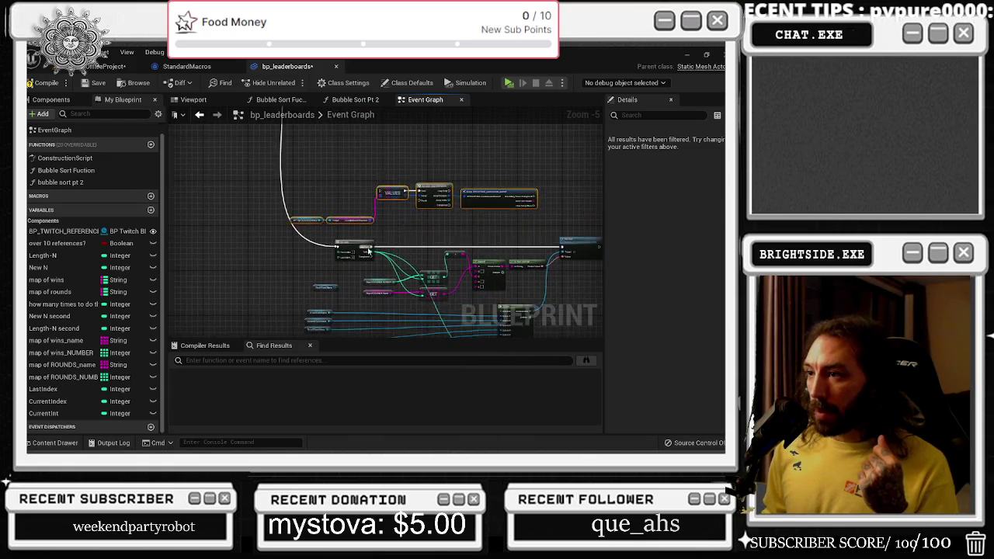
scroll(340, 243, up, 2)
drag(316, 266, 332, 168)
Reposition the VALUES, For Each Loop and Break nodes above the For Loop, moving Set Text right
drag(220, 171, 309, 245)
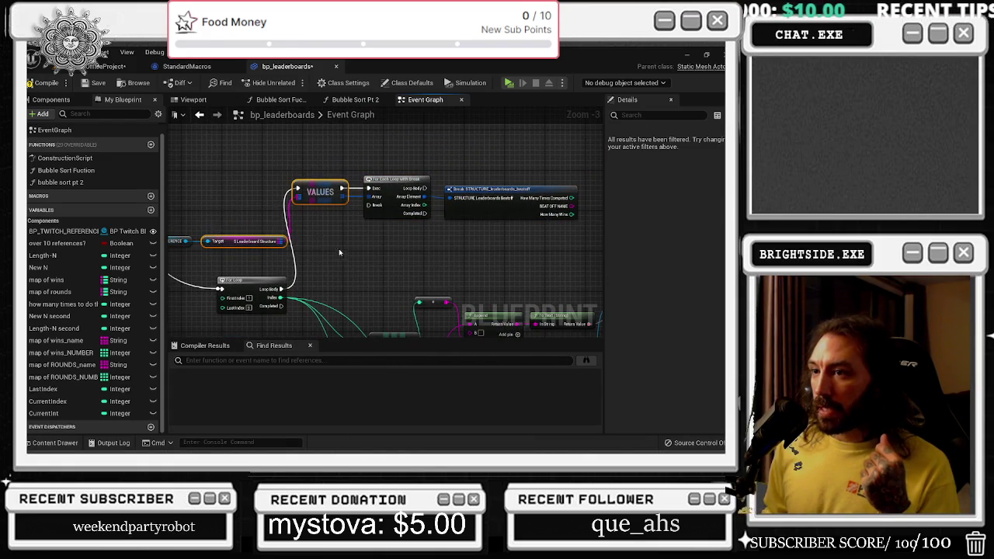
mouse_move(320, 189)
mouse_down()
mouse_move(370, 199)
mouse_move(208, 181)
mouse_up()
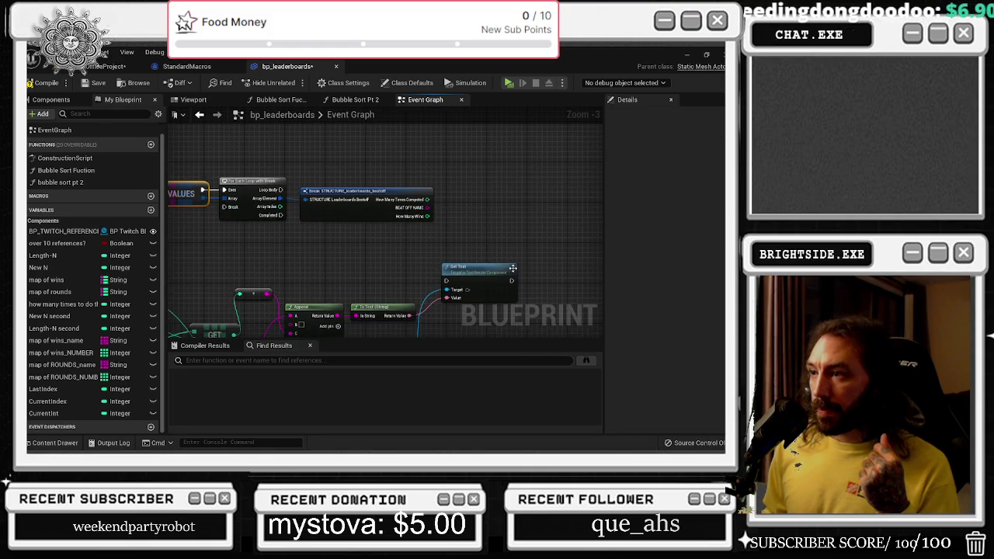
drag(512, 268, 575, 288)
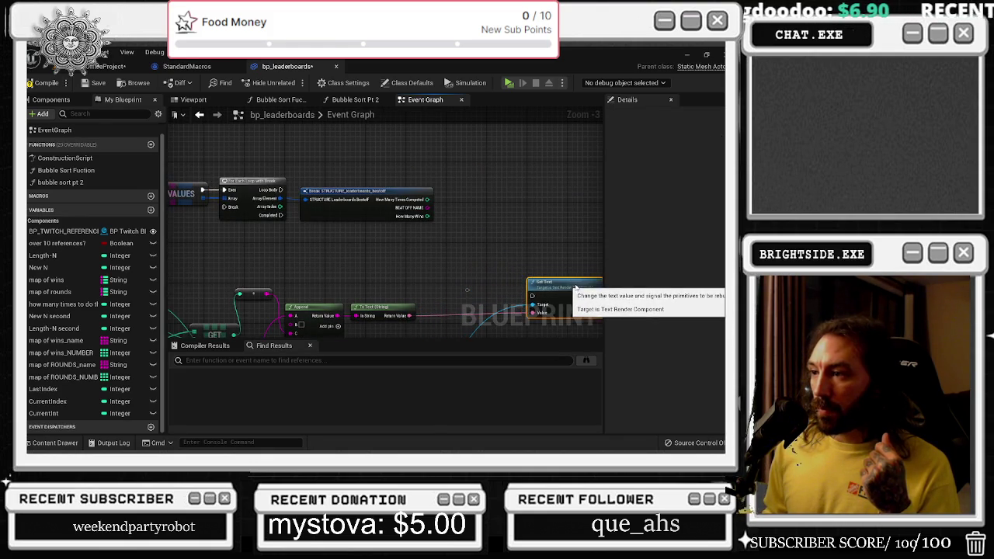
drag(443, 270, 559, 238)
mouse_move(298, 153)
mouse_down()
mouse_move(488, 183)
mouse_move(472, 218)
mouse_move(421, 224)
mouse_move(458, 217)
mouse_up()
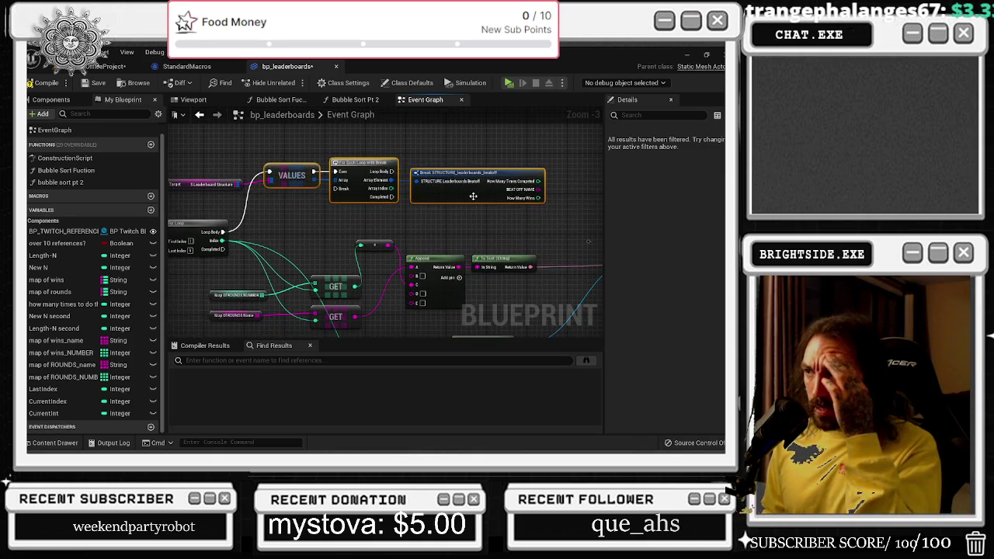
scroll(457, 218, down, 1)
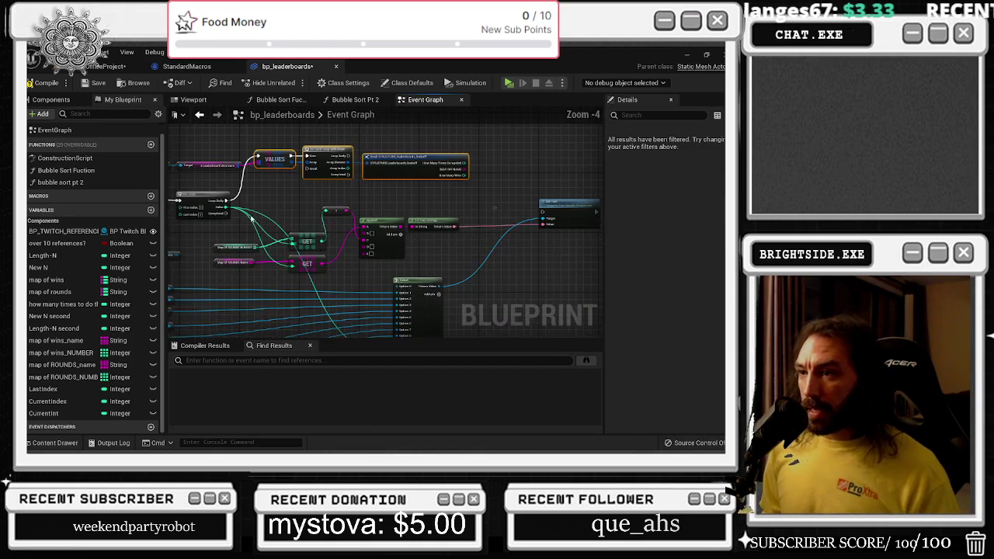
Realign the Map of ROUNDS NUMBER variable, both GET nodes and the + node beside the For Loop
mouse_move(233, 198)
mouse_down()
mouse_move(411, 268)
mouse_move(385, 244)
mouse_move(451, 244)
mouse_up()
mouse_move(286, 229)
mouse_down()
mouse_move(333, 219)
mouse_move(446, 268)
mouse_up()
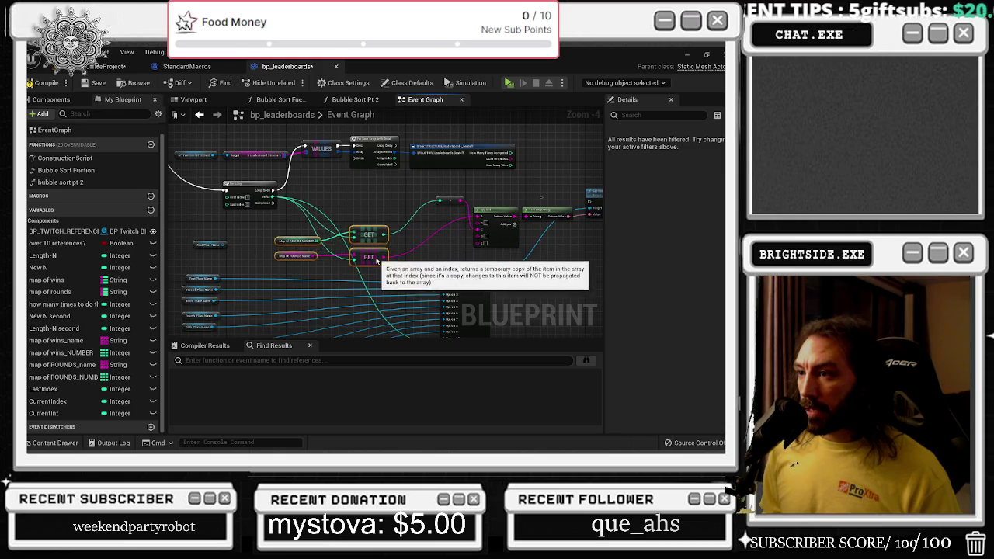
drag(404, 228, 351, 228)
scroll(351, 228, up, 2)
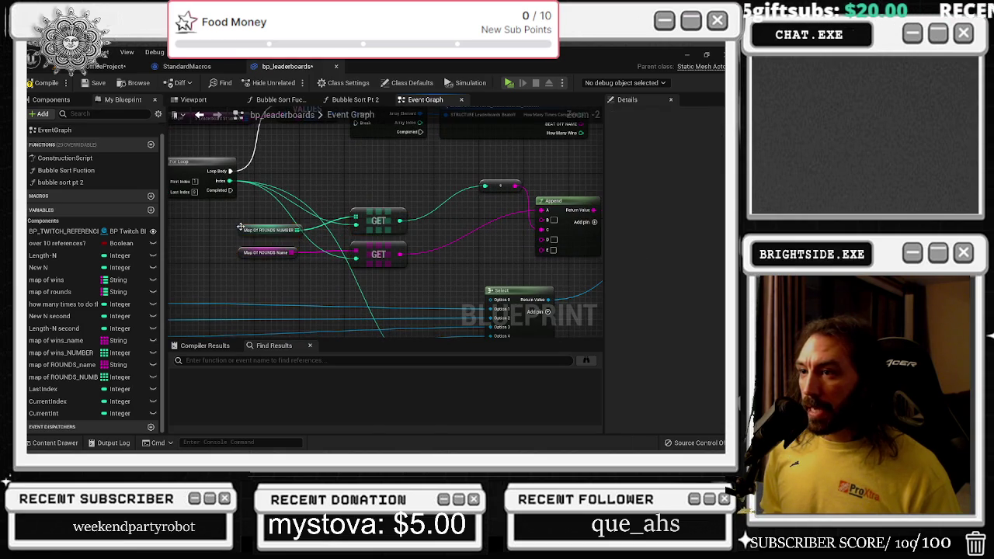
drag(238, 236, 217, 218)
drag(378, 221, 339, 221)
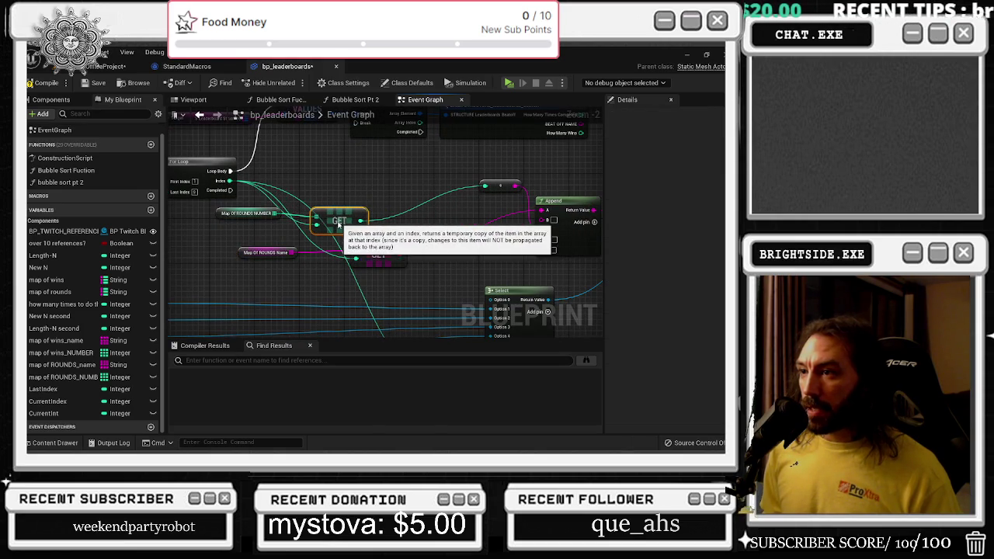
drag(504, 187, 444, 220)
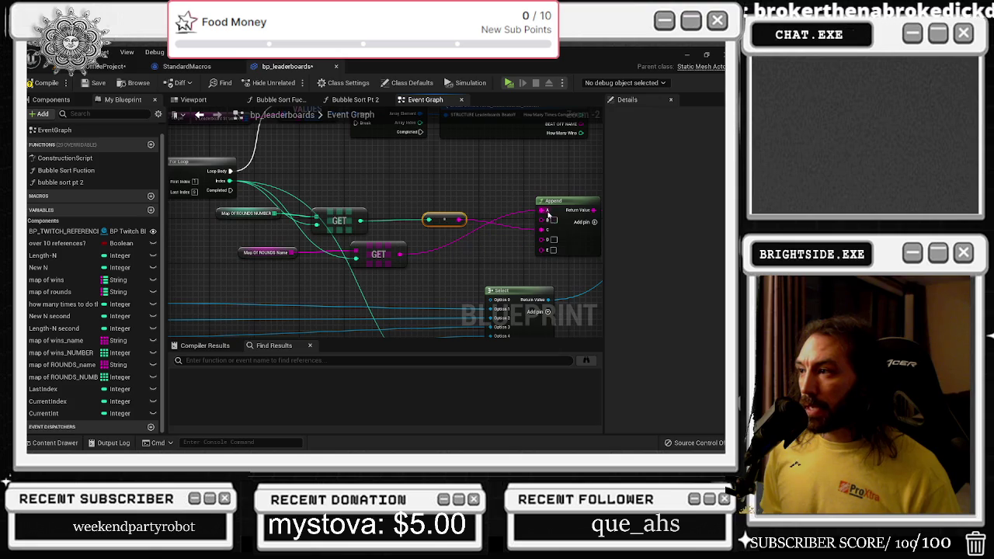
drag(397, 256, 330, 264)
Shift the upper map, GET and + group down-left, and move the struct, VALUES and loop nodes down-right
scroll(330, 264, down, 2)
drag(285, 240, 411, 230)
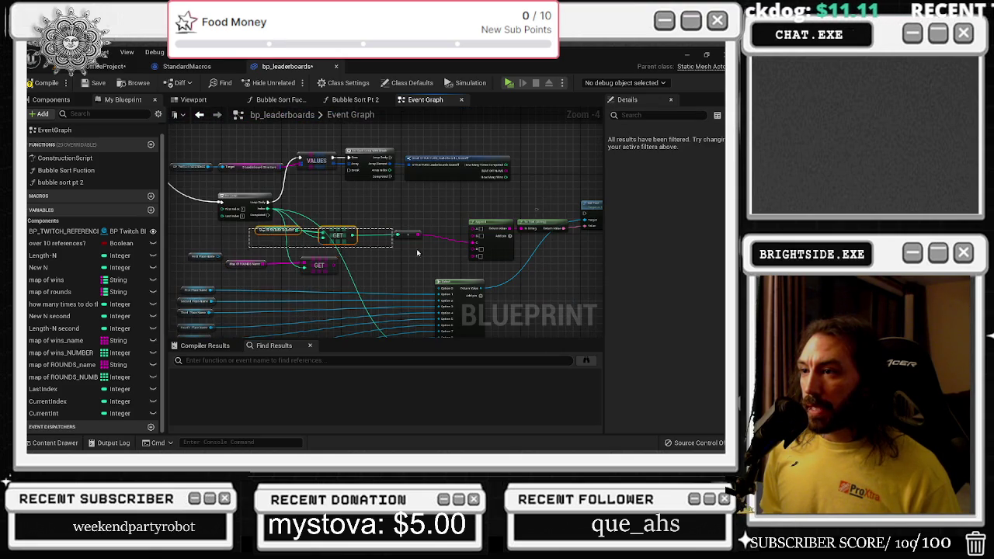
drag(346, 235, 328, 248)
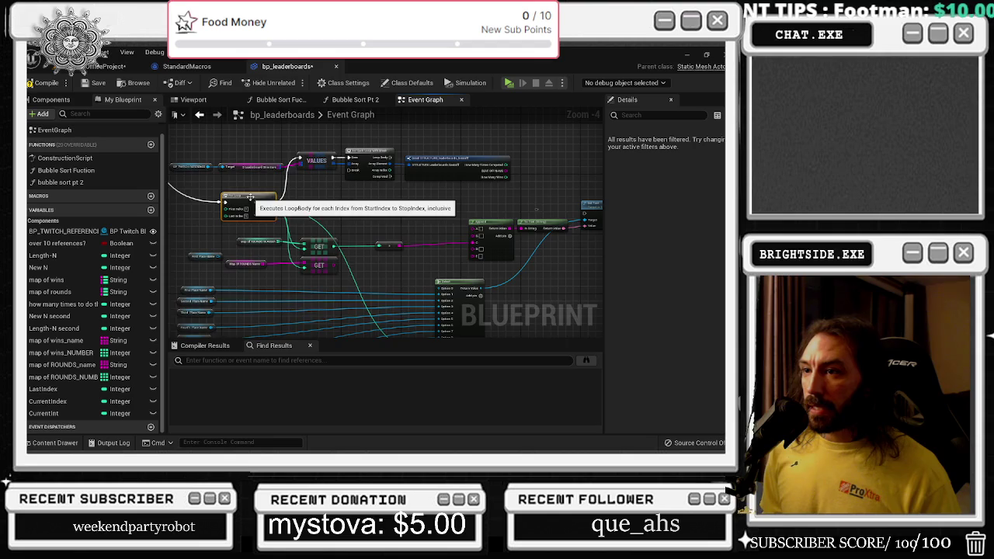
scroll(323, 189, up, 2)
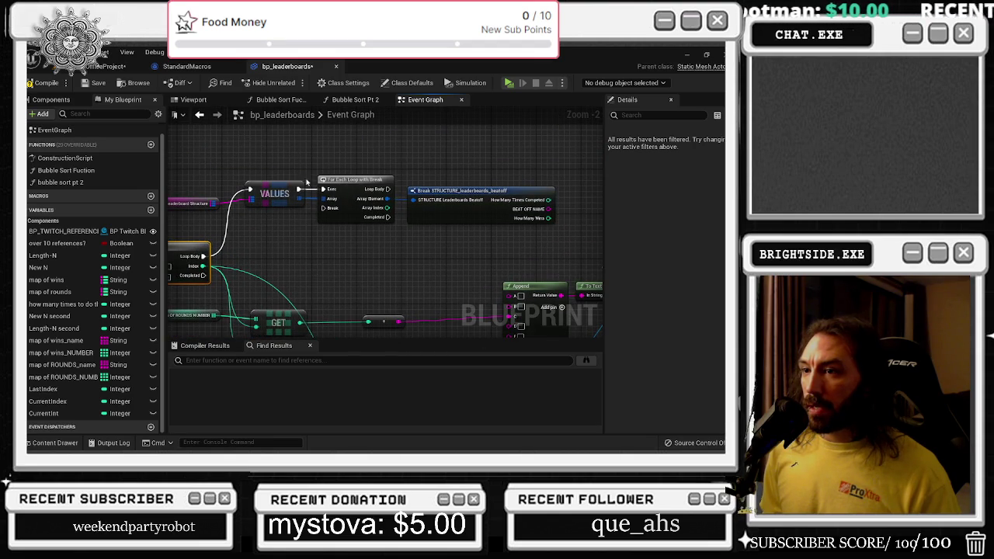
mouse_move(254, 215)
mouse_down()
mouse_move(344, 218)
mouse_move(367, 284)
mouse_move(377, 286)
mouse_move(359, 250)
mouse_move(355, 196)
mouse_move(376, 191)
mouse_up()
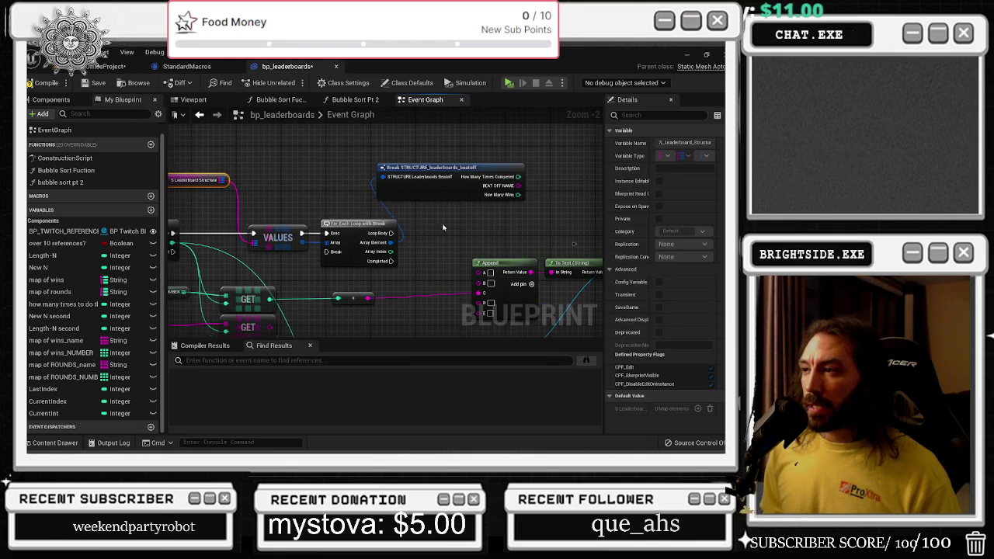
Add an Equal (==) node fed by the How Many Times Completed pin
drag(442, 226, 408, 231)
drag(486, 203, 484, 227)
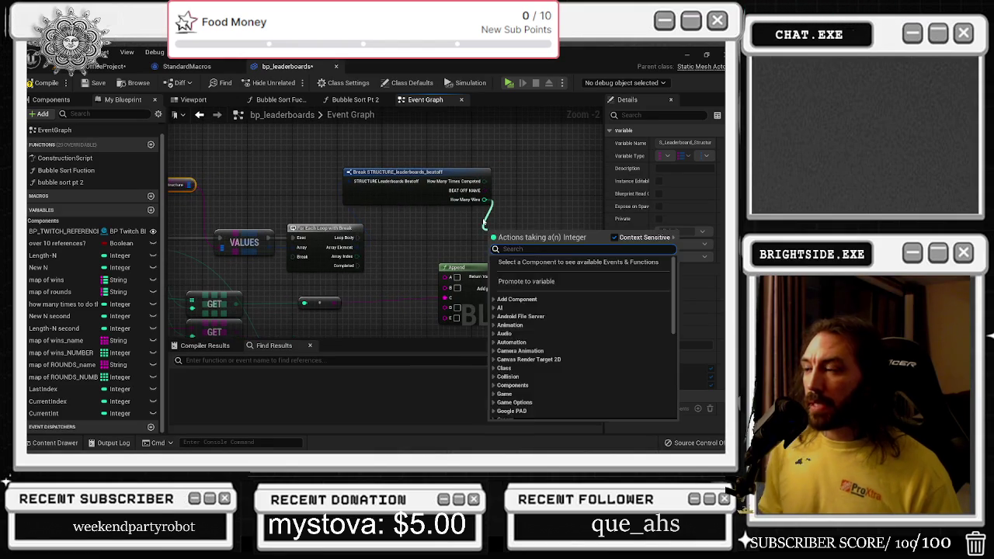
key(Escape)
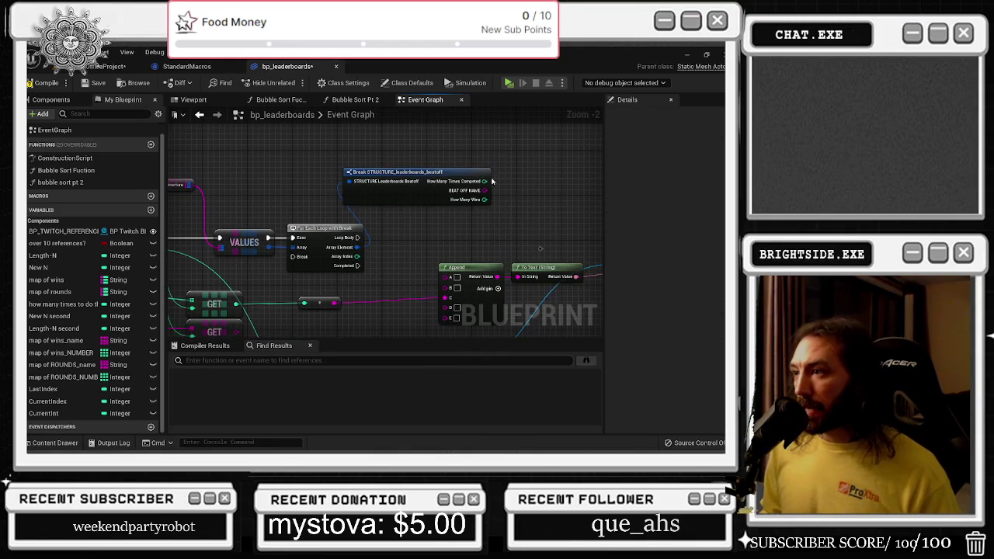
drag(485, 181, 494, 227)
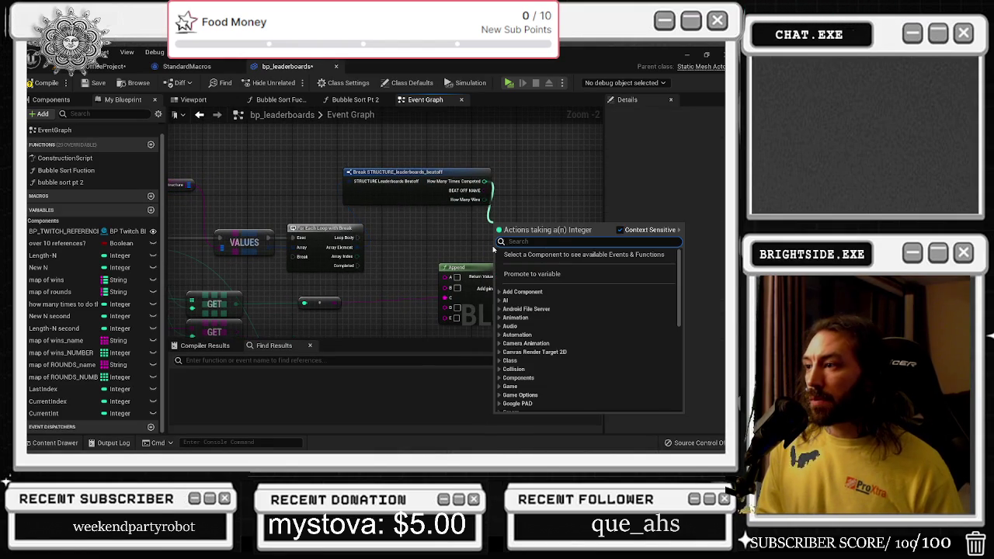
text(equal)
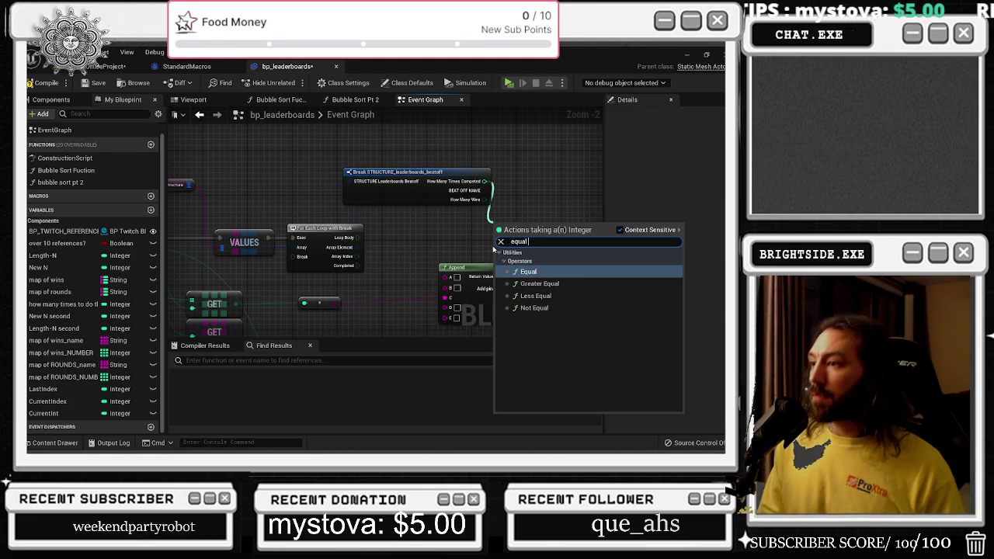
key(Return)
Paste a Do N node after the loop body, then delete it to make room for a Branch
drag(493, 249, 371, 203)
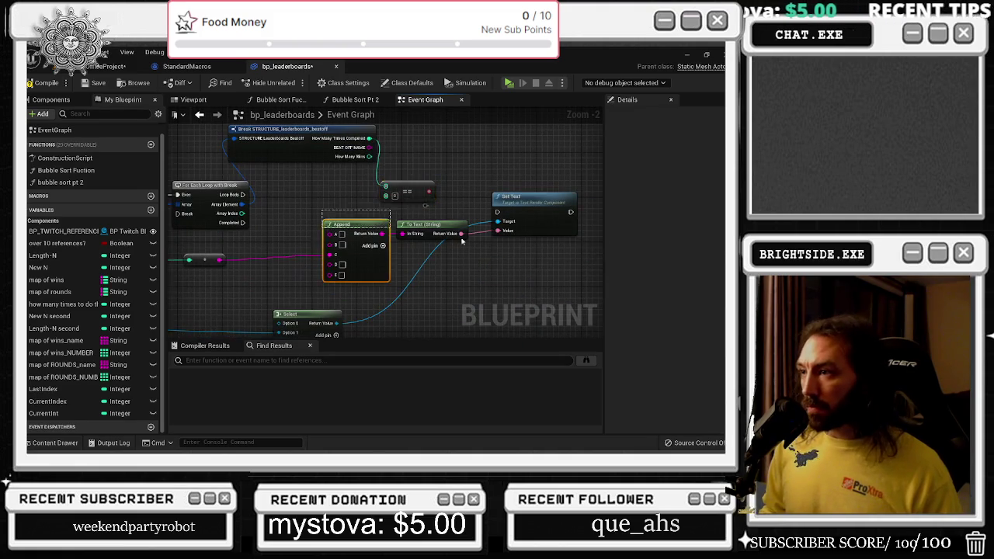
mouse_move(514, 202)
mouse_down()
mouse_move(305, 206)
mouse_move(444, 208)
mouse_up()
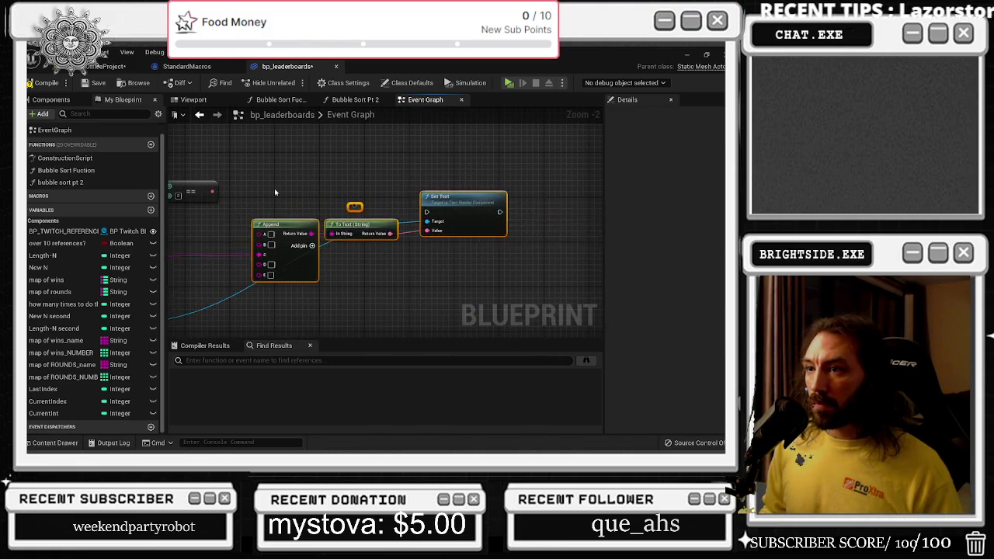
drag(274, 188, 435, 222)
key(ctrl+v)
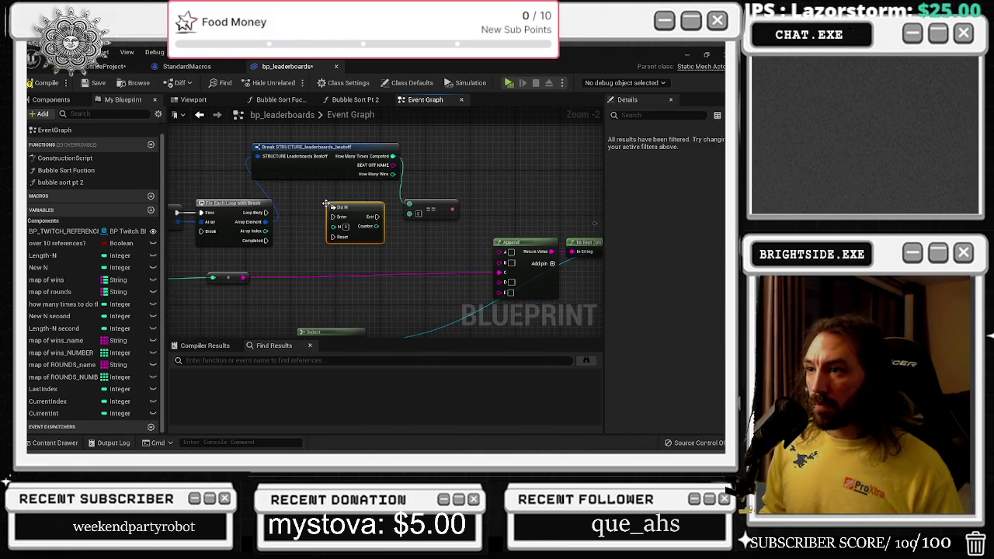
mouse_move(266, 212)
mouse_down()
mouse_move(330, 214)
mouse_move(308, 196)
mouse_up()
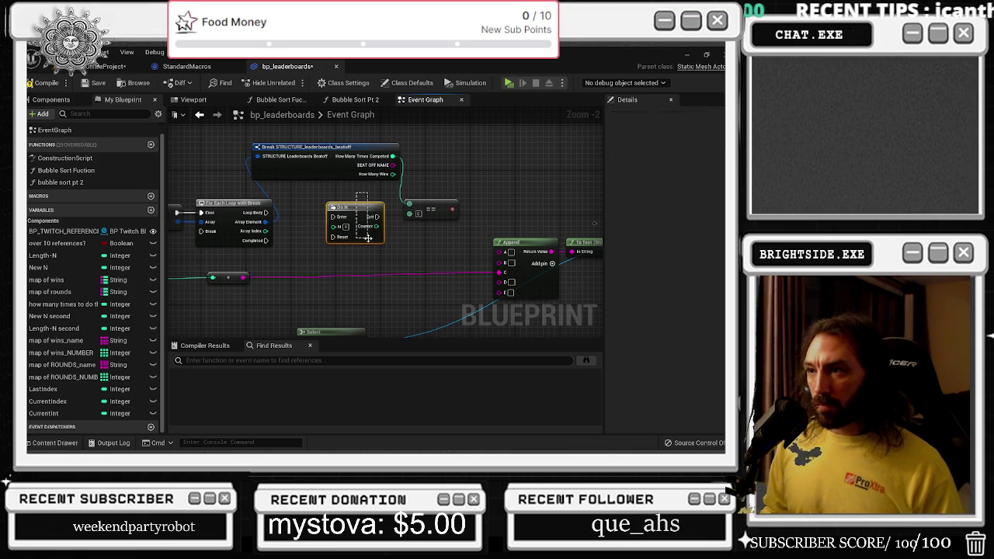
key(Delete)
Place a Branch wired from the loop body and arrange it with the ==, Break struct and Set Text nodes
click(326, 209)
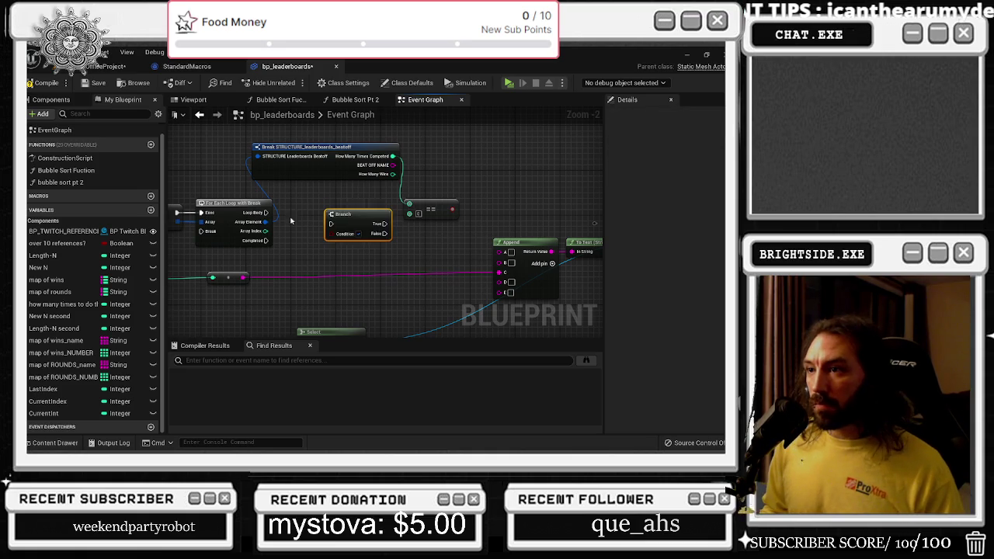
mouse_move(267, 212)
mouse_down()
mouse_move(334, 223)
mouse_move(474, 210)
mouse_move(401, 242)
mouse_up()
click(392, 213)
drag(394, 173, 381, 237)
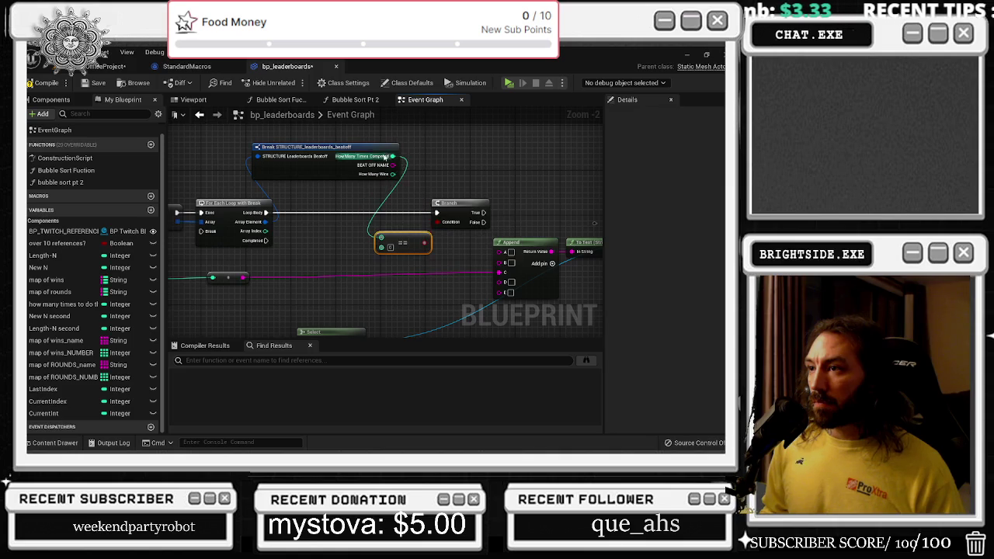
drag(346, 147, 398, 150)
drag(365, 190, 497, 260)
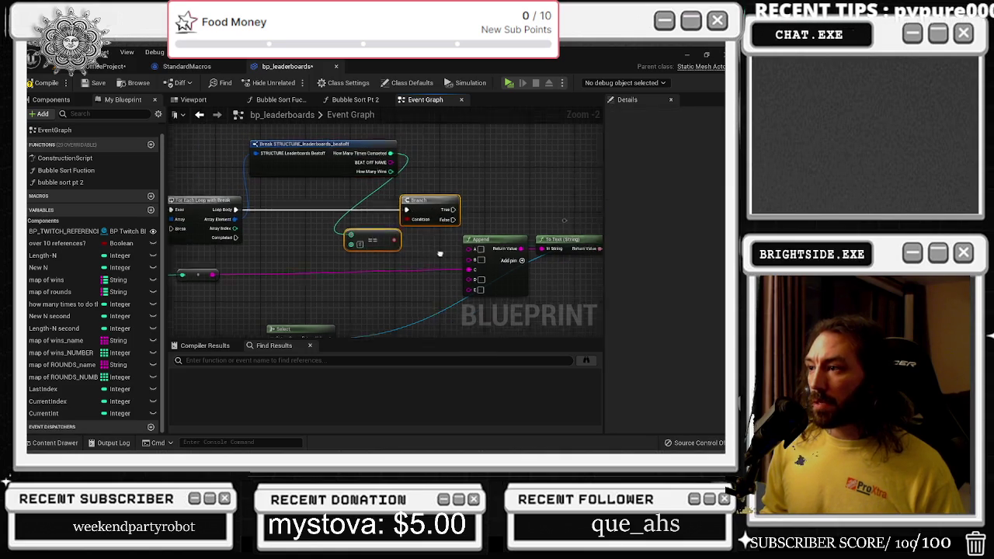
mouse_move(381, 196)
mouse_down()
mouse_move(401, 194)
mouse_move(321, 206)
mouse_move(428, 240)
mouse_move(489, 227)
mouse_move(510, 205)
mouse_up()
drag(483, 307, 521, 288)
Move the integer-to-string node lower and remove two stray Branch nodes
click(374, 226)
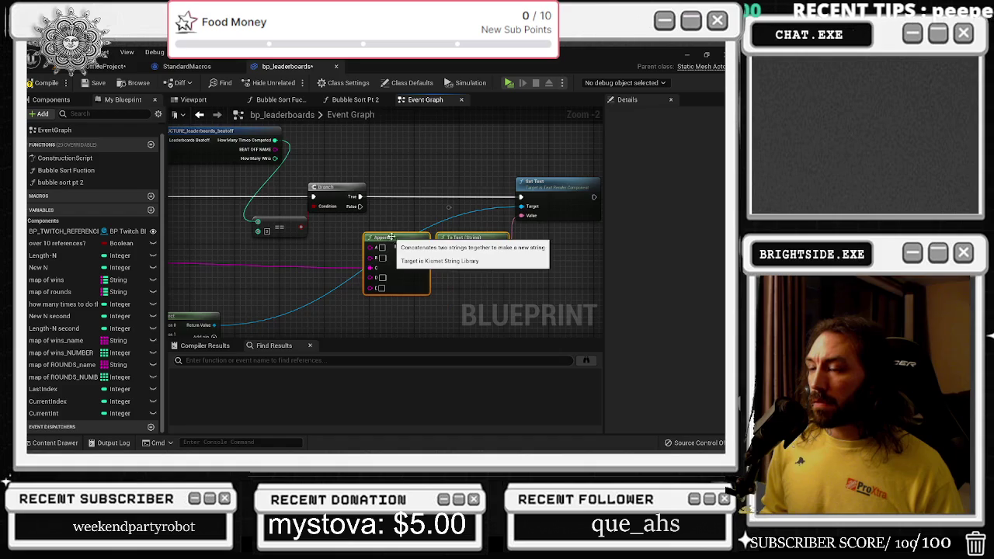
mouse_move(392, 240)
mouse_down()
mouse_move(302, 268)
mouse_move(403, 248)
mouse_up()
mouse_move(335, 219)
mouse_down()
mouse_move(335, 230)
mouse_move(341, 224)
mouse_up()
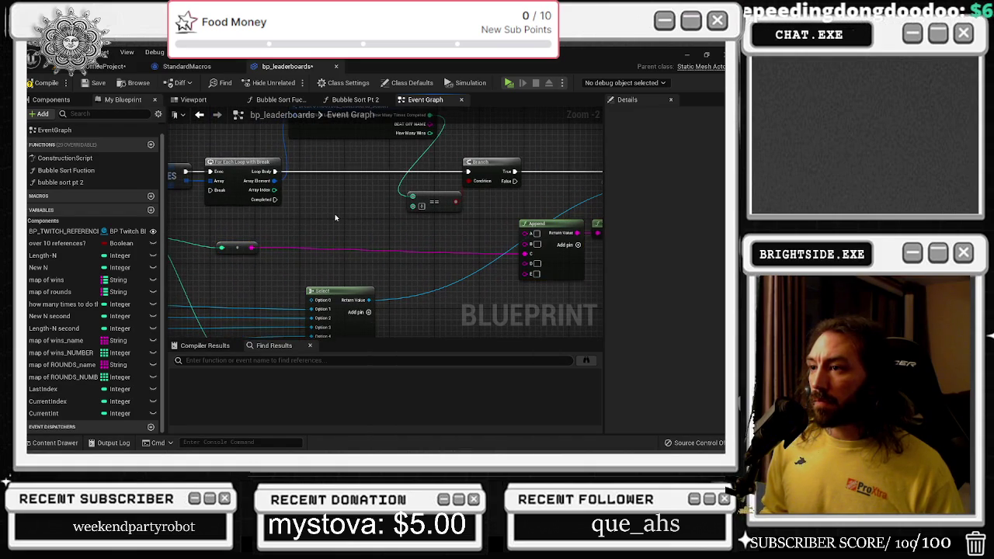
click(335, 217)
click(311, 195)
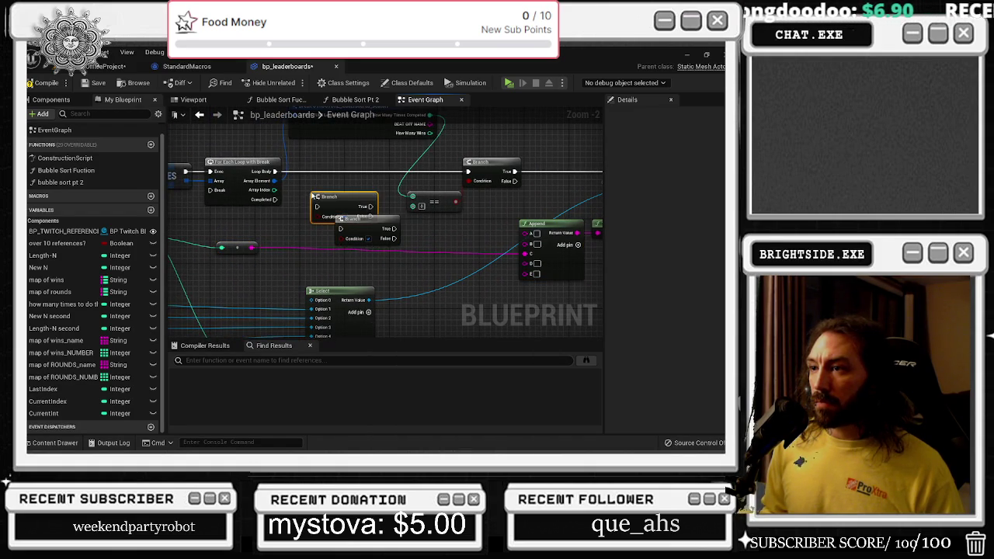
key(Delete)
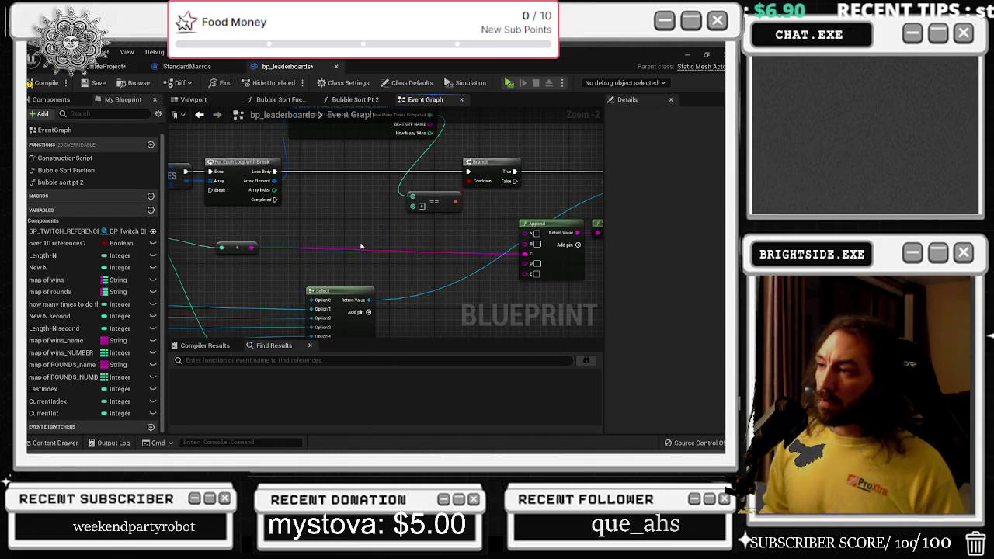
Shift the == and Branch nodes right and wire a value into the == node's second input
drag(502, 176, 482, 237)
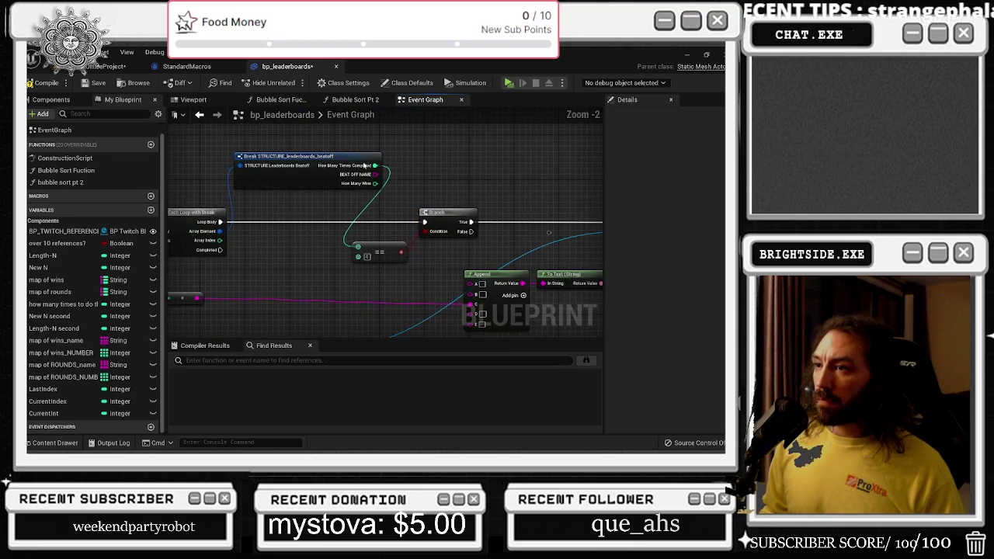
click(419, 147)
drag(503, 152, 400, 230)
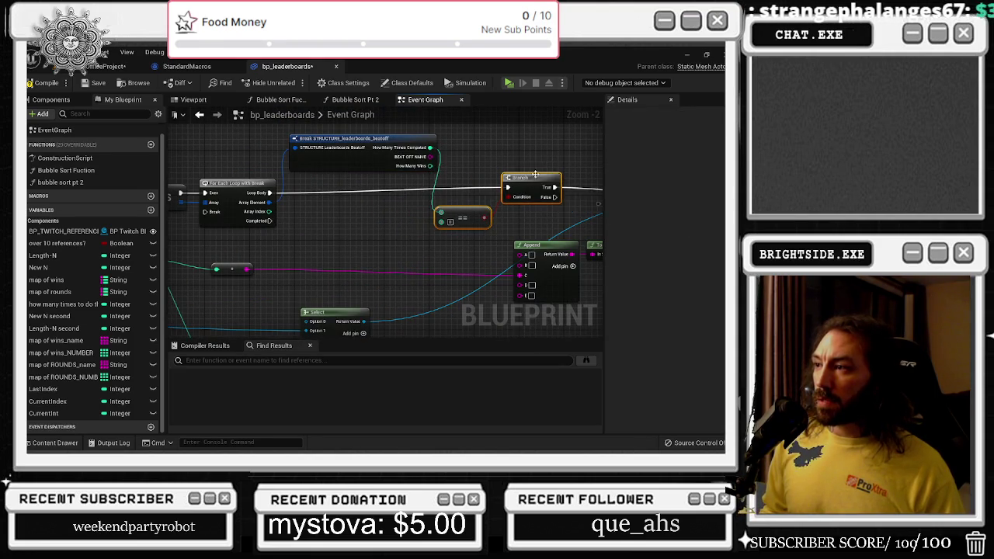
mouse_move(507, 183)
mouse_down()
mouse_move(546, 180)
mouse_move(477, 147)
mouse_move(372, 187)
mouse_move(321, 222)
mouse_move(416, 271)
mouse_up()
mouse_move(252, 293)
mouse_down()
mouse_move(420, 264)
mouse_move(255, 264)
mouse_move(310, 251)
mouse_move(337, 258)
mouse_move(186, 264)
mouse_move(598, 225)
mouse_move(340, 247)
mouse_move(355, 233)
mouse_up()
mouse_move(340, 163)
mouse_down()
mouse_move(388, 198)
mouse_move(433, 266)
mouse_up()
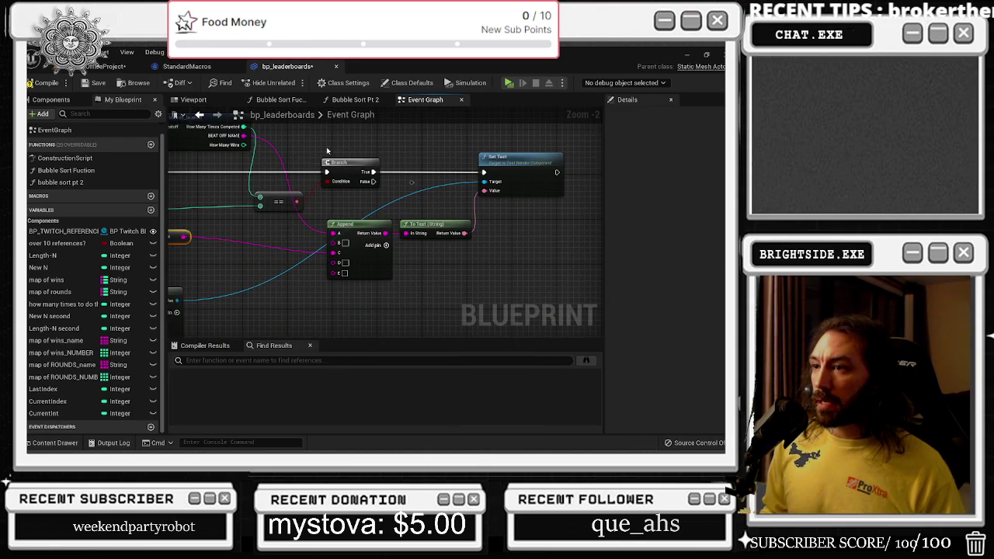
Move the Branch-to-Set Text chain right and wire Set Text into the For Each Loop's Break
drag(279, 152, 567, 279)
drag(341, 162, 386, 163)
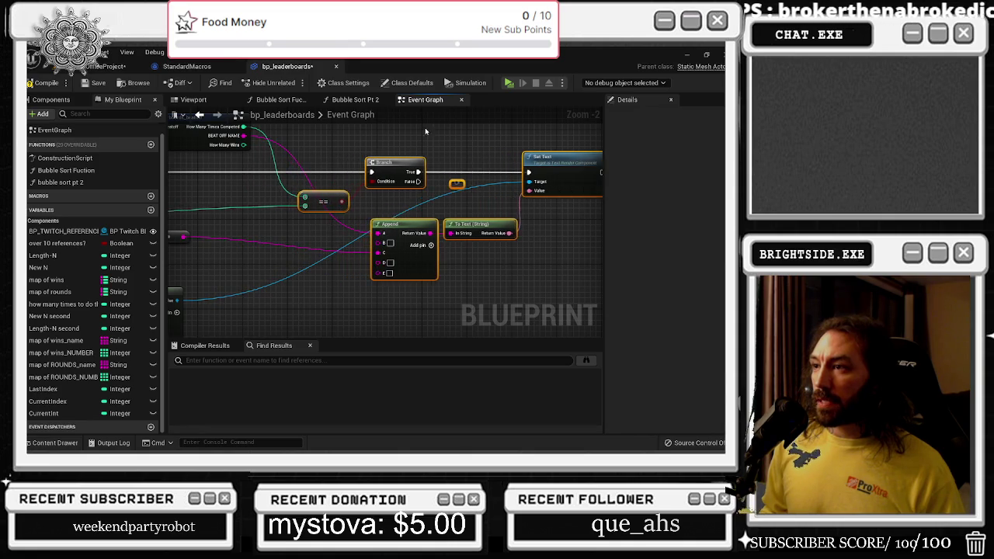
click(424, 132)
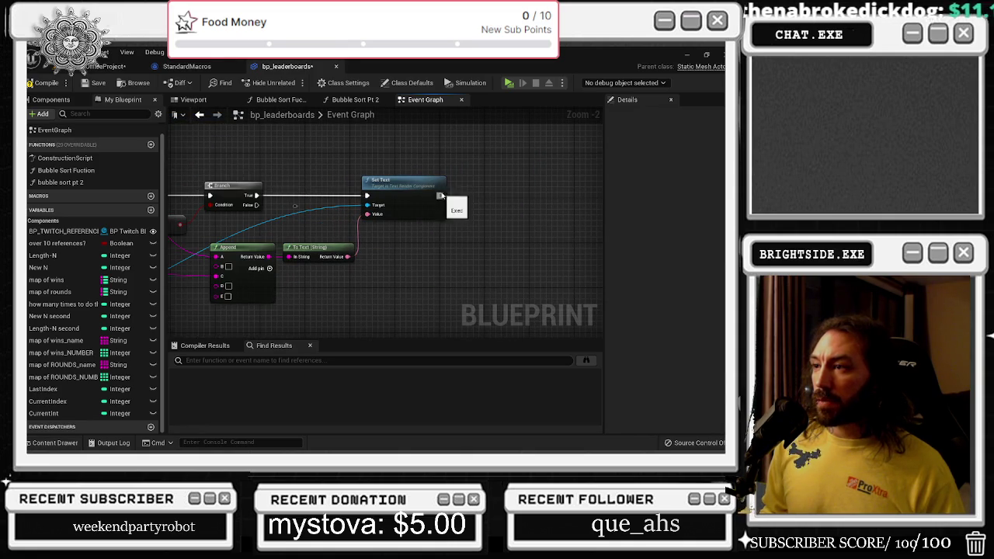
mouse_move(440, 196)
mouse_down()
mouse_move(300, 226)
mouse_move(303, 215)
mouse_move(240, 220)
mouse_move(332, 222)
mouse_move(241, 219)
mouse_up()
Add a reroute point on the exec wire and place it beside Set Text
double_click(349, 208)
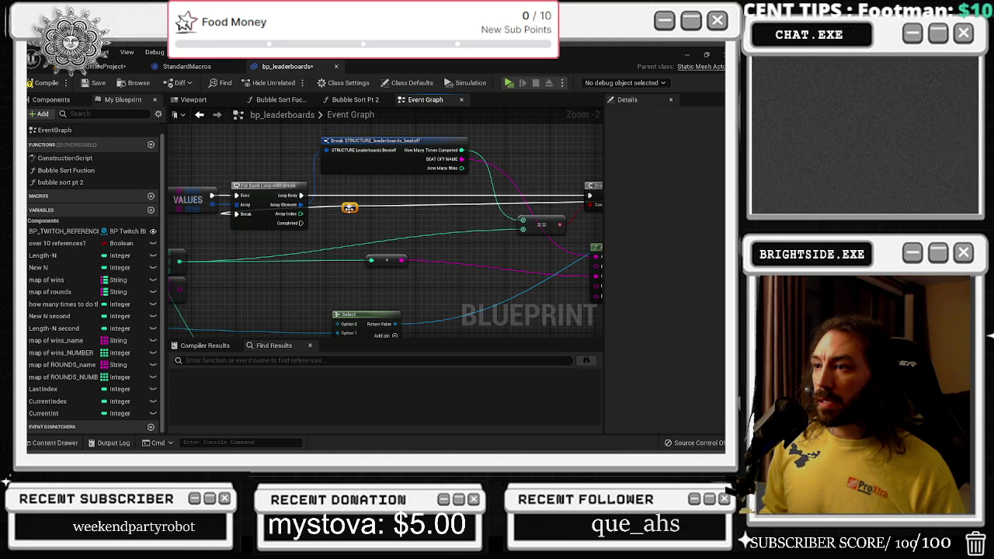
mouse_move(349, 215)
mouse_down()
mouse_move(594, 207)
mouse_move(588, 221)
mouse_move(582, 209)
mouse_up()
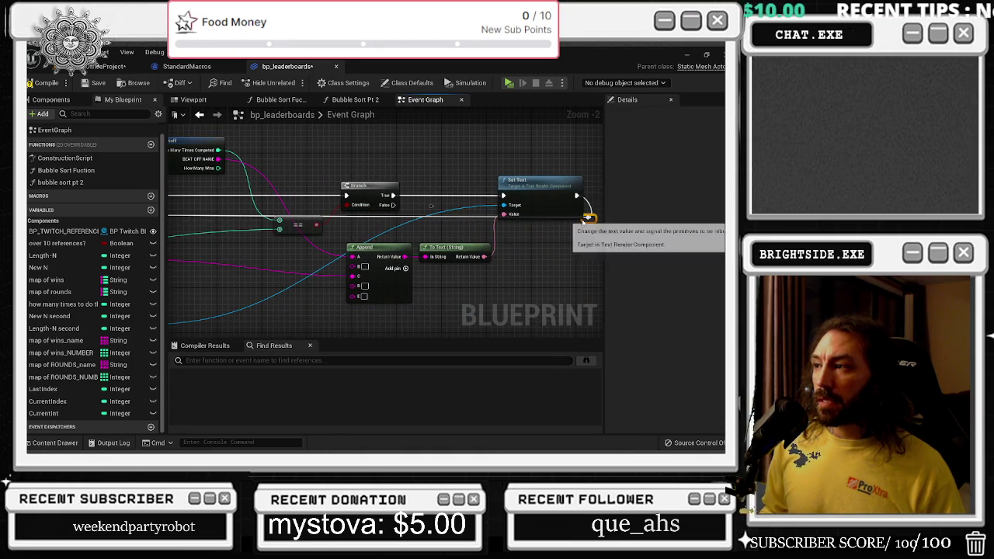
drag(329, 241, 415, 254)
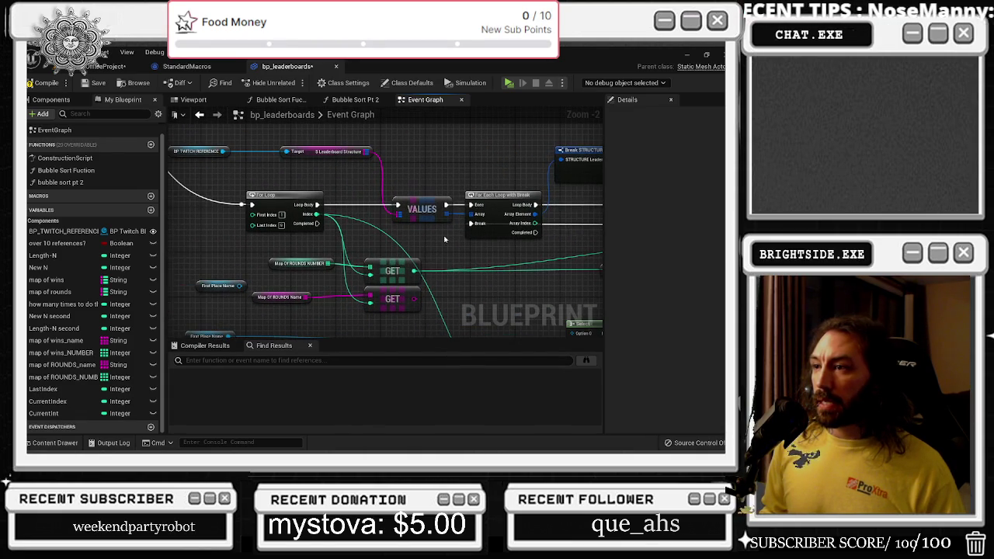
Nudge the loop and For Loop nodes slightly right and zoom out over the whole graph
drag(473, 194, 480, 194)
drag(288, 202, 299, 202)
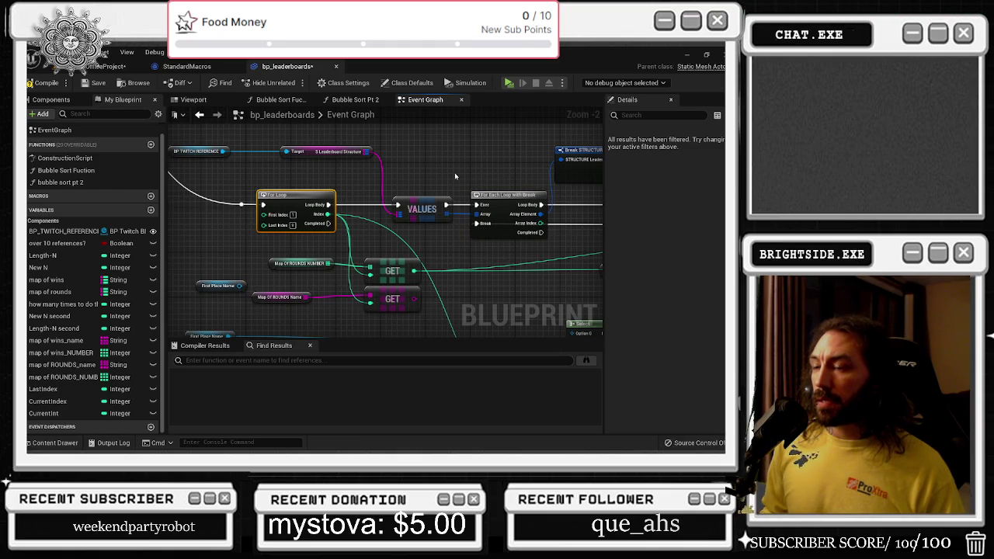
scroll(446, 229, down, 1)
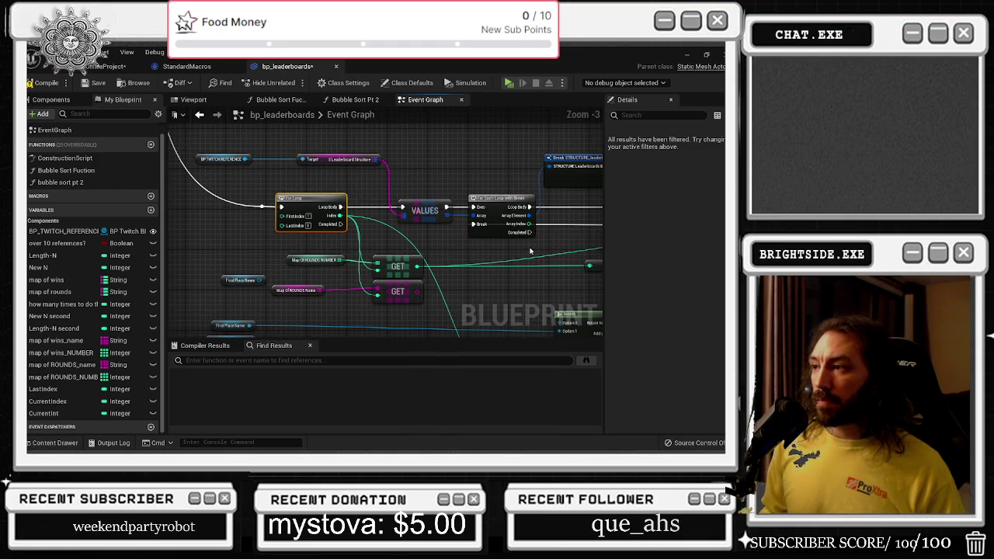
scroll(209, 210, down, 2)
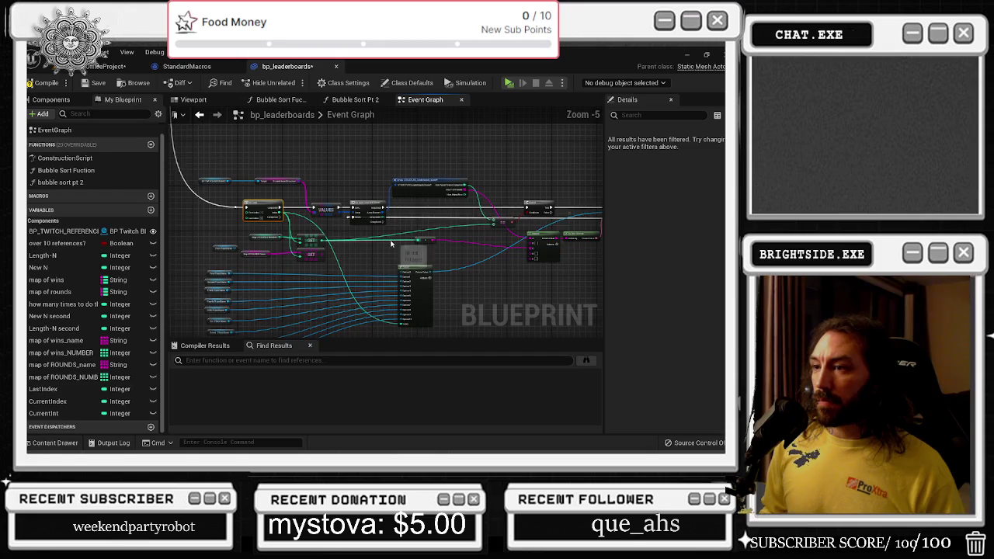
mouse_move(391, 243)
mouse_down()
mouse_move(570, 273)
mouse_move(458, 266)
mouse_up()
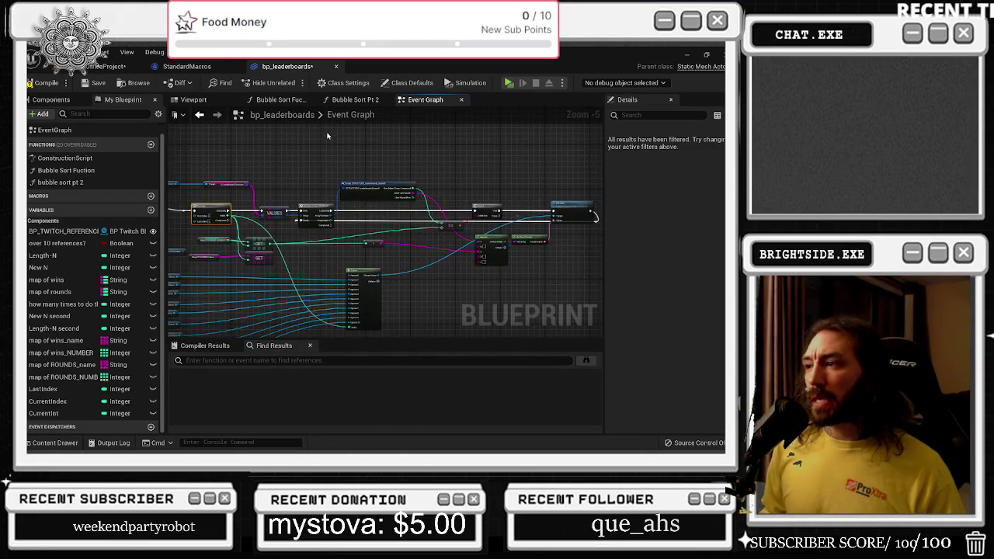
Save bp_leaderboards, then show the TOP 10 Rounds and Wins boards filled with sorted viewer names
click(98, 82)
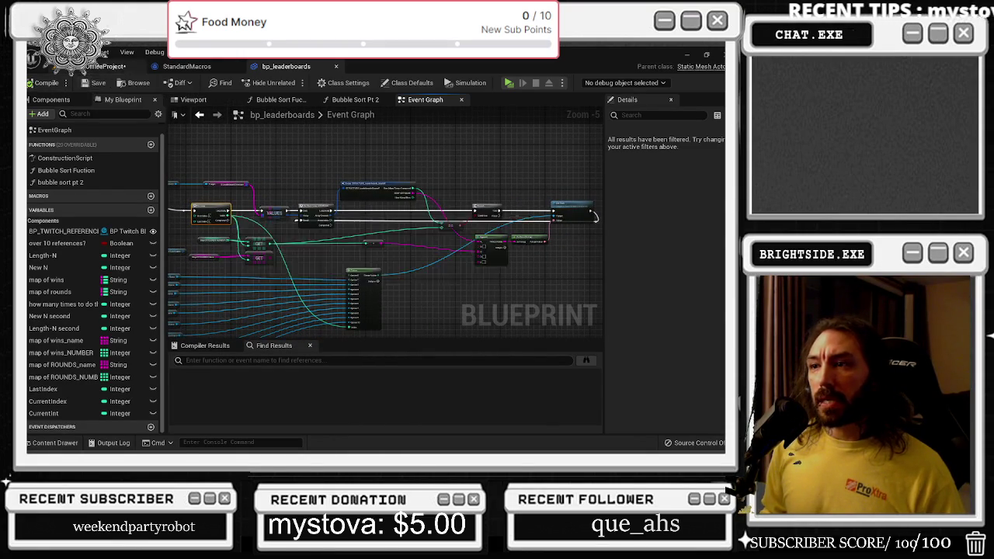
click(109, 66)
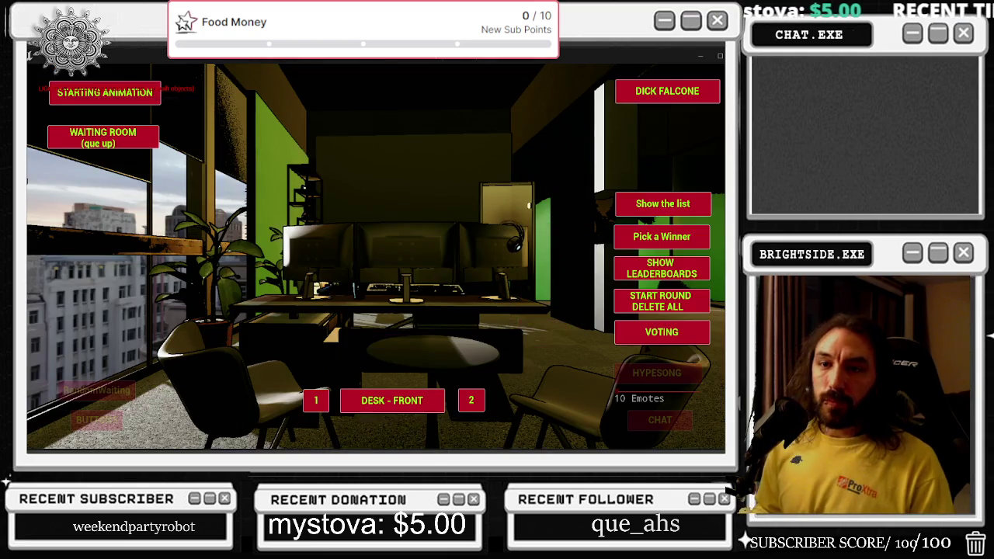
click(641, 208)
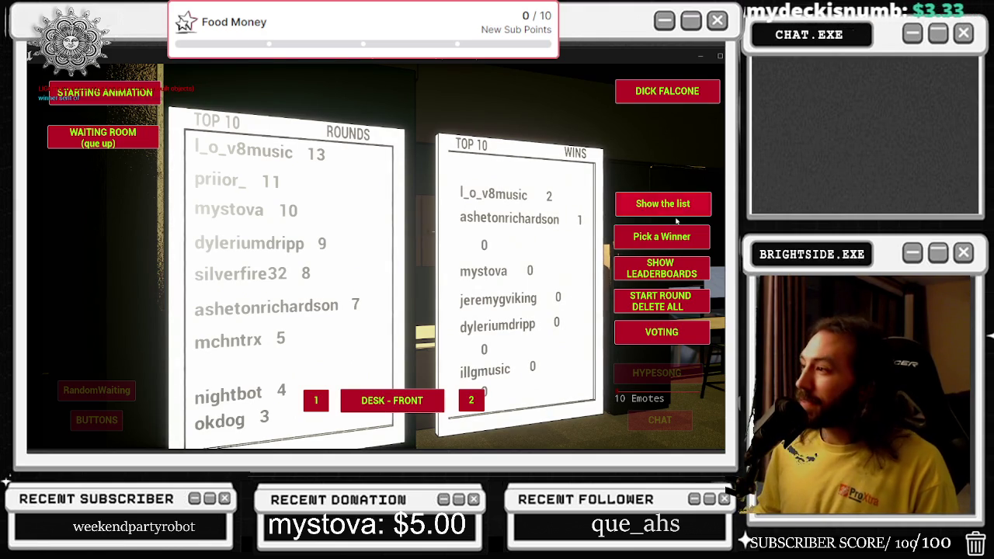
click(669, 268)
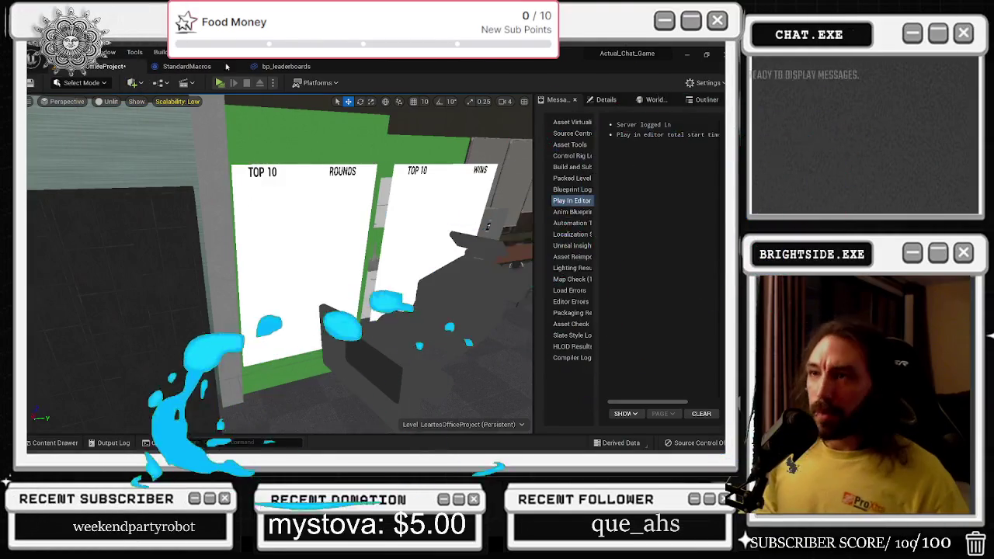
Bring up the bp_leaderboards Event Graph and locate the loop, VALUES and struct break nodes
click(279, 66)
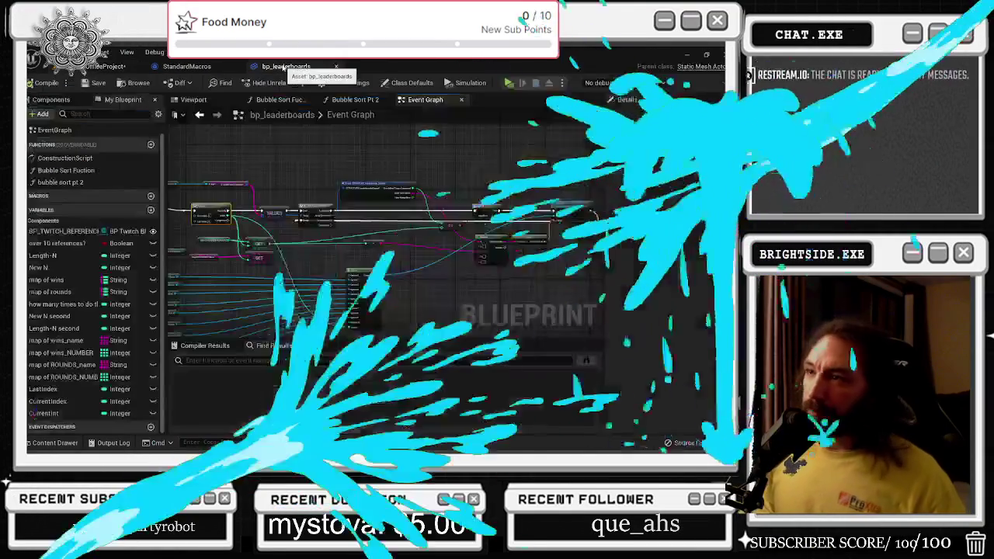
drag(415, 227, 353, 288)
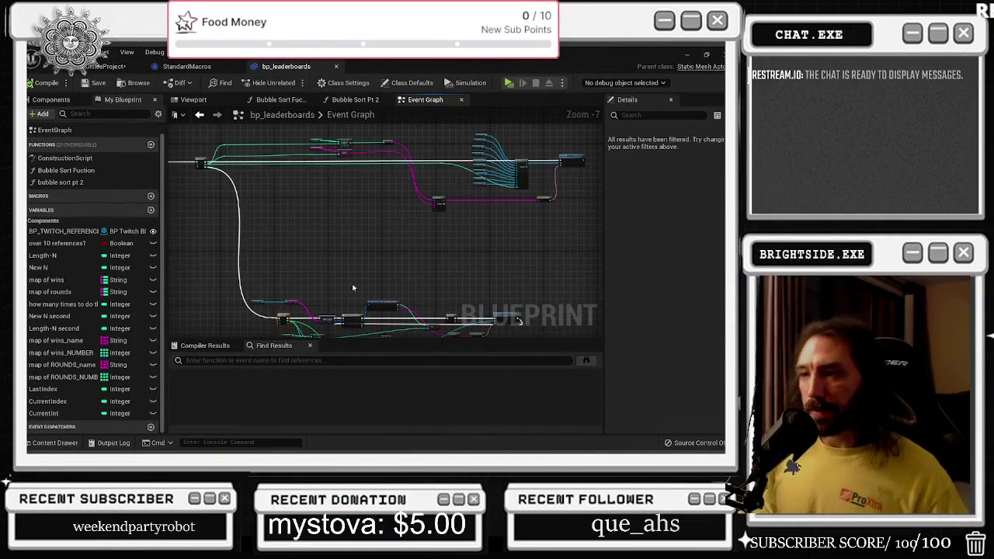
drag(355, 245, 381, 278)
scroll(365, 240, up, 3)
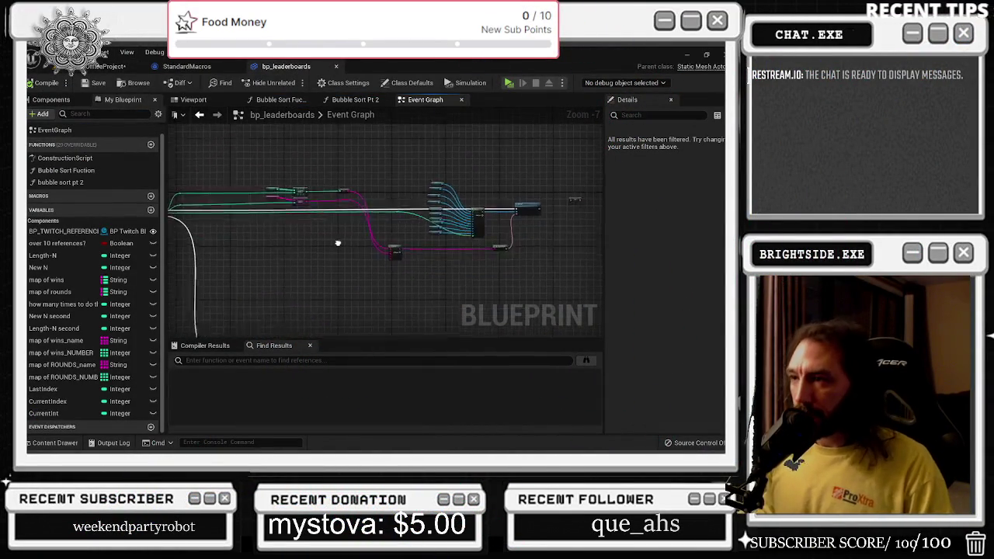
drag(369, 220, 384, 309)
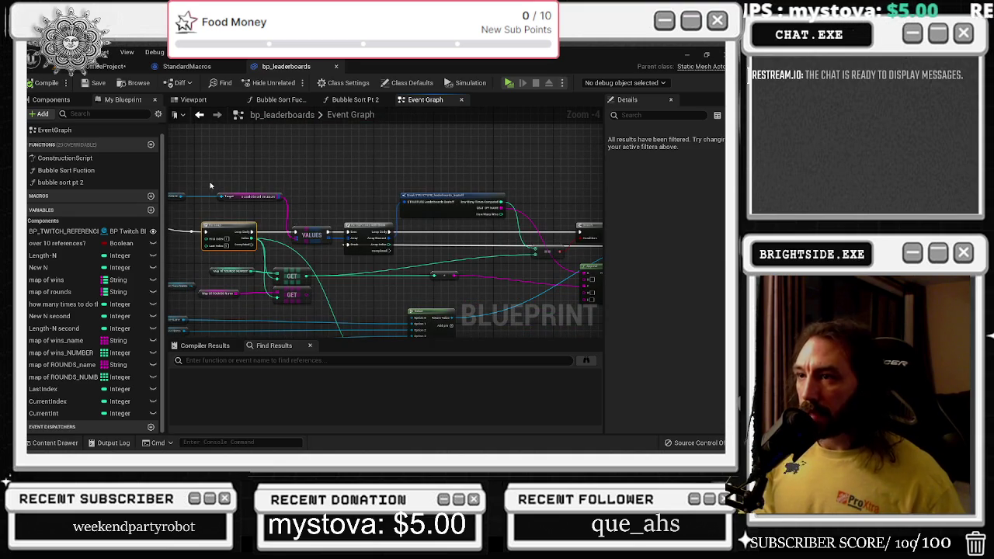
click(435, 197)
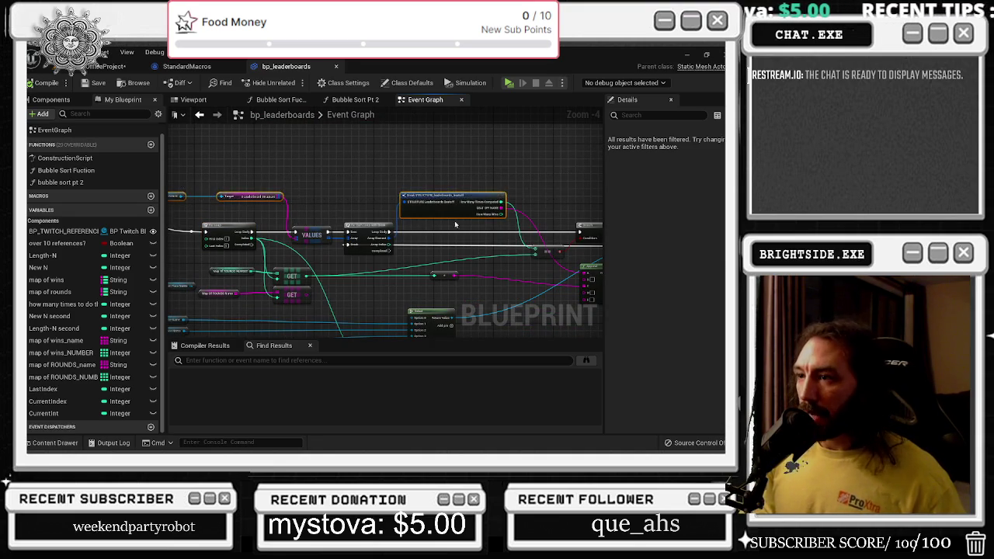
drag(412, 181, 326, 185)
Box-select a group of nodes and pan across the Branch and GET nodes
mouse_move(223, 162)
mouse_down()
mouse_move(632, 254)
mouse_move(394, 256)
mouse_up()
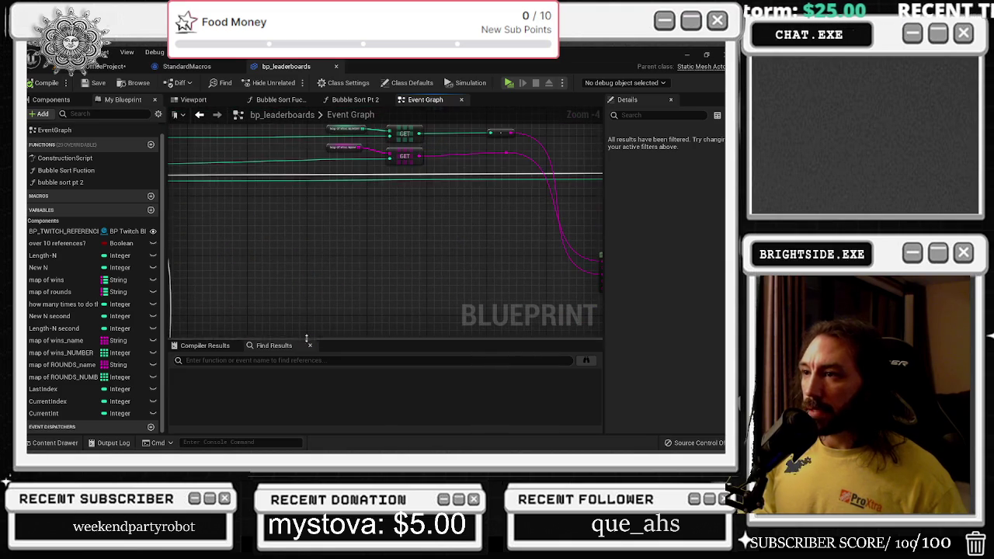
scroll(296, 236, up, 1)
drag(295, 236, 323, 240)
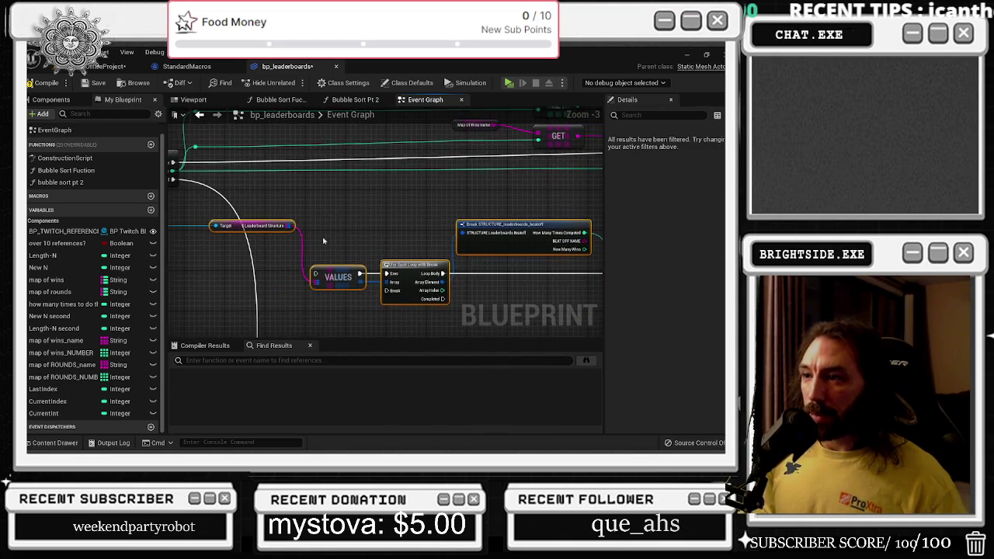
scroll(395, 245, down, 2)
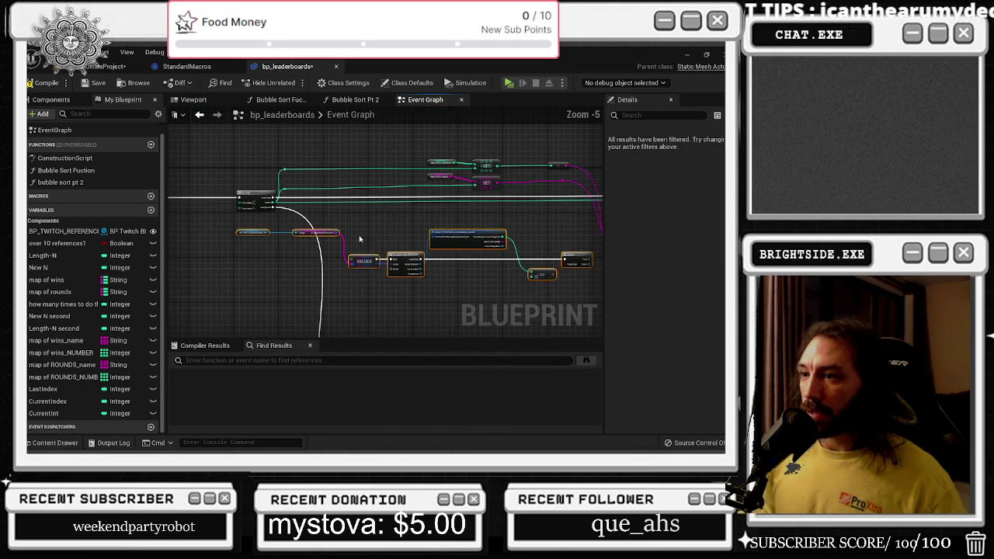
scroll(309, 226, up, 1)
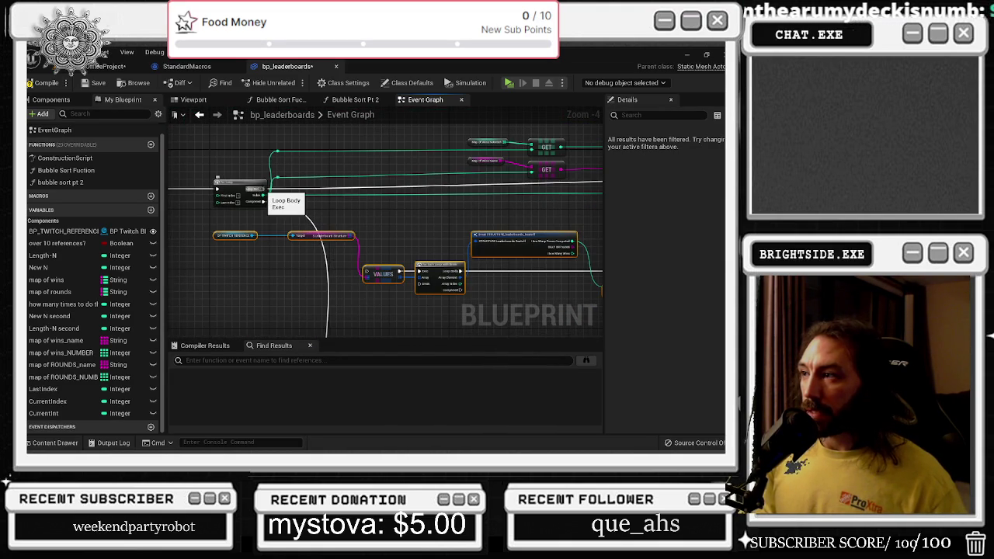
drag(372, 200, 254, 199)
drag(300, 223, 356, 281)
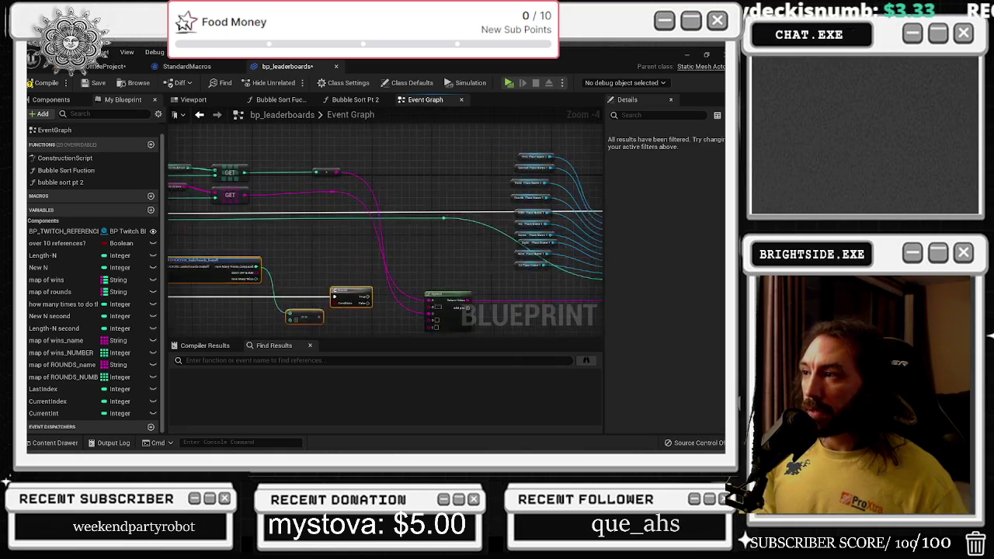
Connect the loop's Loop Body to the VALUES node and move the boxed nodes to the top
mouse_move(203, 247)
mouse_down()
mouse_move(528, 283)
mouse_move(407, 256)
mouse_move(326, 267)
mouse_move(196, 261)
mouse_move(444, 240)
mouse_move(370, 238)
mouse_up()
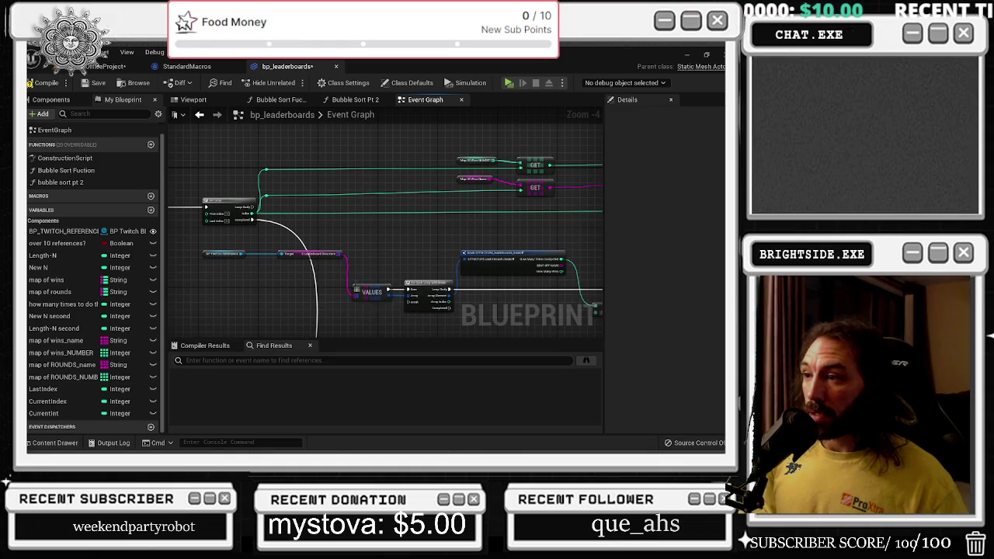
drag(252, 206, 353, 289)
mouse_move(351, 234)
mouse_down()
mouse_move(306, 226)
mouse_move(590, 271)
mouse_move(450, 292)
mouse_up()
scroll(307, 226, down, 1)
mouse_move(370, 271)
mouse_down()
mouse_move(367, 138)
mouse_move(605, 169)
mouse_up()
mouse_move(264, 262)
mouse_down()
mouse_move(353, 275)
mouse_move(290, 152)
mouse_move(339, 176)
mouse_move(153, 191)
mouse_up()
Move the Branch right, feed How Many Wins into the comparison, and wire BEAT OFF NAME to Append
drag(360, 188, 582, 191)
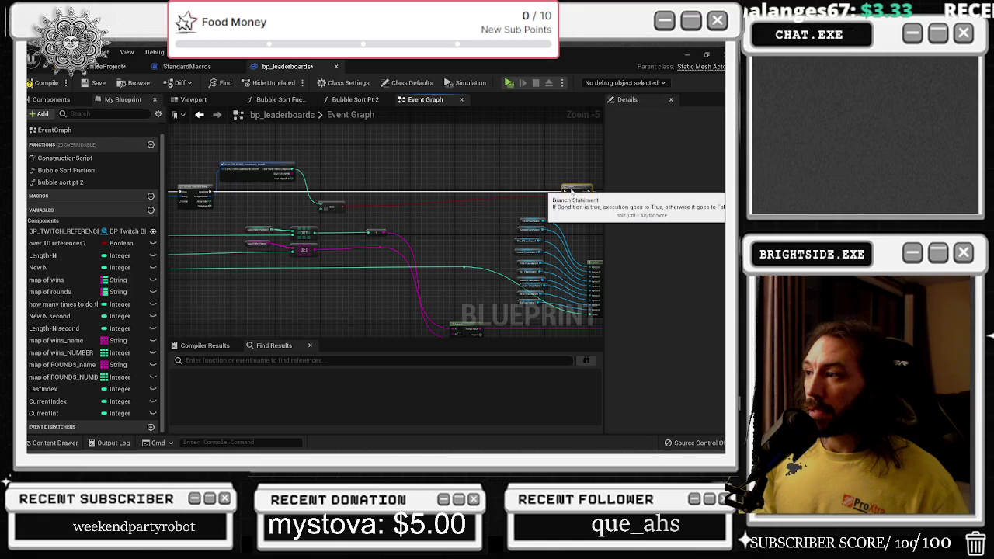
mouse_move(330, 206)
mouse_down()
mouse_move(396, 213)
mouse_move(477, 171)
mouse_move(537, 173)
mouse_up()
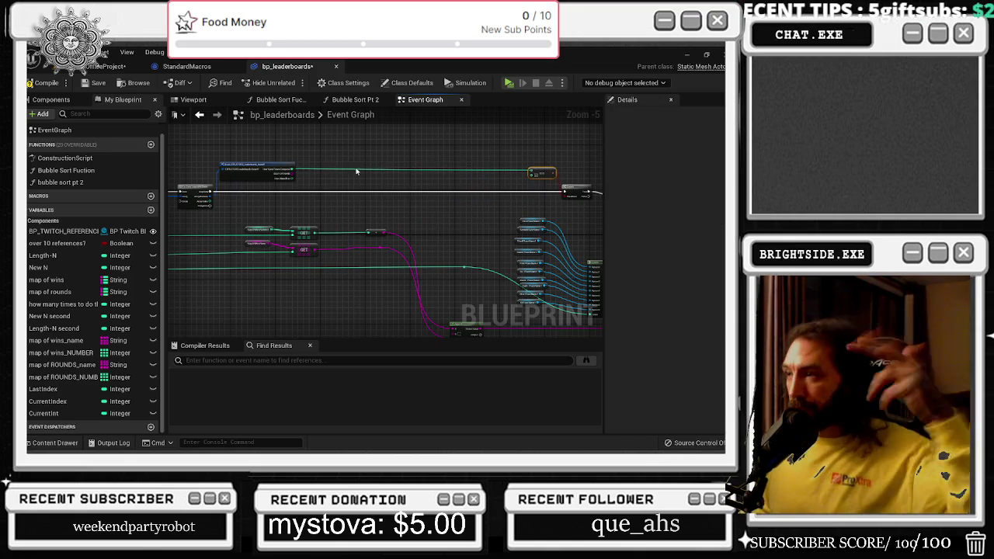
scroll(277, 188, up, 4)
mouse_move(291, 177)
mouse_down()
mouse_move(310, 205)
mouse_move(291, 199)
mouse_up()
scroll(331, 203, down, 2)
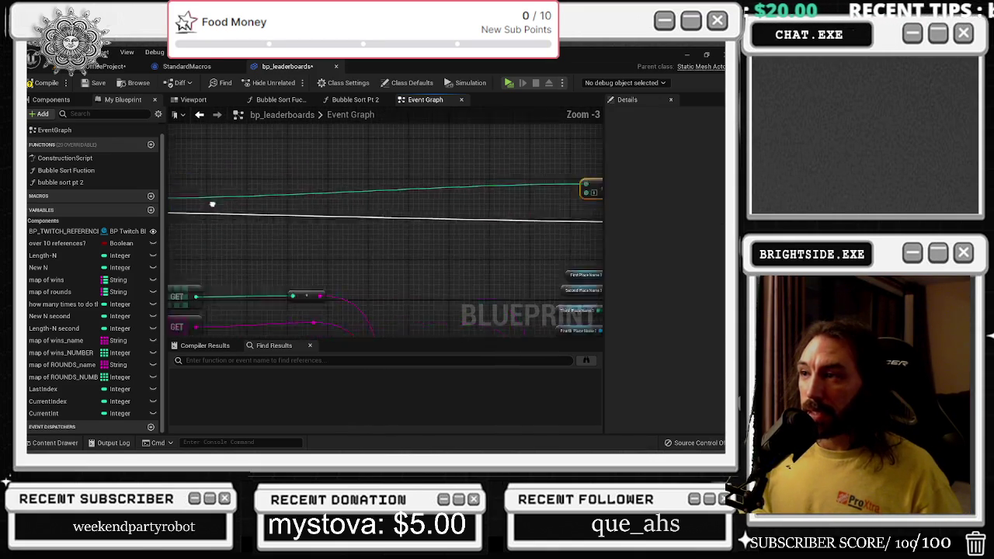
drag(338, 171, 355, 231)
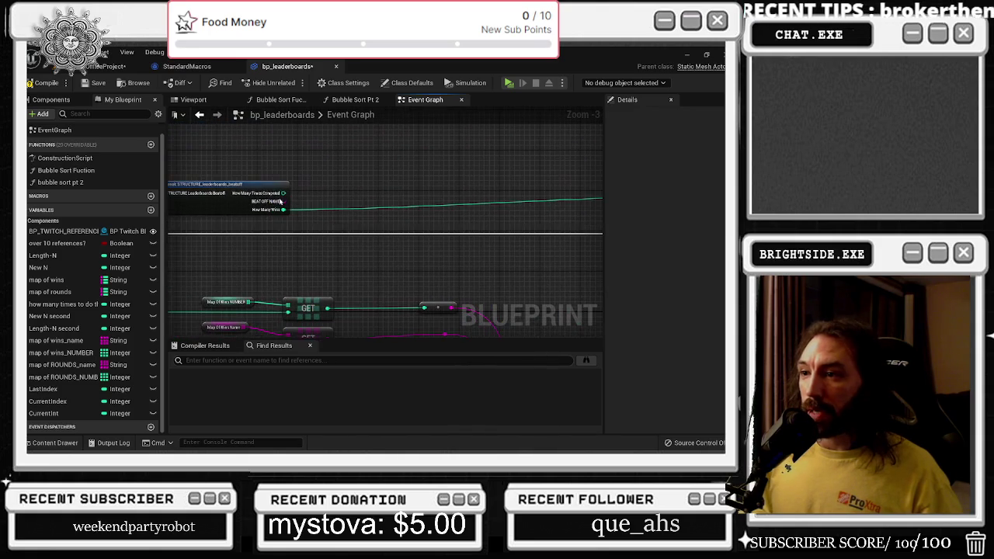
mouse_move(281, 206)
mouse_down()
mouse_move(399, 316)
mouse_move(472, 295)
mouse_move(526, 317)
mouse_move(533, 288)
mouse_up()
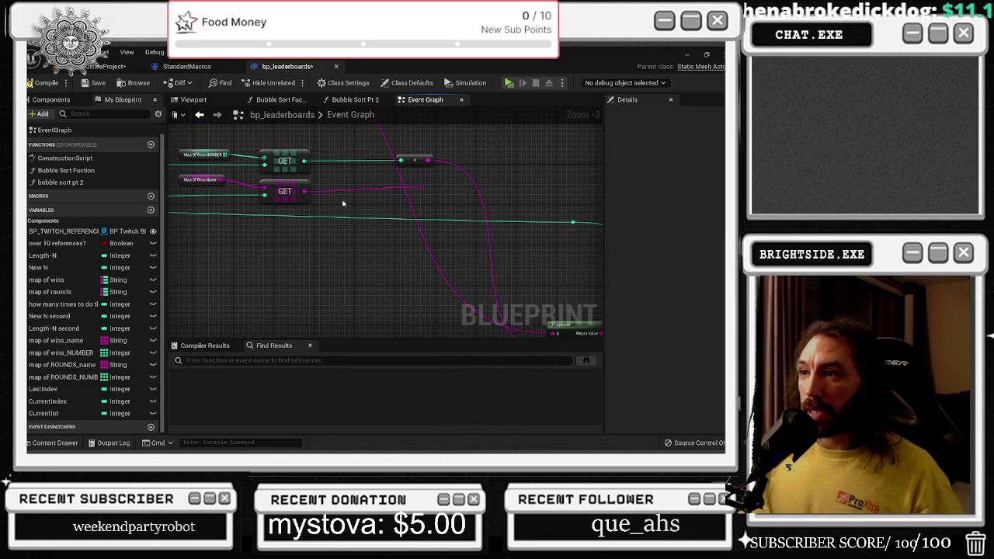
Move the Map Of Wins Name variable, its GET node and the reroute further left
mouse_move(217, 190)
mouse_down()
mouse_move(434, 231)
mouse_move(484, 224)
mouse_up()
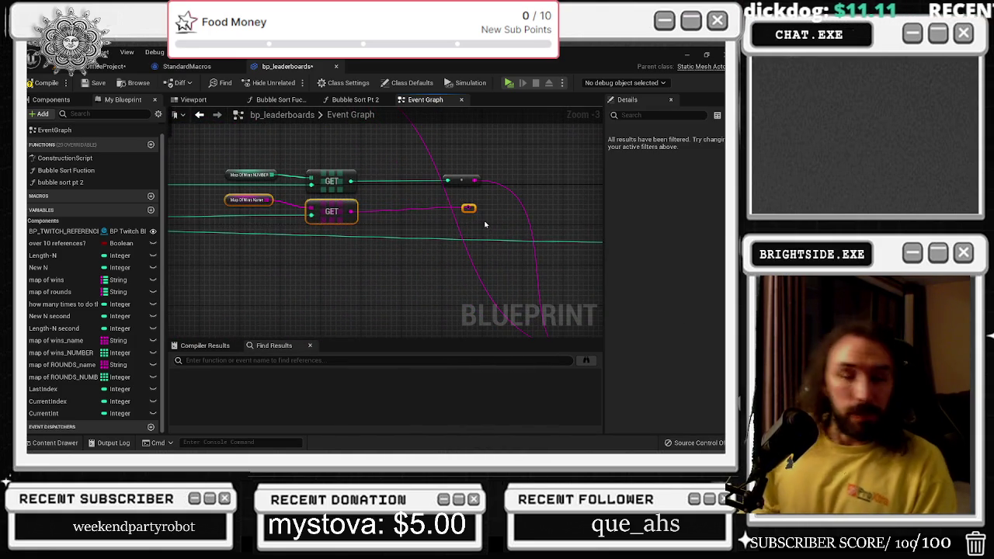
drag(318, 214, 242, 220)
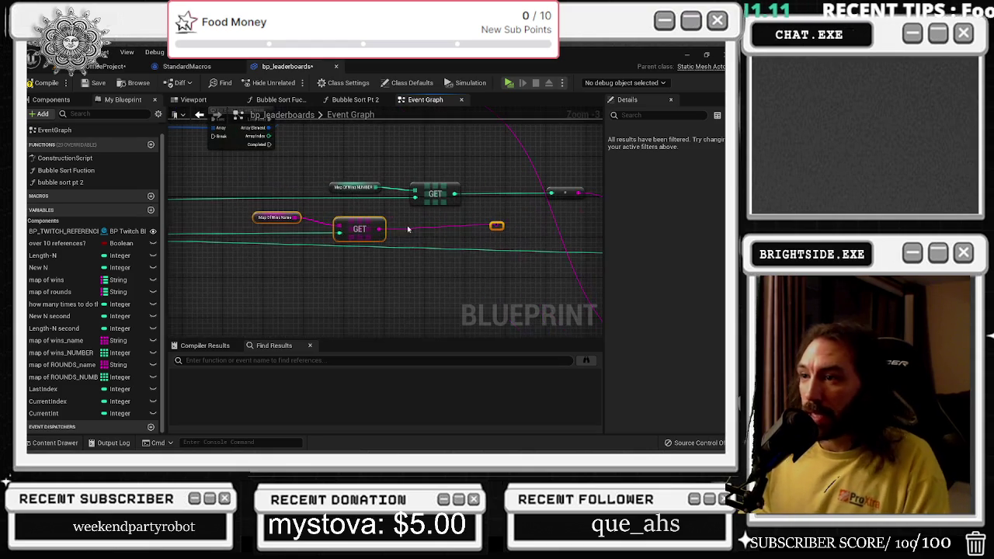
drag(399, 225, 348, 230)
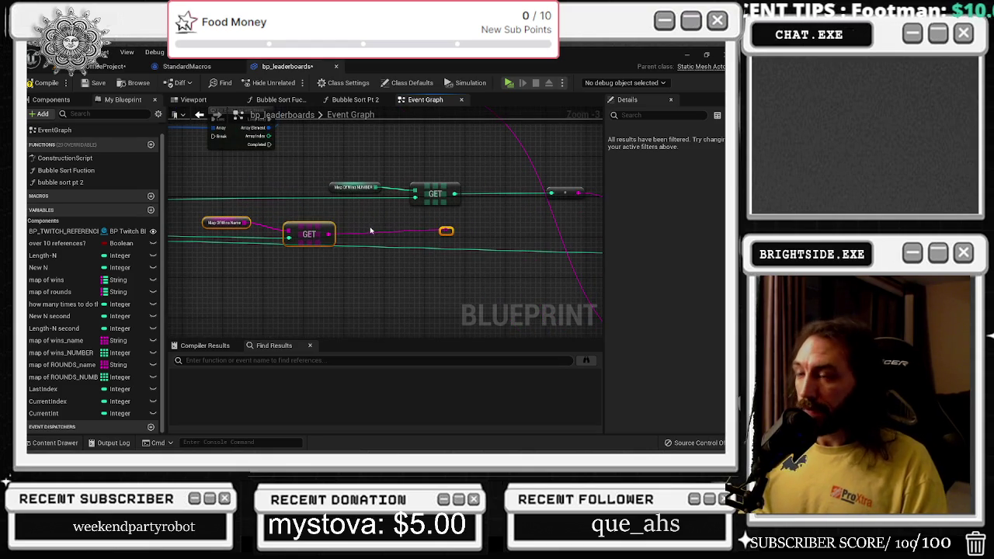
click(446, 231)
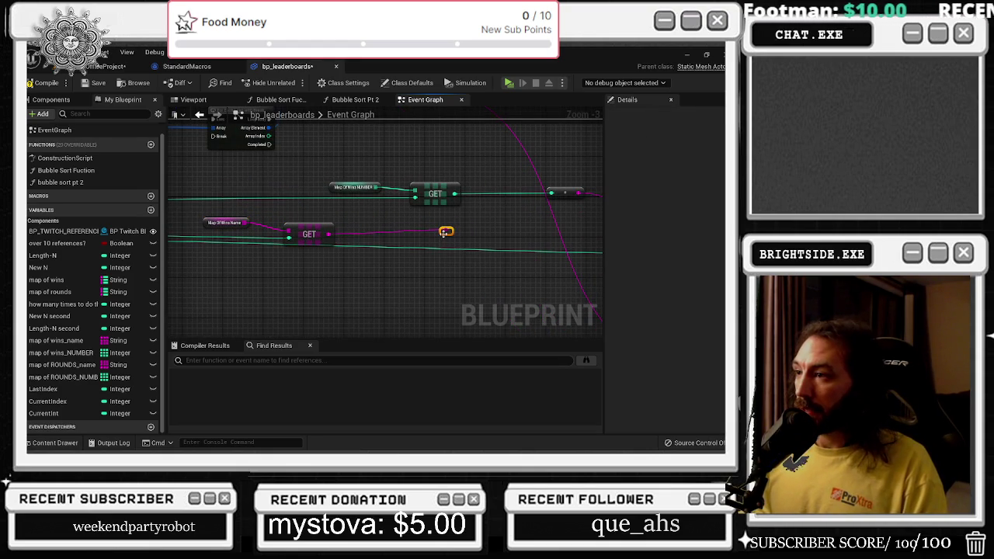
drag(375, 242, 462, 228)
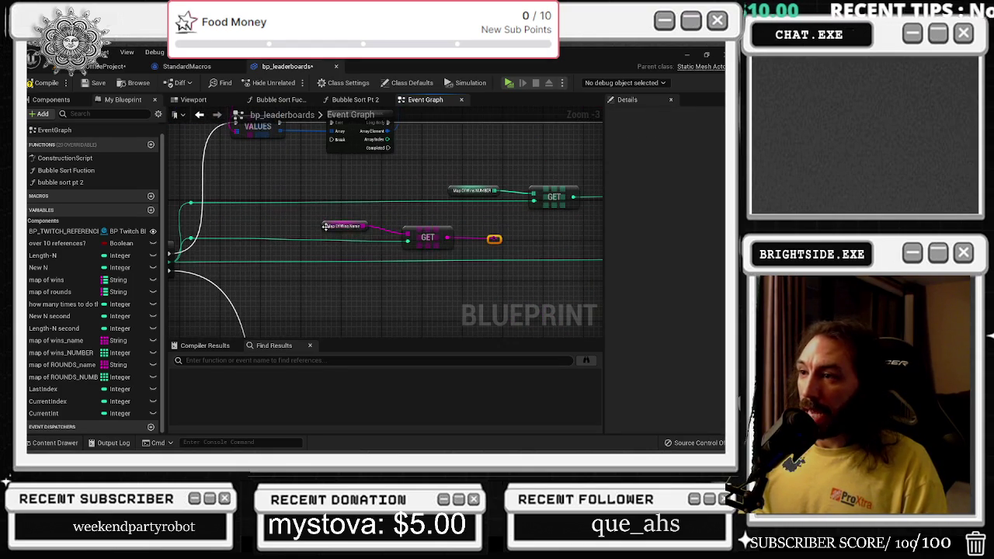
mouse_move(325, 226)
mouse_down()
mouse_move(373, 214)
mouse_move(351, 217)
mouse_up()
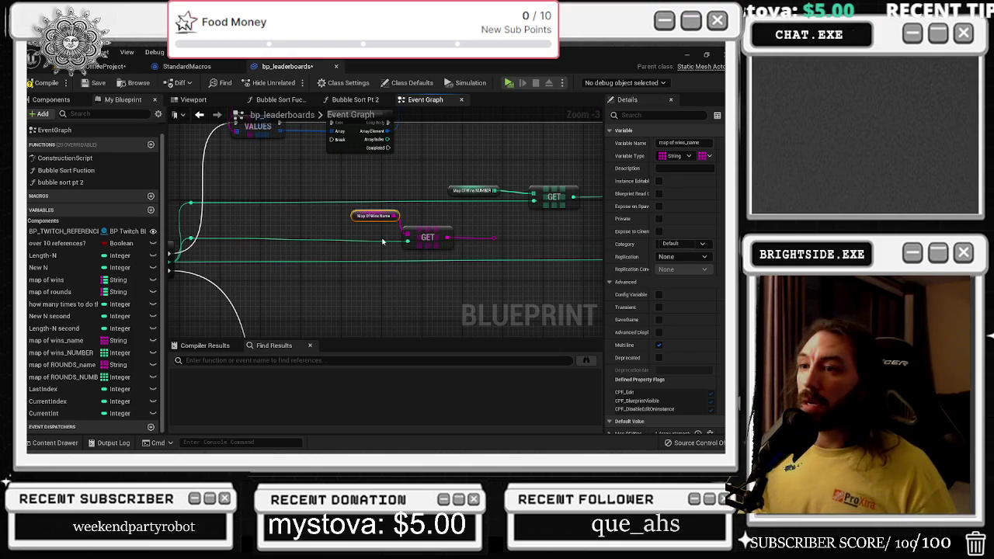
Delete the Map Of Wins Name getter, its GET node and the reroute, keeping the Map Of Wins NUMBER chain
scroll(353, 215, down, 2)
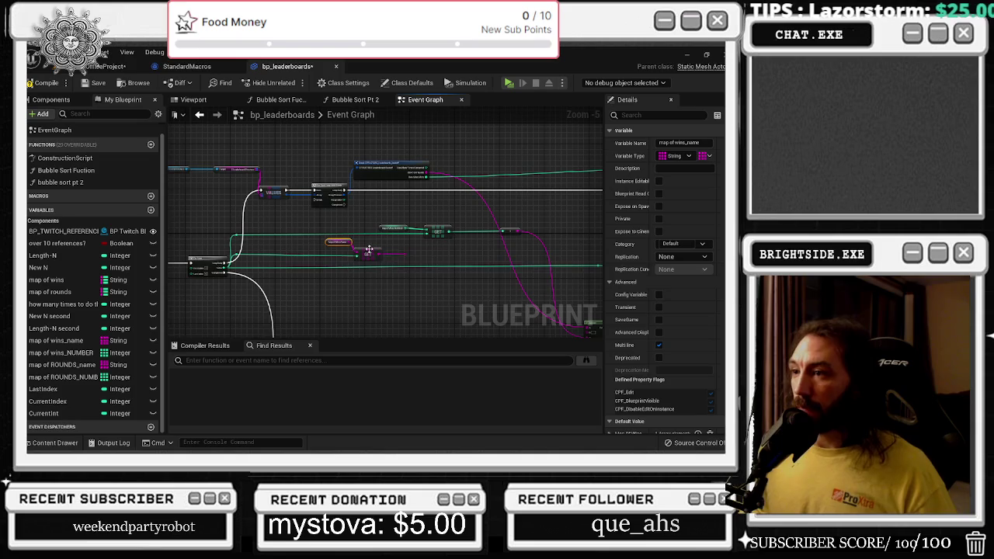
scroll(369, 250, up, 2)
drag(264, 223, 371, 261)
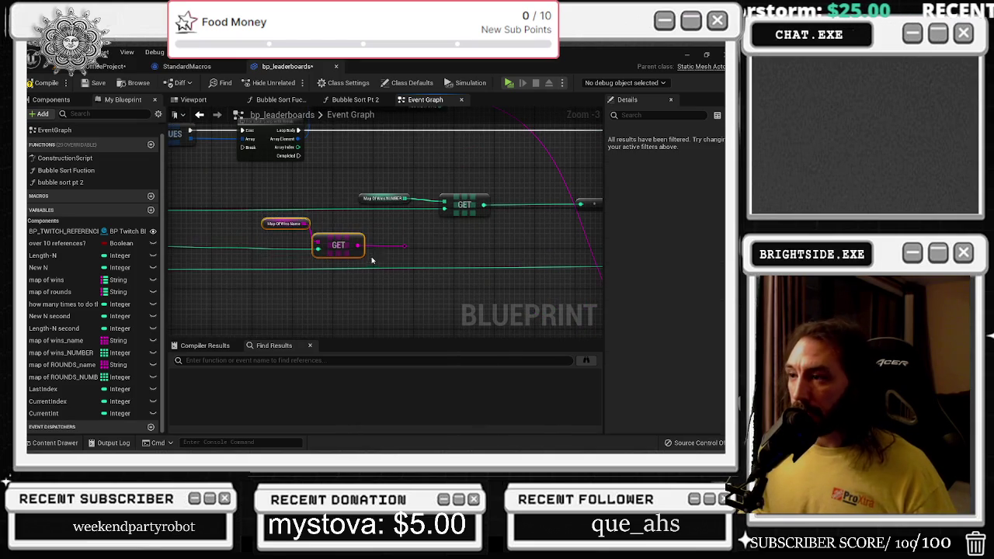
scroll(420, 260, down, 1)
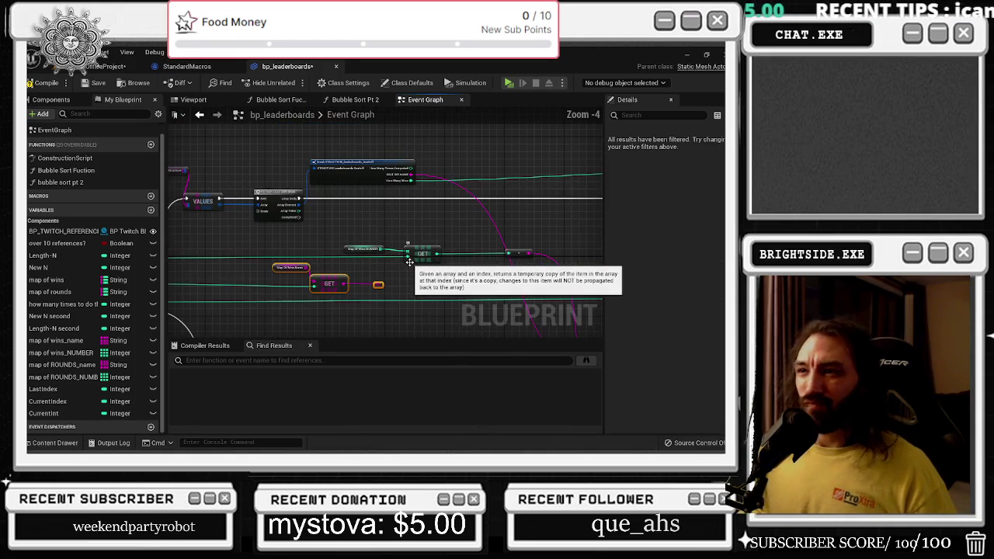
mouse_move(417, 238)
mouse_down()
mouse_move(446, 225)
mouse_move(453, 232)
mouse_move(403, 203)
mouse_move(455, 215)
mouse_move(447, 226)
mouse_up()
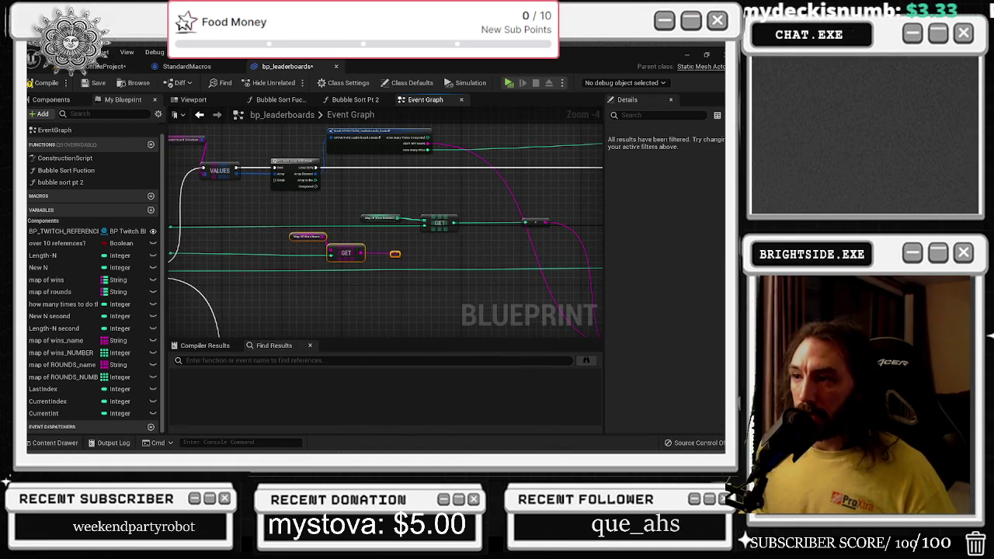
drag(299, 248, 407, 262)
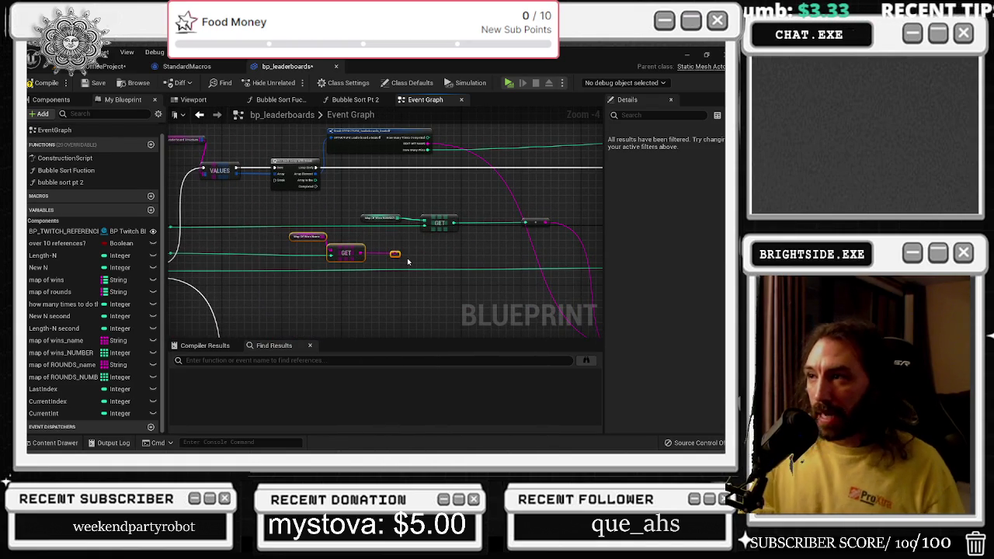
key(Delete)
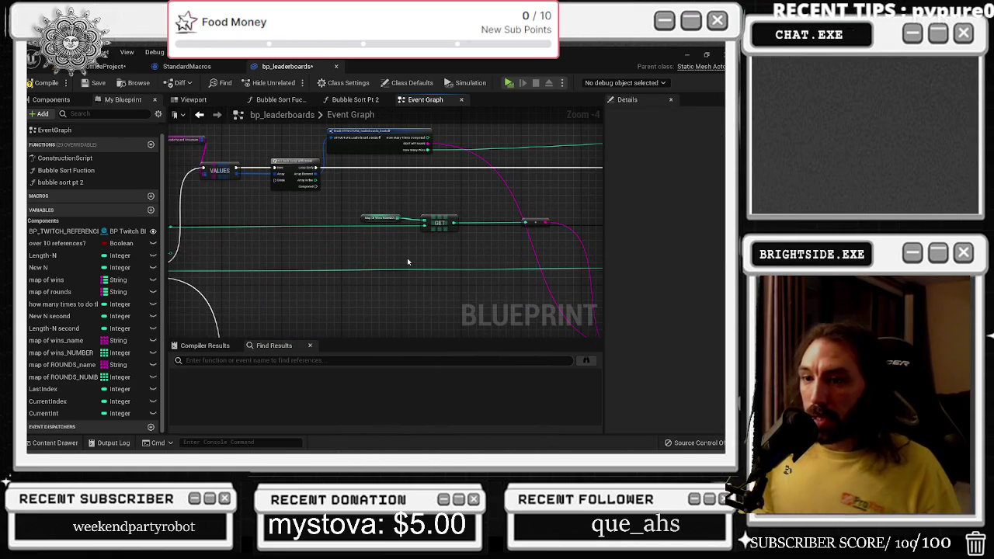
Move the 'over 10 references?' getter up-right of Set Text, then return to the VALUES loop nodes
drag(466, 256, 167, 269)
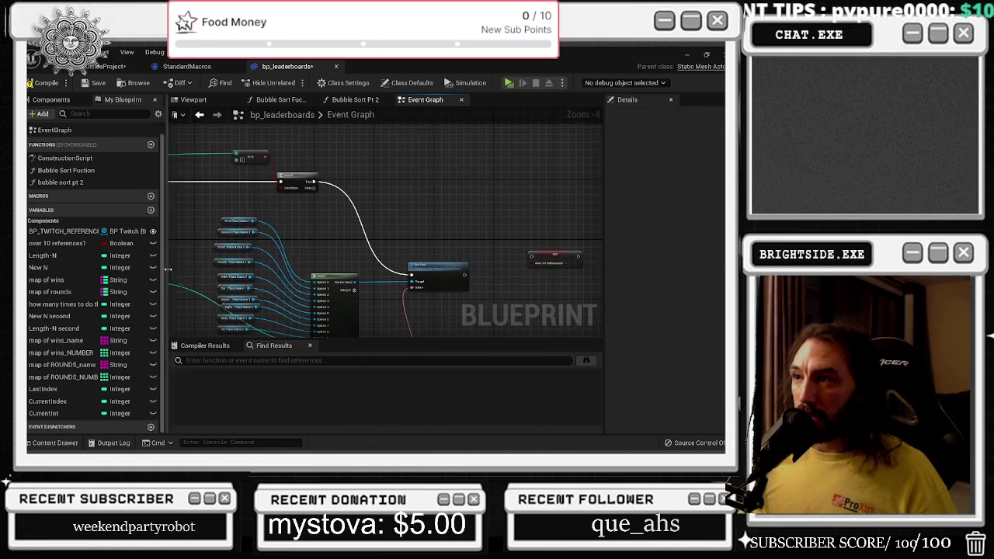
click(249, 160)
drag(492, 254, 412, 189)
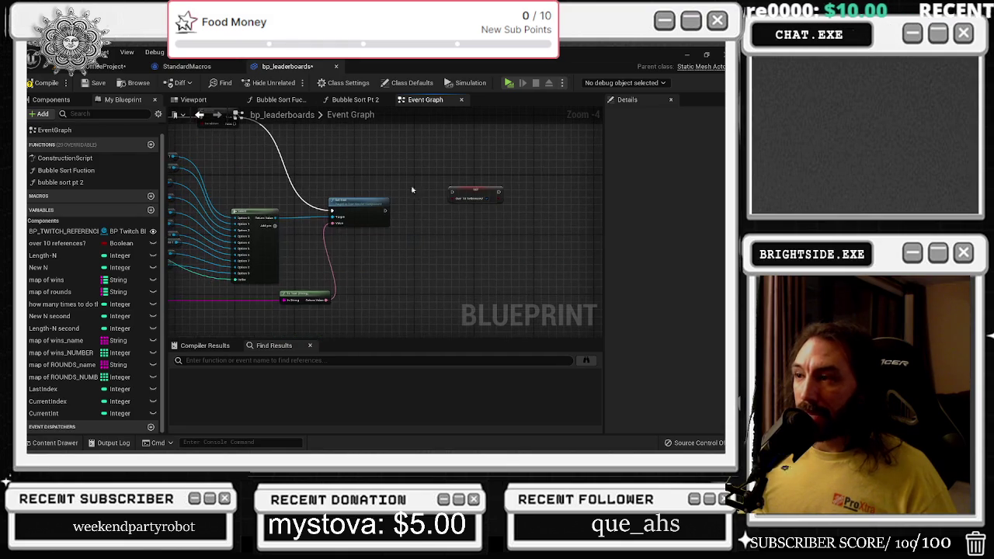
drag(481, 197, 497, 156)
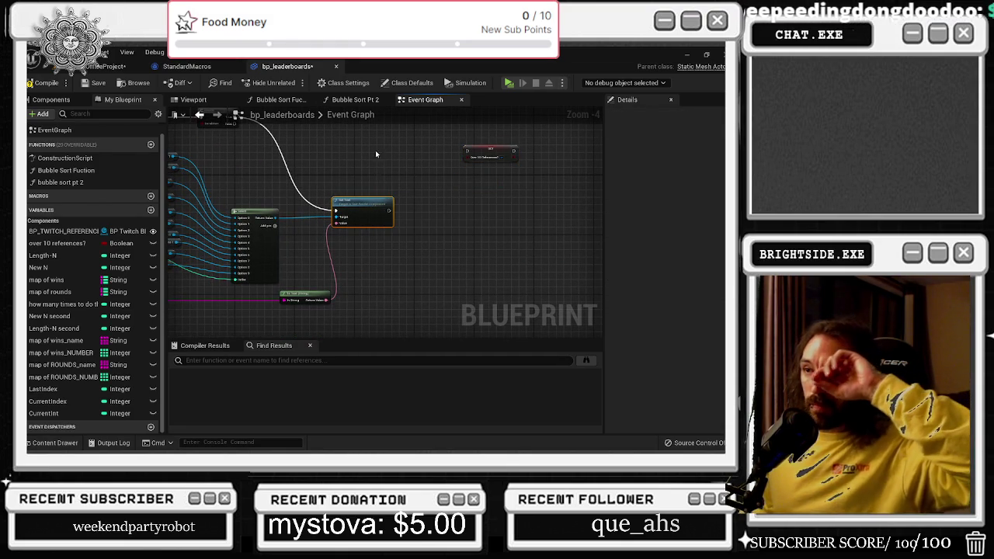
mouse_move(376, 153)
mouse_down()
mouse_move(479, 199)
mouse_move(275, 210)
mouse_move(572, 220)
mouse_move(520, 203)
mouse_up()
drag(479, 232, 337, 244)
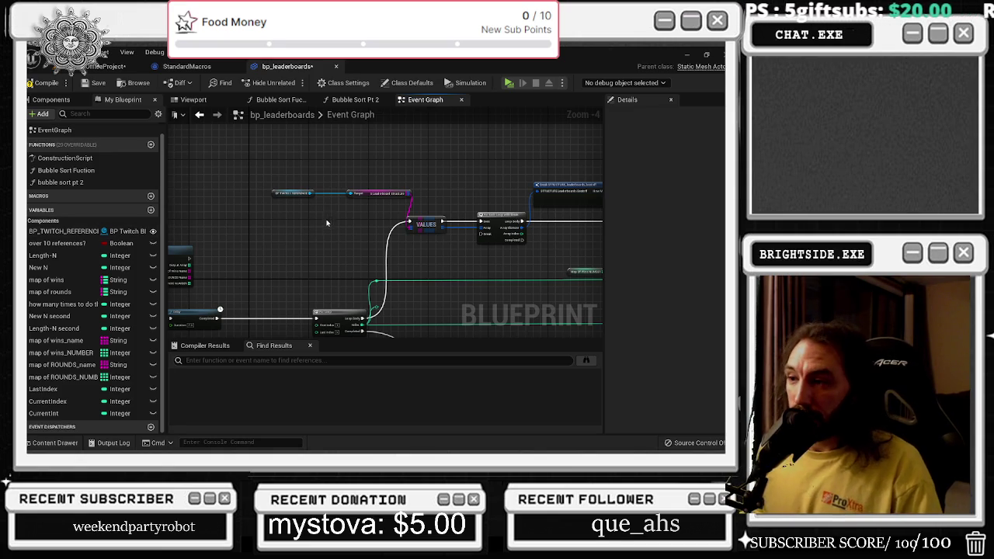
drag(326, 223, 256, 209)
drag(245, 166, 444, 214)
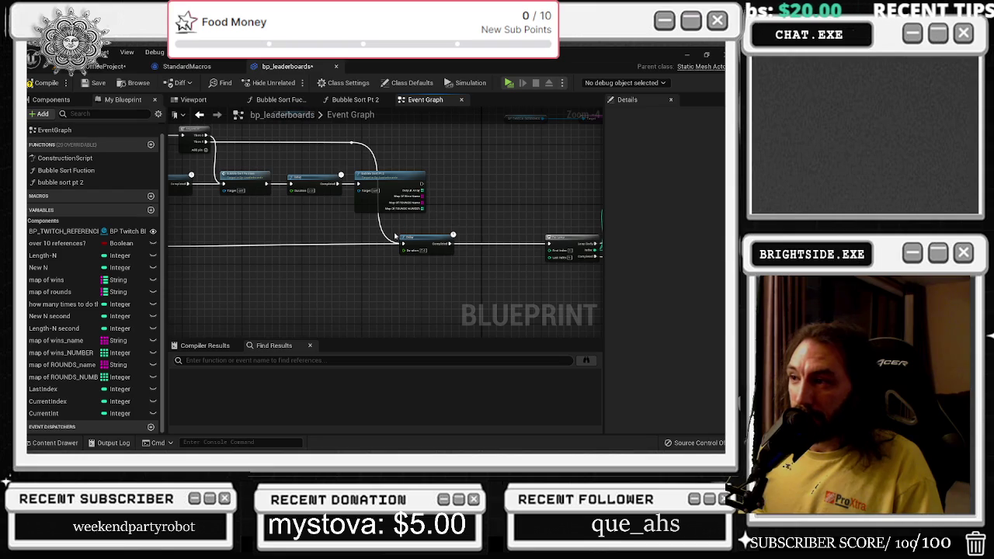
mouse_move(448, 266)
mouse_down()
mouse_move(528, 237)
mouse_move(375, 208)
mouse_move(373, 196)
mouse_up()
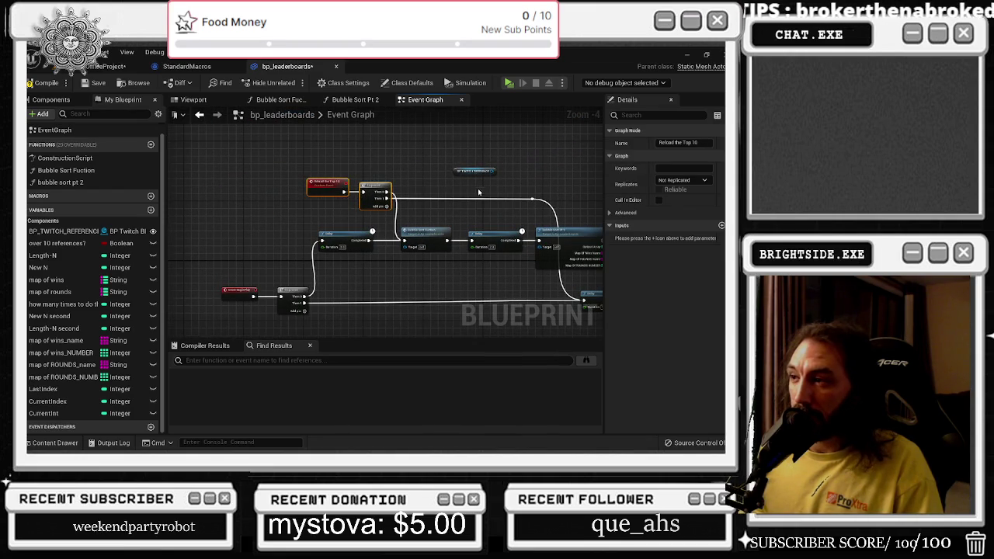
drag(456, 199, 371, 186)
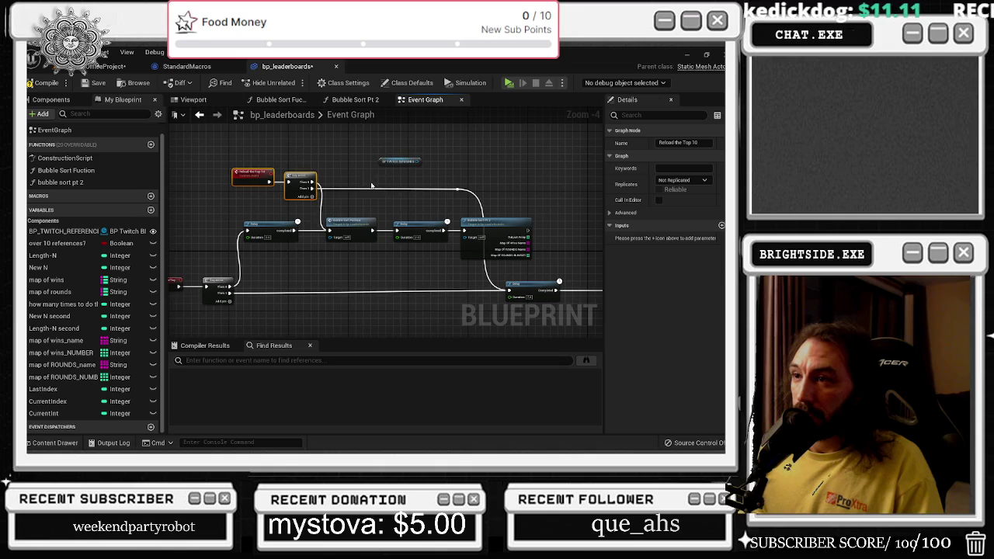
mouse_move(240, 159)
mouse_down()
mouse_move(470, 198)
mouse_move(432, 196)
mouse_up()
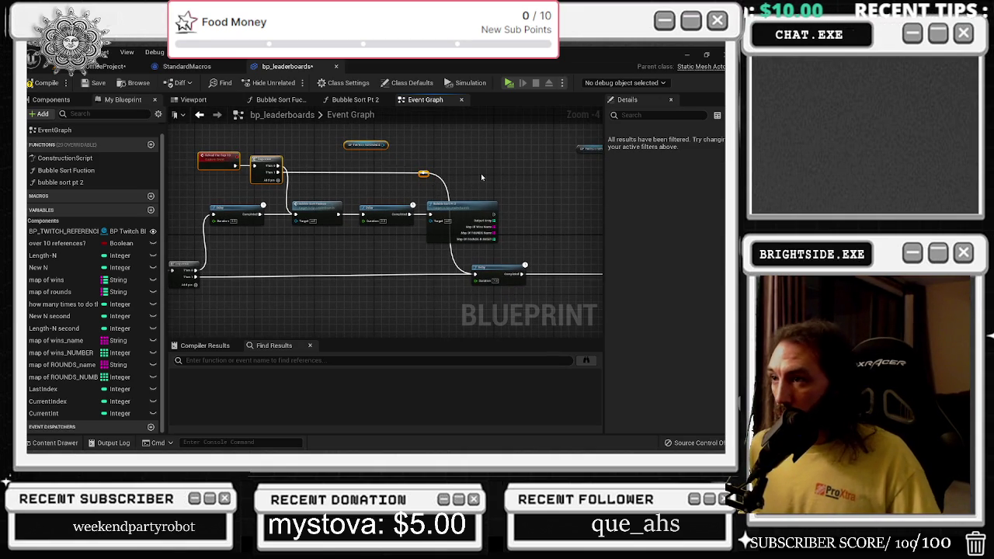
Shift the ForEachLoopWithBreak node left and move Set Text up beside the Branch
drag(480, 177, 286, 135)
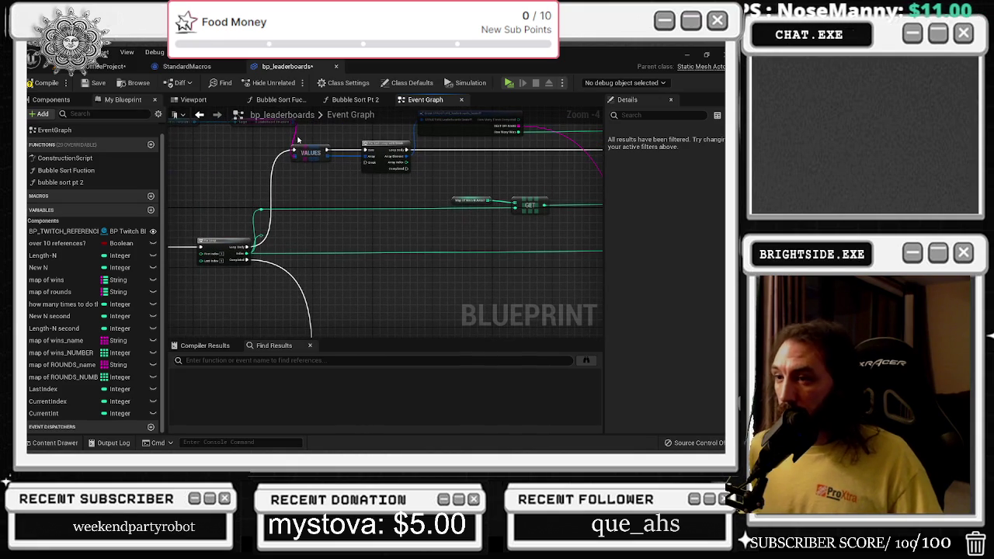
drag(278, 137, 311, 249)
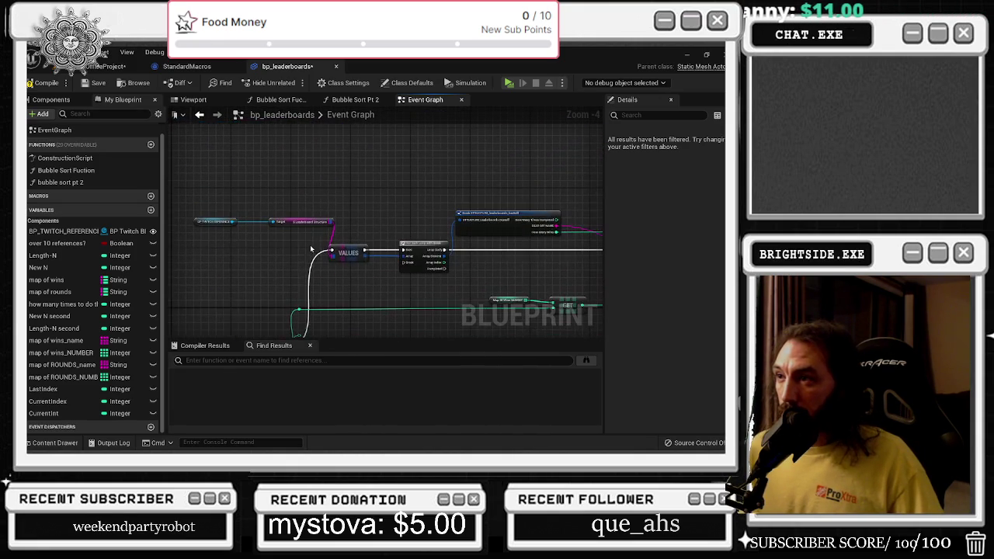
drag(215, 199, 276, 229)
mouse_move(417, 245)
mouse_down()
mouse_move(399, 249)
mouse_move(346, 214)
mouse_move(187, 176)
mouse_up()
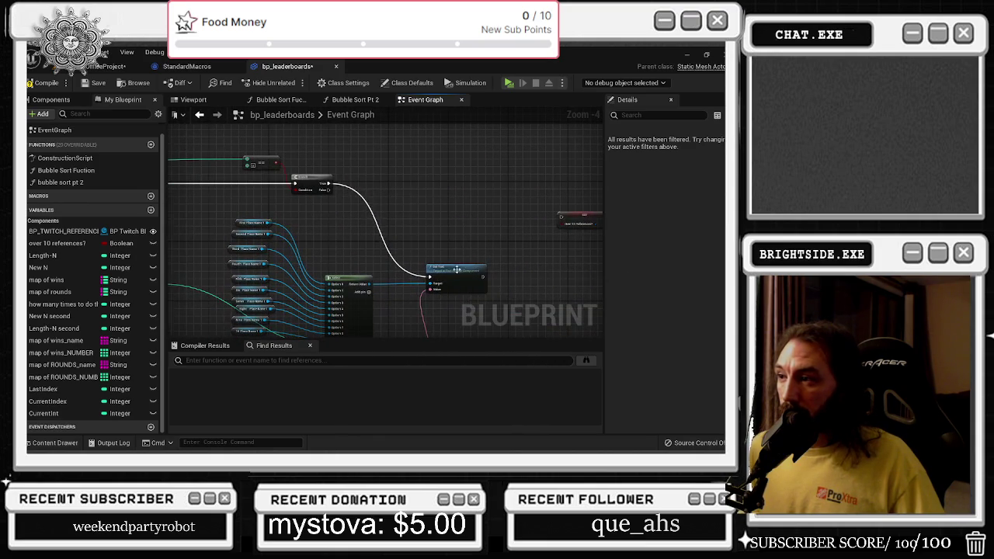
drag(457, 270, 463, 179)
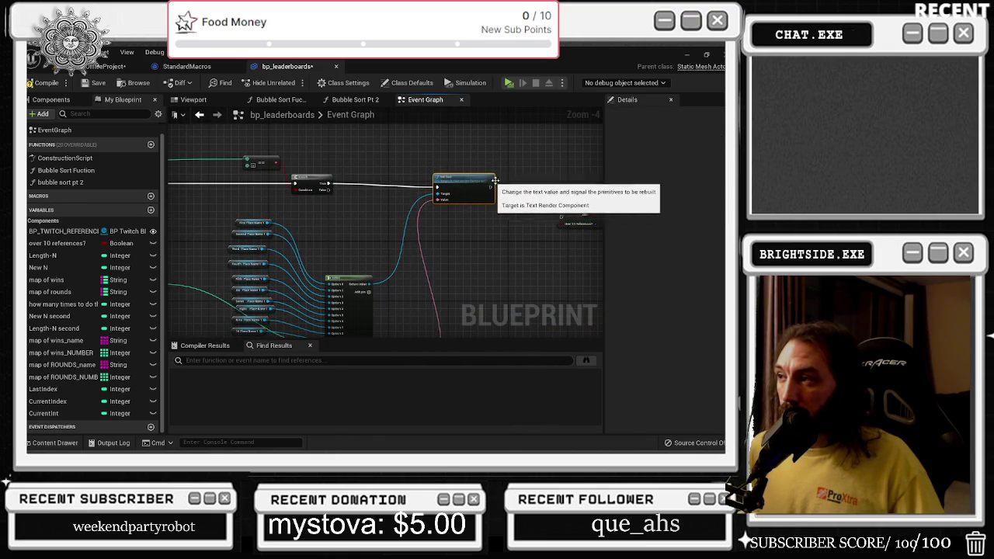
Add a map of wins_name getter just above the Set Text node
mouse_move(432, 229)
mouse_down()
mouse_move(421, 252)
mouse_move(380, 243)
mouse_up()
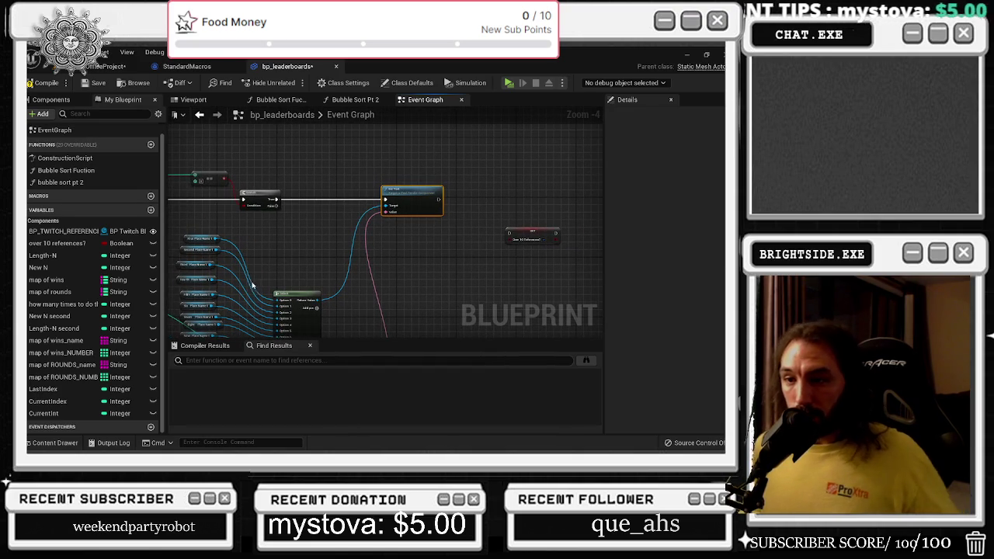
drag(337, 213, 687, 223)
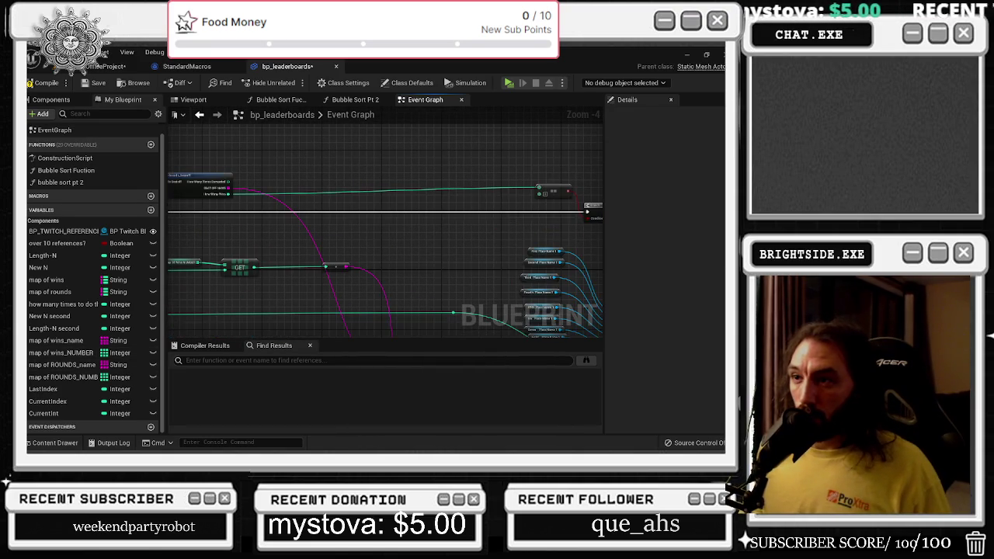
drag(544, 233, 186, 217)
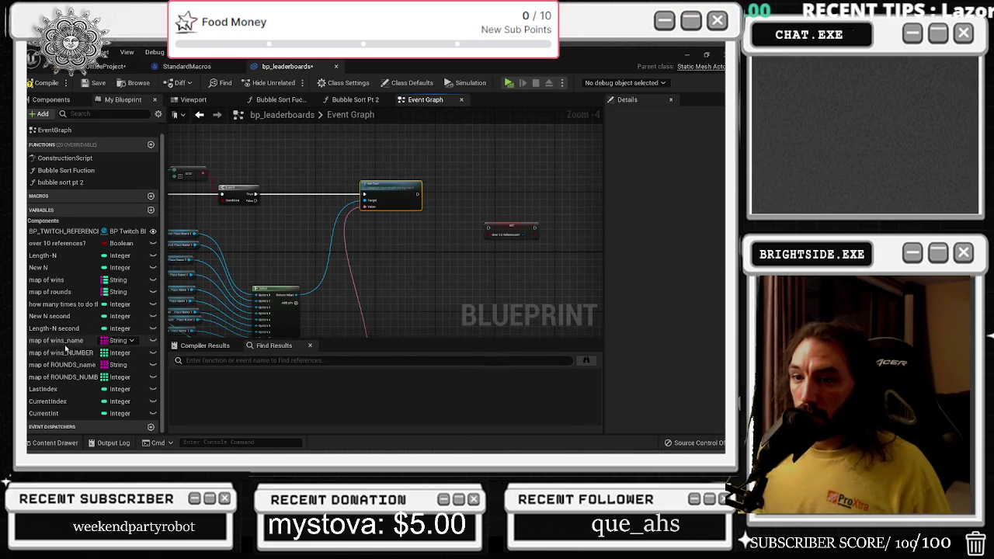
mouse_move(65, 342)
mouse_down()
mouse_move(403, 218)
mouse_move(434, 191)
mouse_move(413, 167)
mouse_move(435, 194)
mouse_up()
Create an Add Unique node on map of wins_name and wire Set Text's exec into it
text(ADD TO)
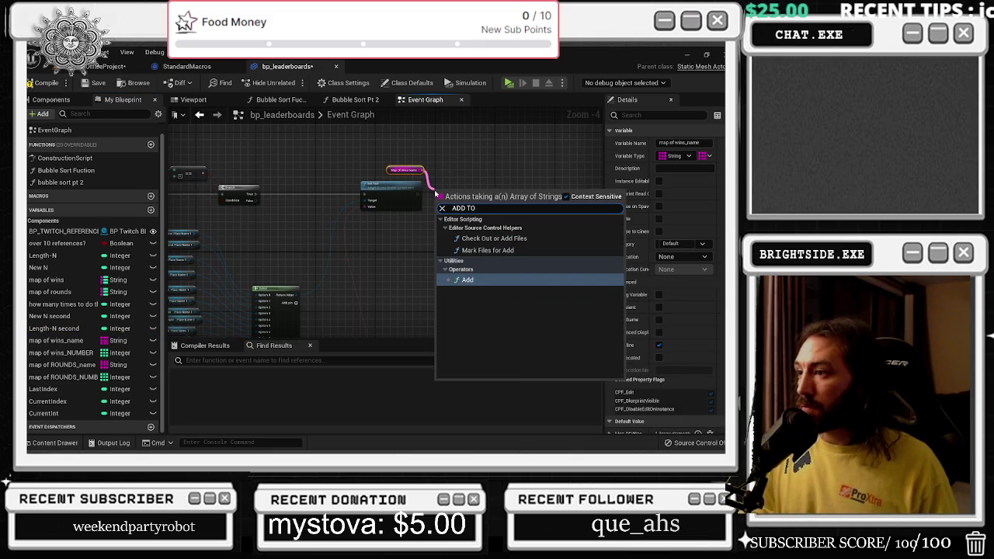
key(BackSpace)
key(BackSpace)
key(BackSpace)
click(479, 291)
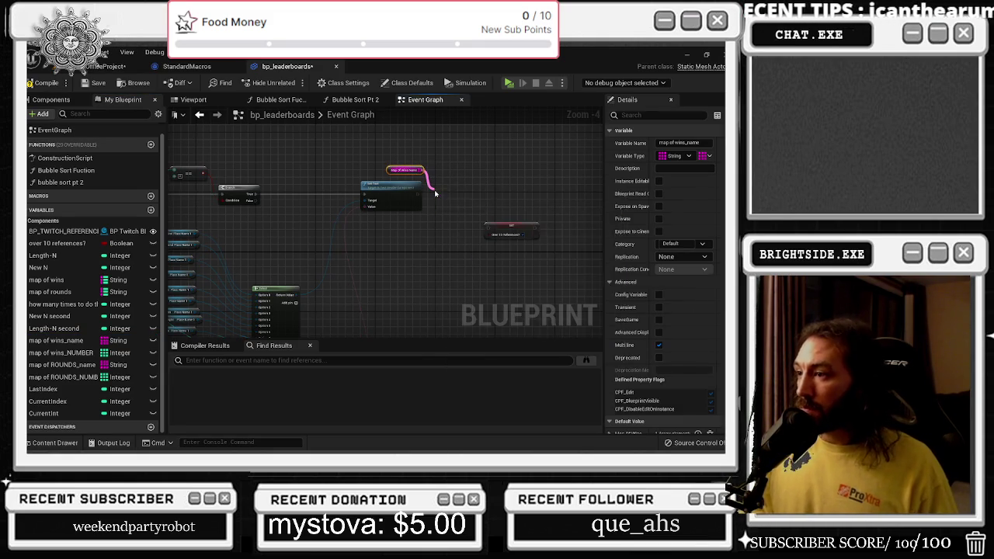
scroll(442, 186, up, 3)
drag(380, 205, 427, 204)
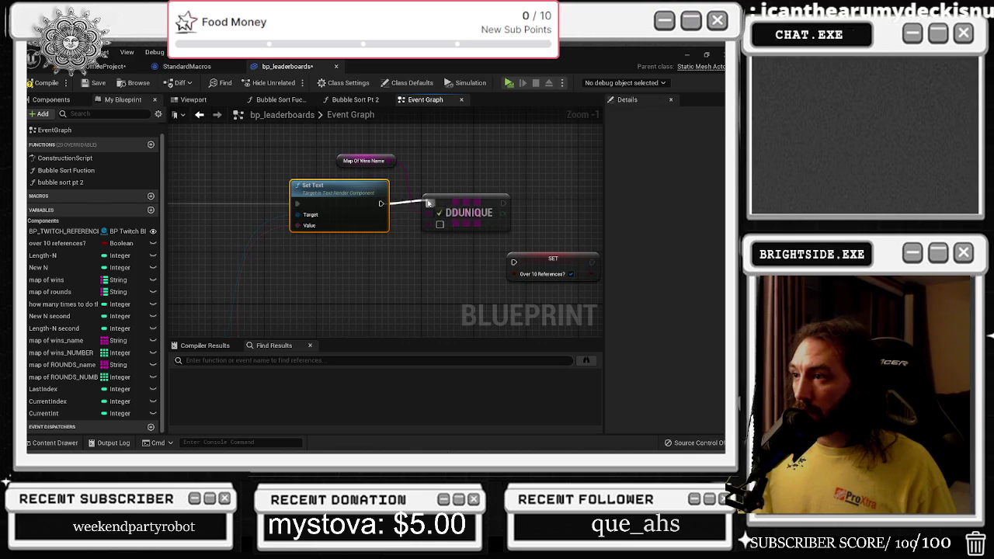
scroll(428, 204, down, 1)
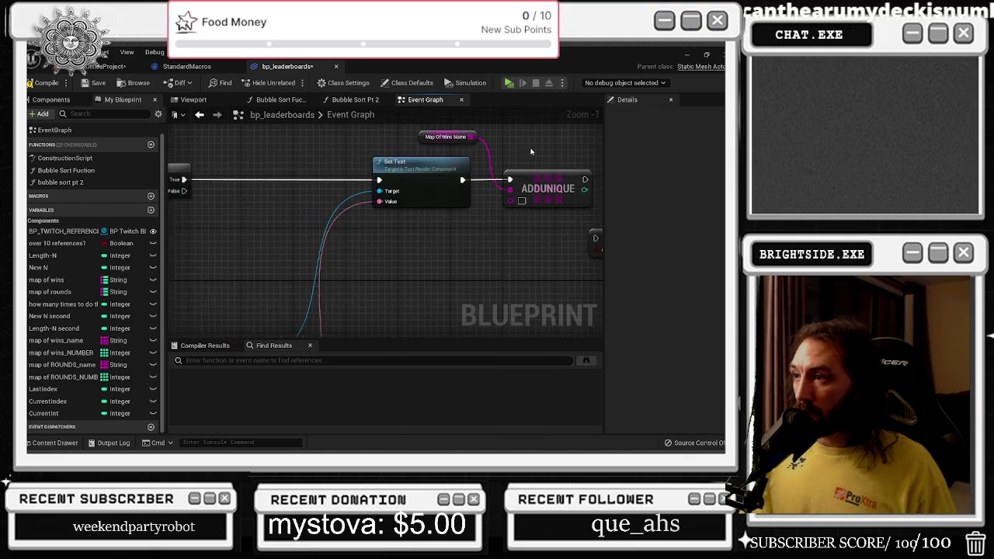
Feed ADDUNIQUE's item pin a pink string wire through a reroute node, nudging Set Text left
click(279, 99)
drag(403, 234, 290, 245)
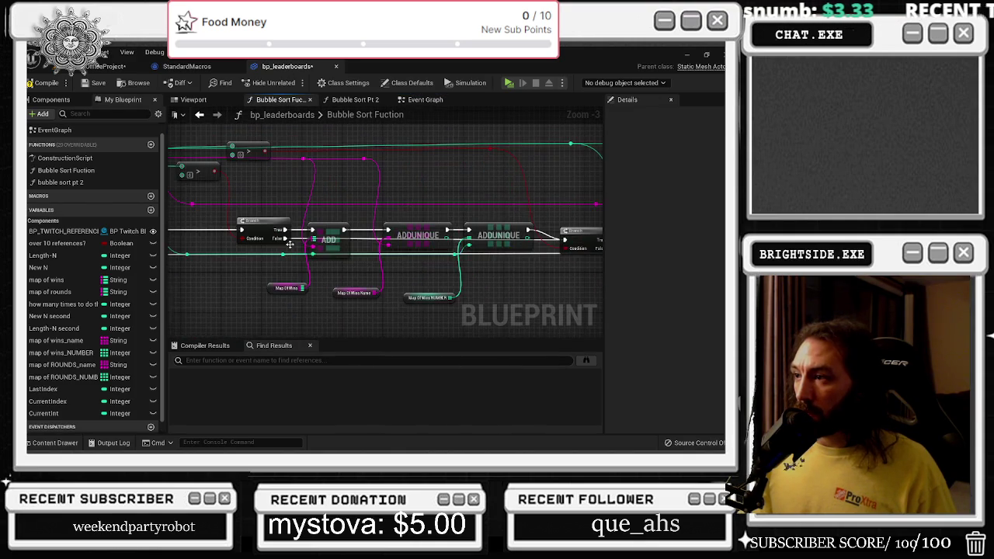
click(424, 99)
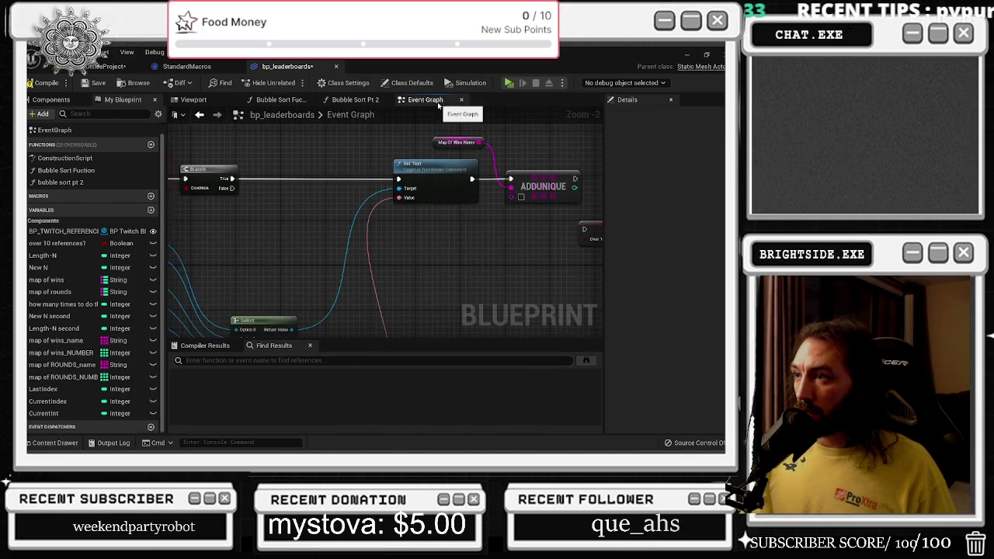
drag(409, 239, 508, 240)
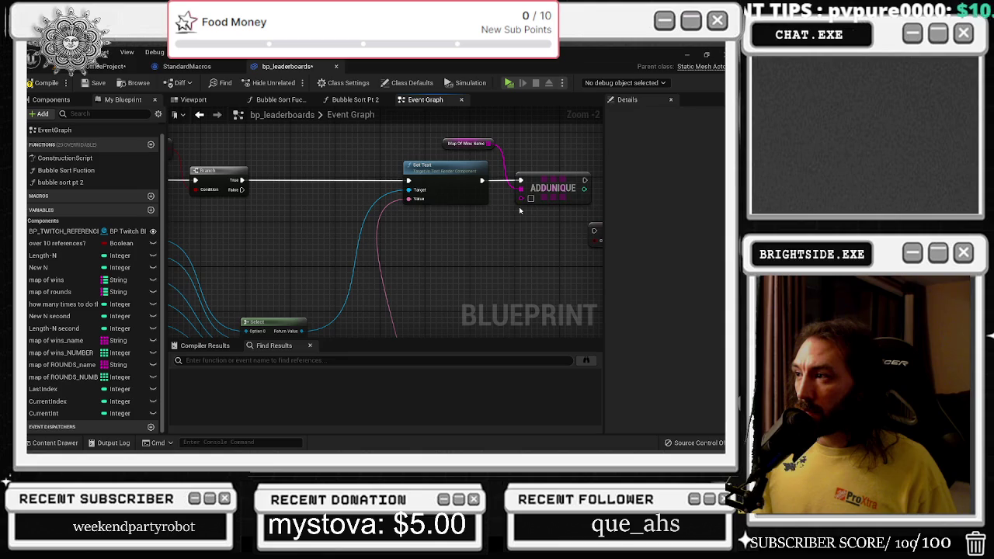
mouse_move(520, 189)
mouse_down()
mouse_move(222, 217)
mouse_move(458, 226)
mouse_move(516, 184)
mouse_move(514, 149)
mouse_move(598, 145)
mouse_move(599, 260)
mouse_move(198, 188)
mouse_up()
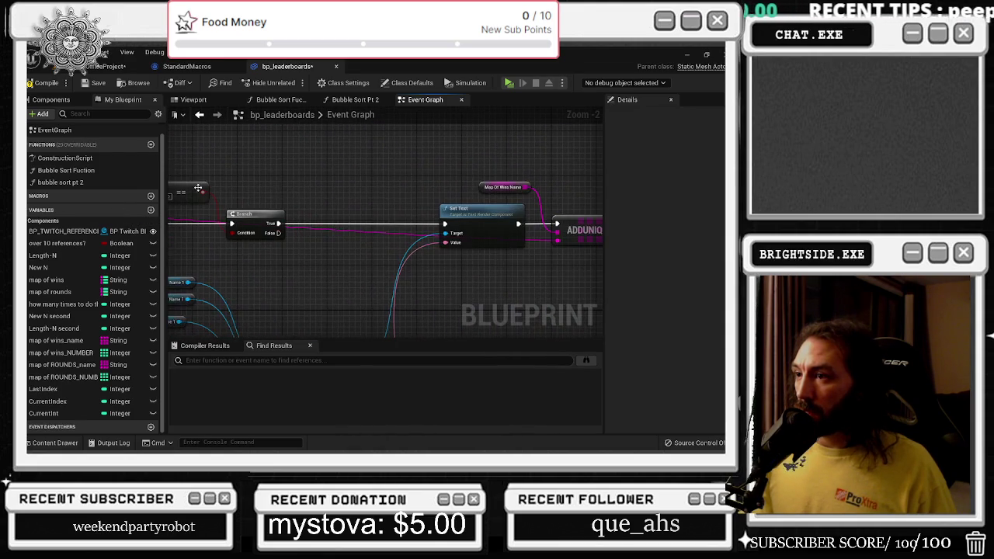
double_click(390, 230)
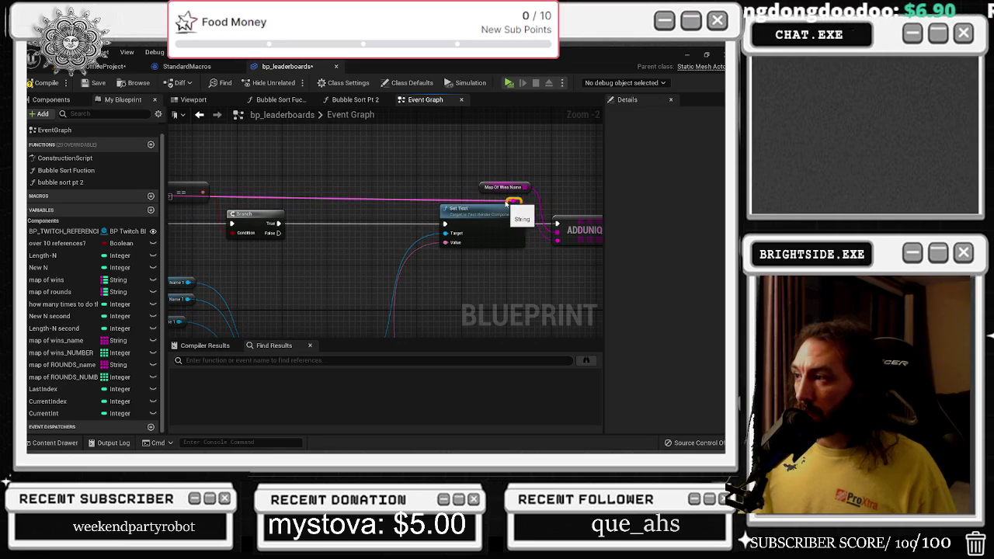
drag(466, 209, 447, 210)
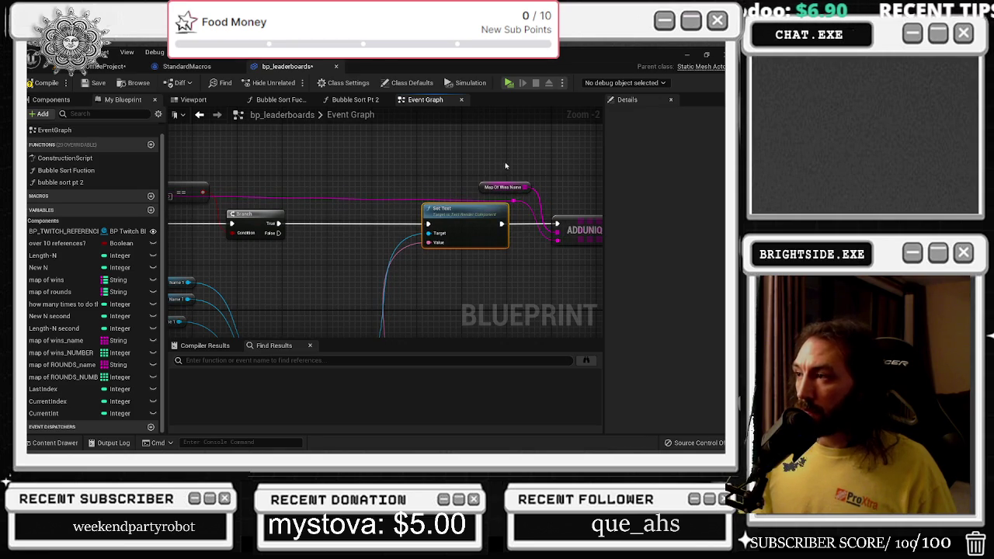
Add a map of ROUNDS_name getter with an ADDUNIQUE node, wired through a reroute point
scroll(396, 177, down, 2)
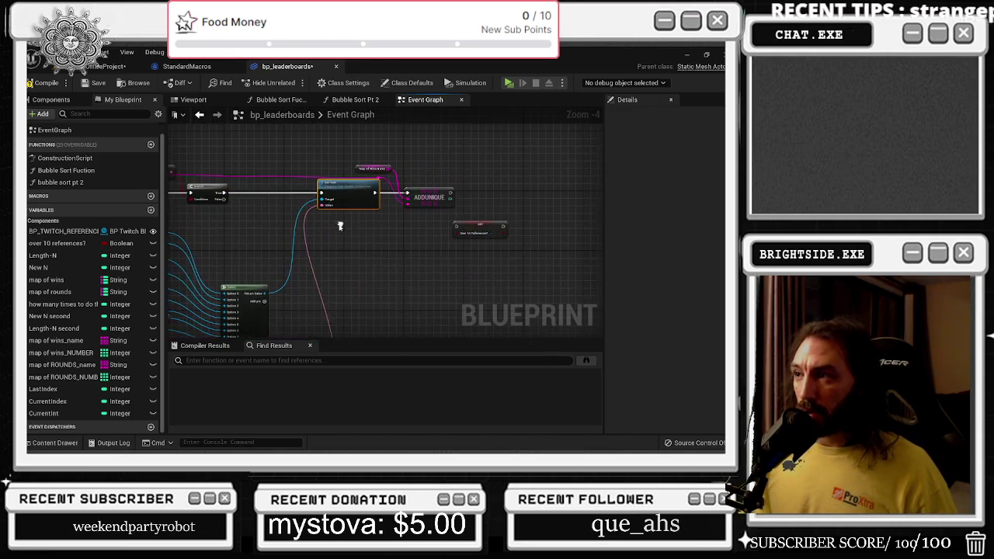
scroll(395, 177, down, 3)
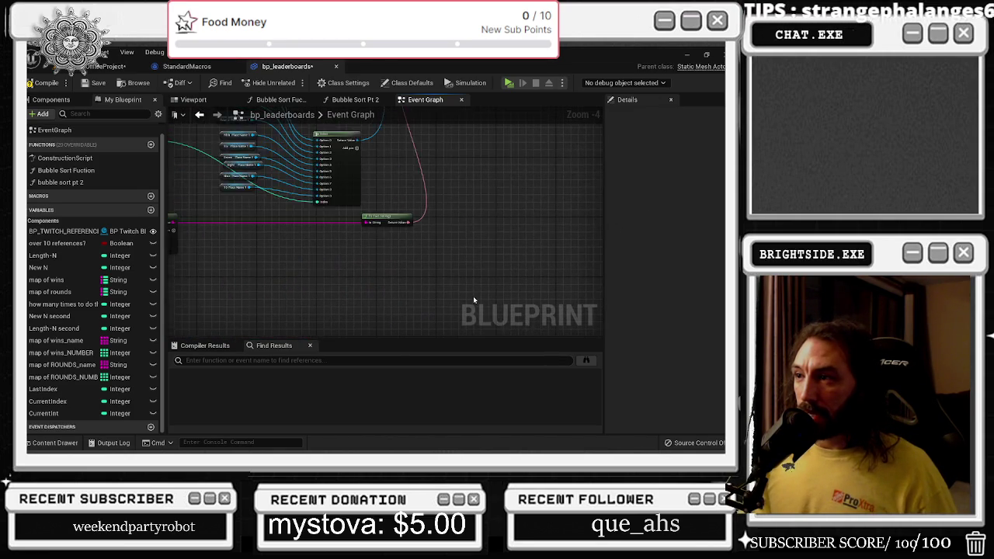
scroll(315, 174, up, 3)
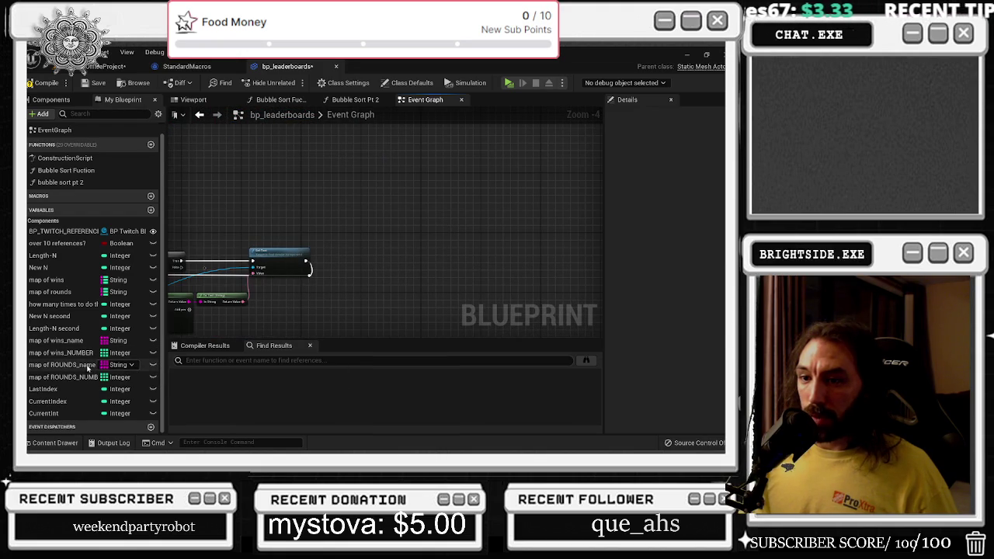
mouse_move(67, 366)
mouse_down()
mouse_move(233, 334)
mouse_move(299, 234)
mouse_move(340, 253)
mouse_up()
text(ADD UNIQUE)
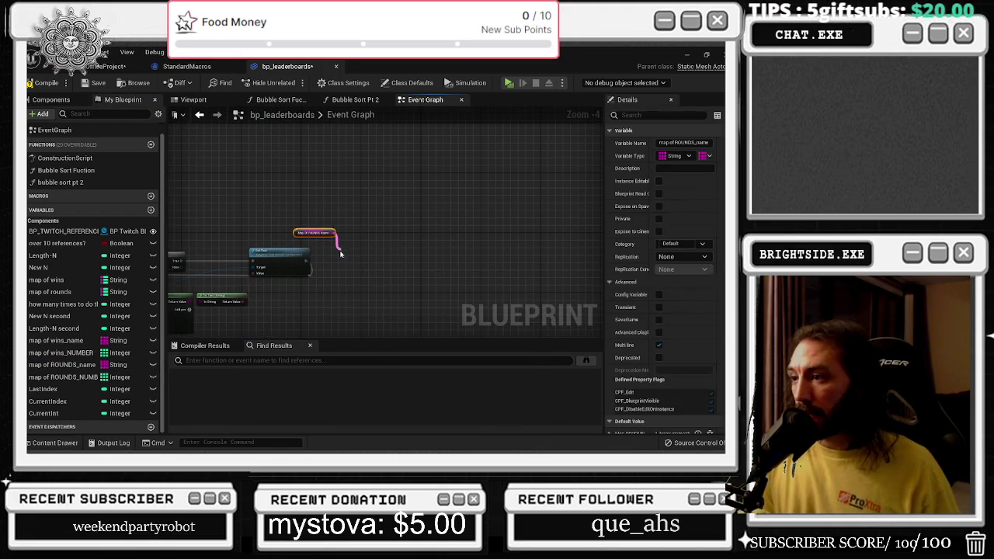
key(Return)
scroll(235, 266, up, 3)
mouse_move(286, 296)
mouse_down()
mouse_move(499, 271)
mouse_move(427, 270)
mouse_up()
double_click(288, 300)
drag(288, 300, 454, 297)
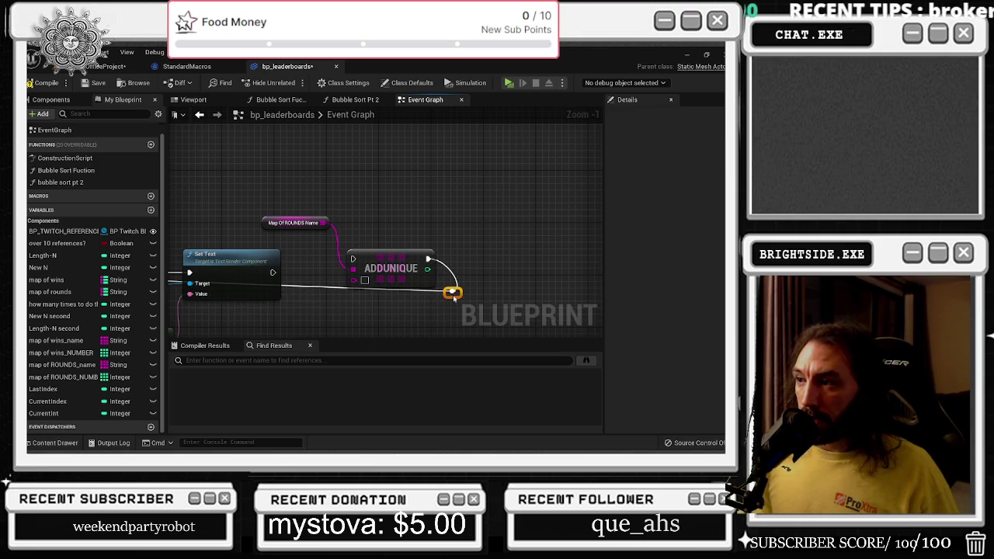
Route a pink string wire via a reroute point into ADDUNIQUE and tidy its position
scroll(348, 278, down, 2)
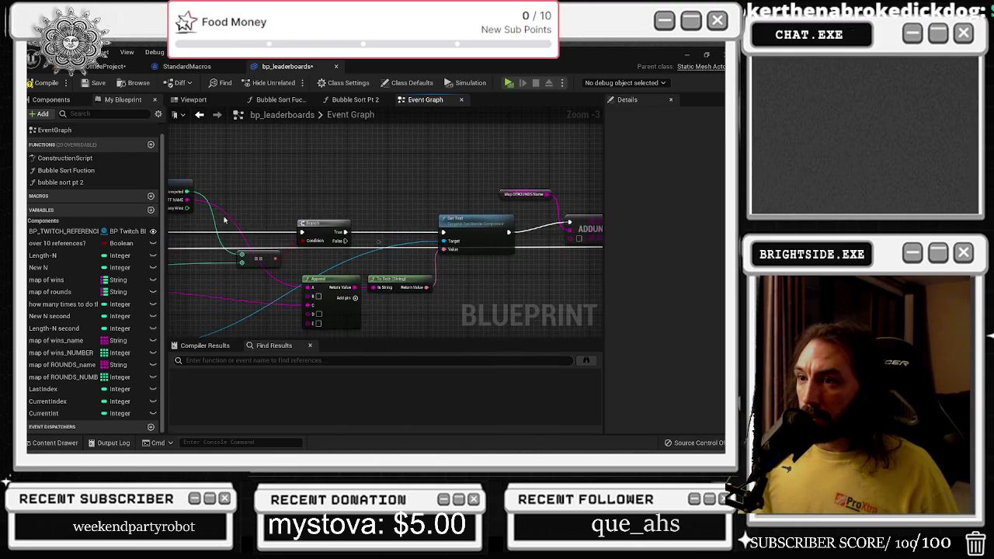
mouse_move(212, 202)
mouse_down()
mouse_move(422, 206)
mouse_move(570, 230)
mouse_up()
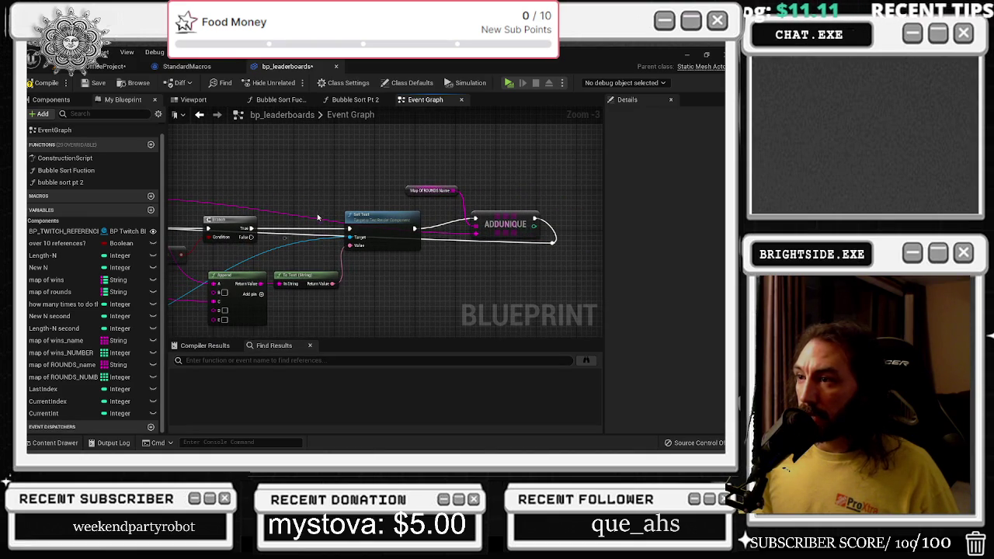
double_click(316, 220)
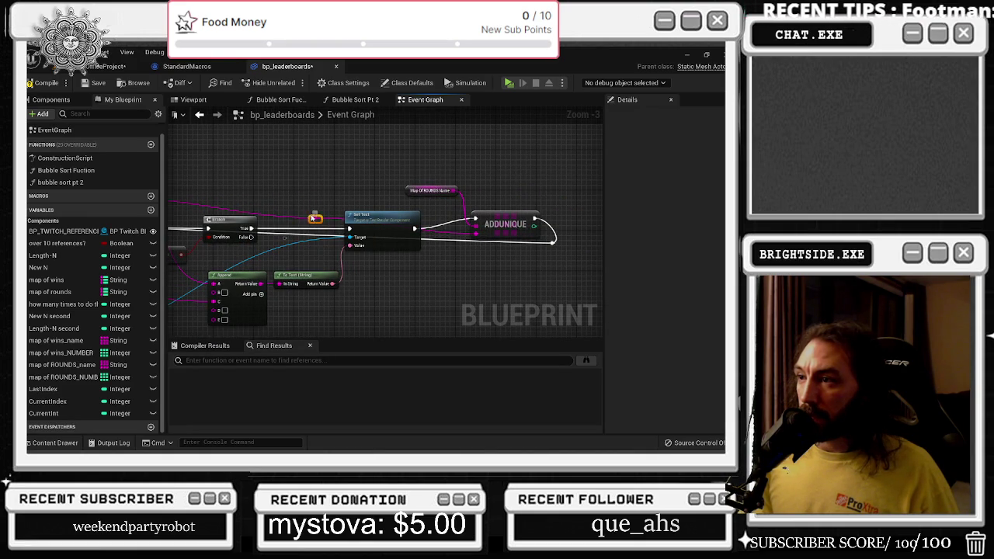
mouse_move(314, 218)
mouse_down()
mouse_move(457, 179)
mouse_move(465, 199)
mouse_up()
click(505, 229)
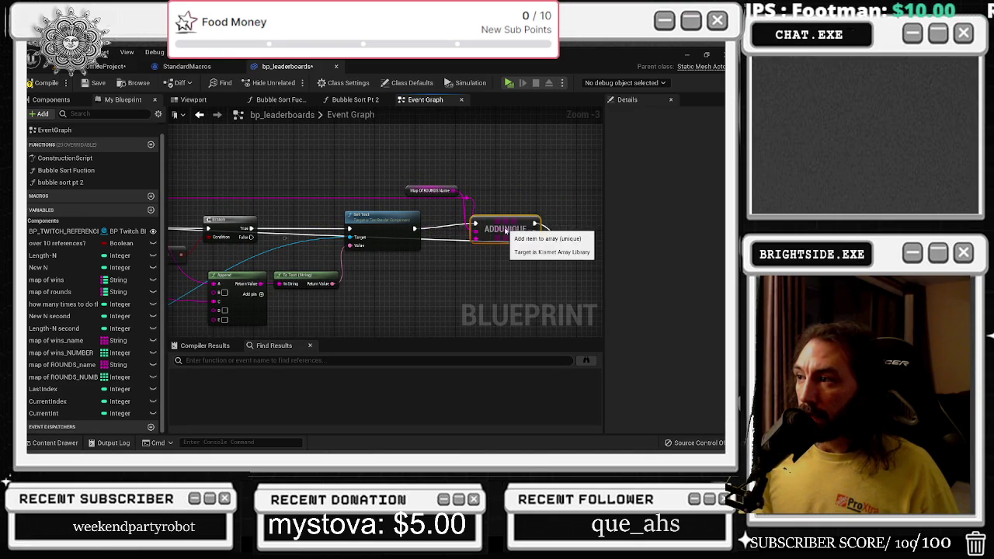
drag(505, 230, 505, 235)
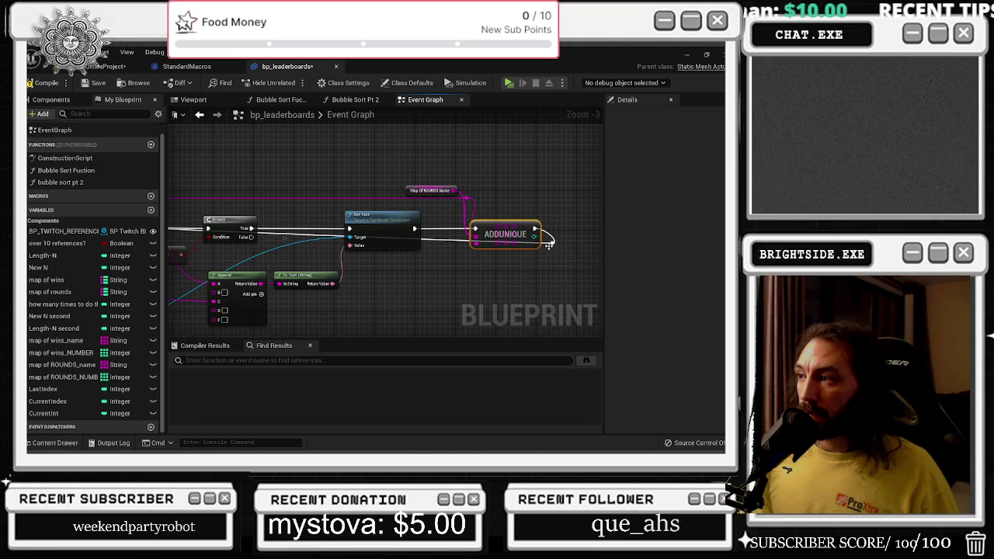
click(547, 244)
scroll(296, 235, down, 1)
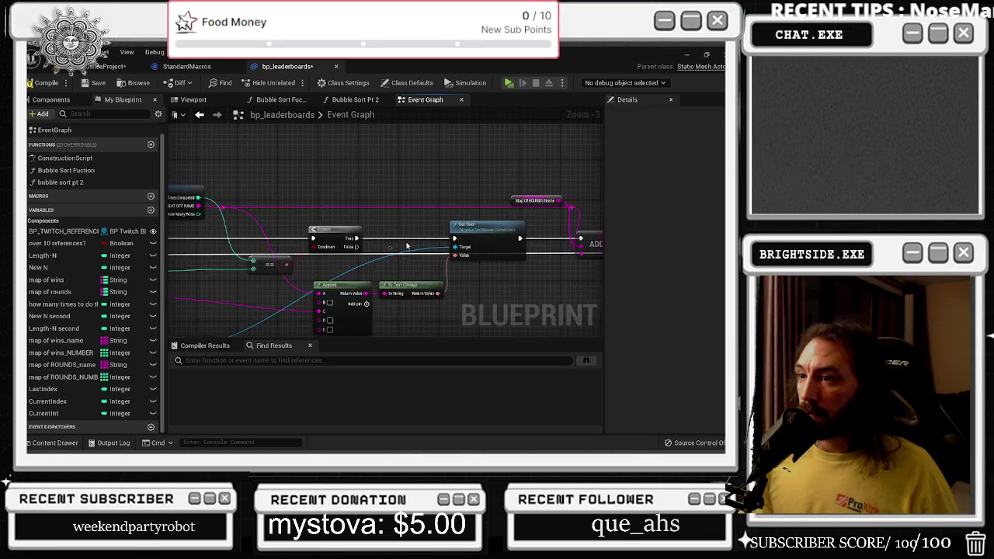
mouse_move(565, 194)
mouse_down()
mouse_move(503, 180)
mouse_move(486, 206)
mouse_up()
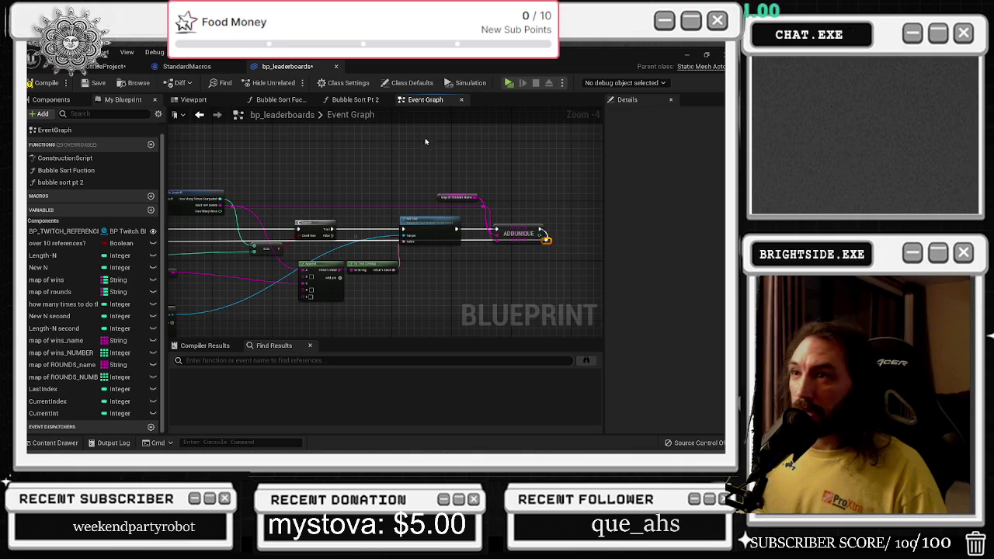
In Bubble Sort Fuction, wire the ADD node's exec output into the chained ADDUNIQUE nodes
click(193, 99)
click(280, 99)
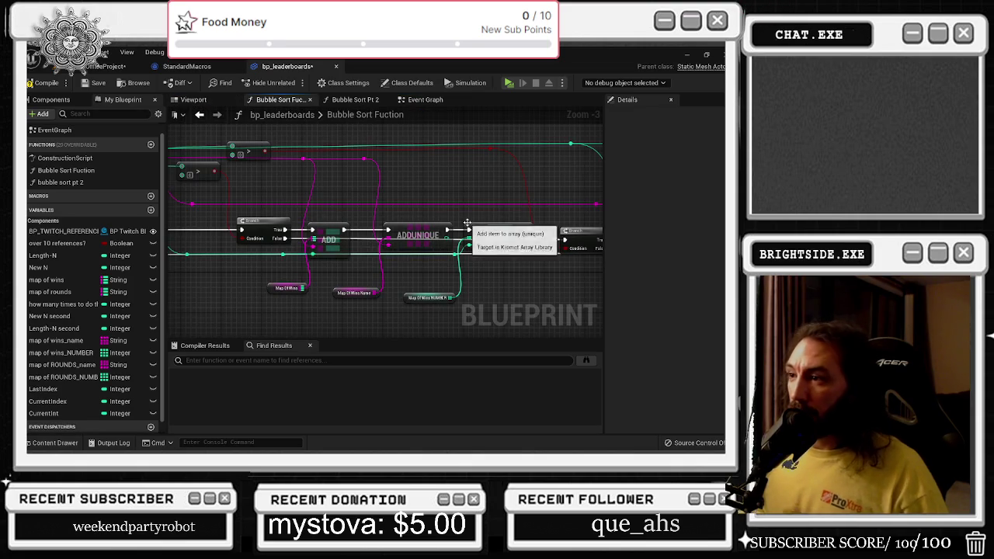
mouse_move(469, 230)
mouse_down()
mouse_move(481, 227)
mouse_move(470, 232)
mouse_up()
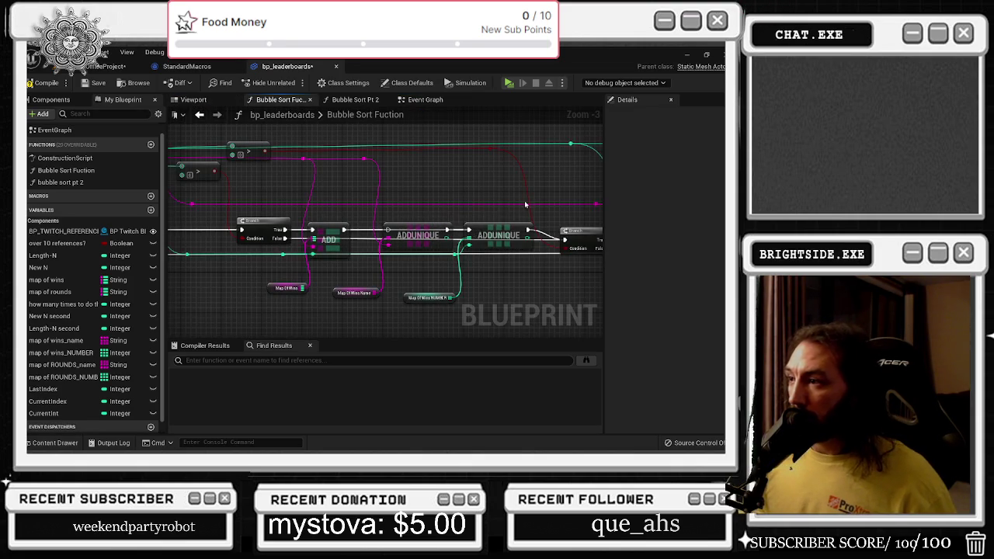
mouse_move(339, 195)
mouse_down()
mouse_move(464, 200)
mouse_move(473, 170)
mouse_up()
Look over the swap comment block and SWAP nodes in Bubble Sort Pt 2
click(347, 101)
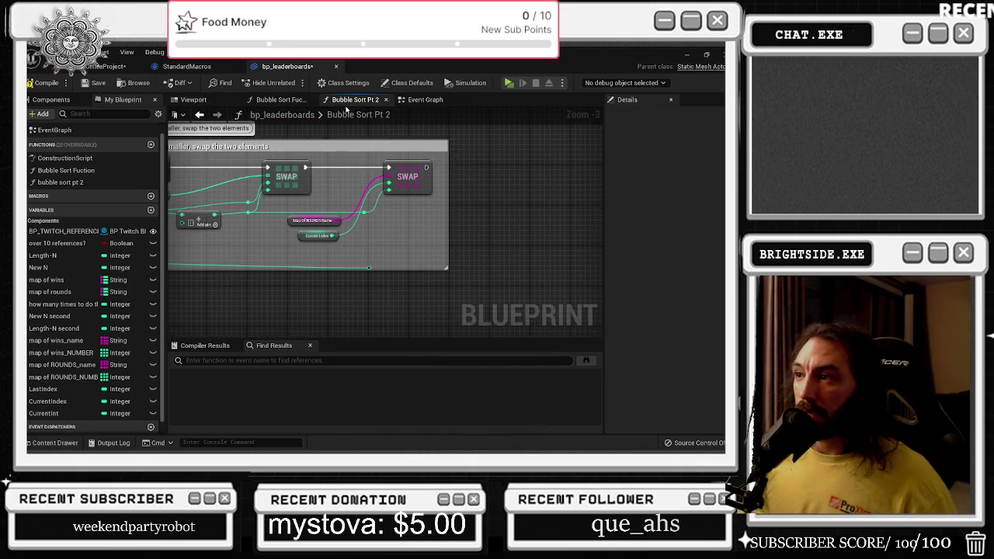
drag(318, 197, 334, 205)
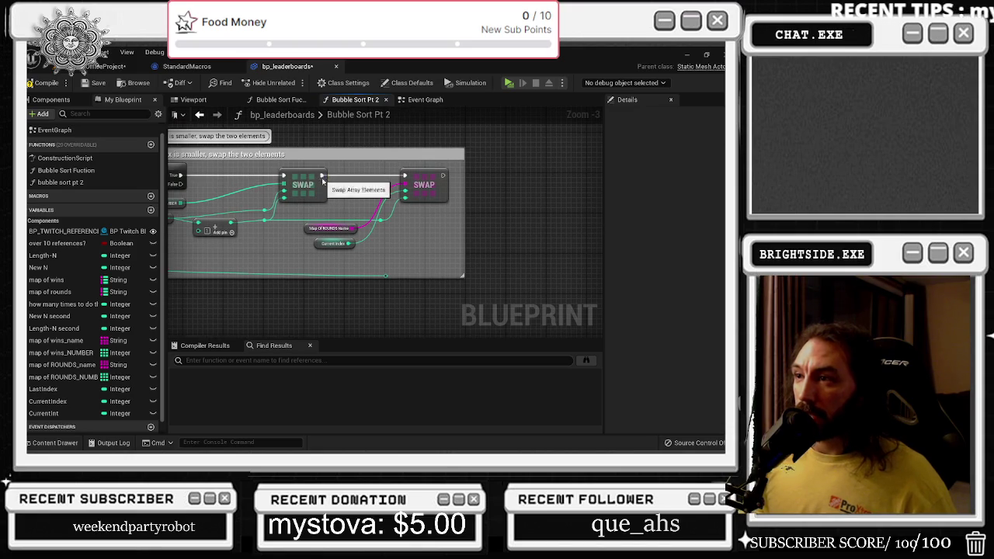
click(319, 187)
scroll(354, 201, down, 3)
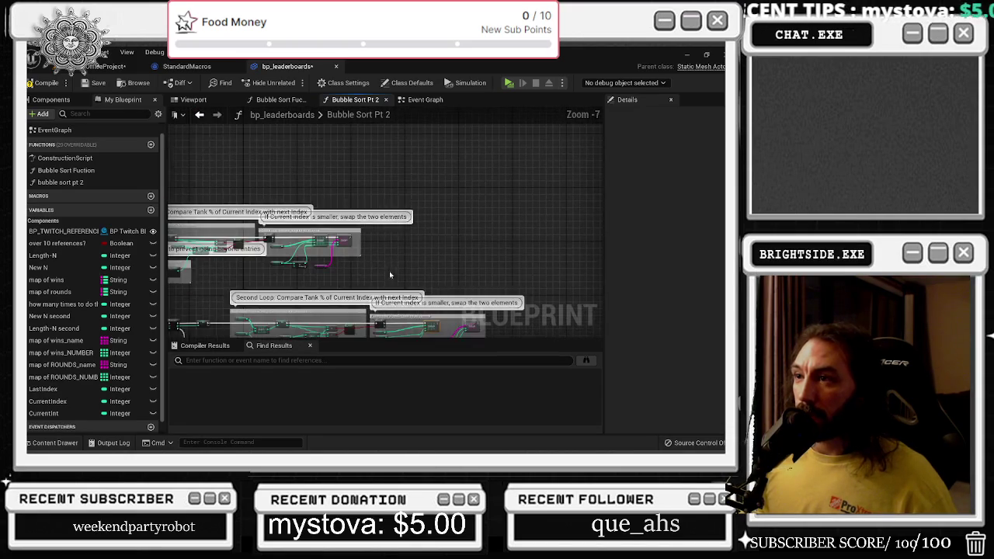
scroll(318, 243, up, 4)
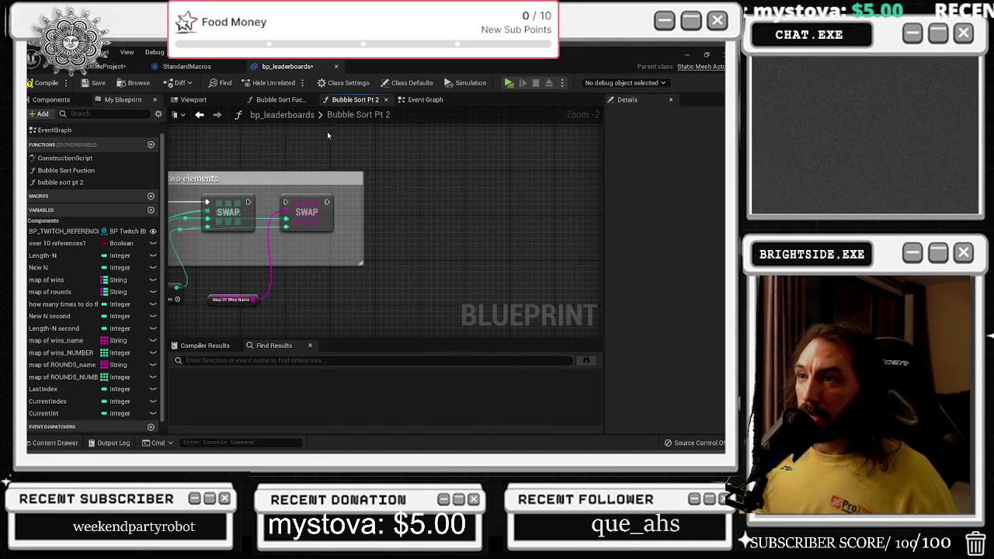
Back in the Event Graph, extend an exec wire from ADDUNIQUE toward the wins check chain
click(425, 99)
scroll(451, 180, up, 1)
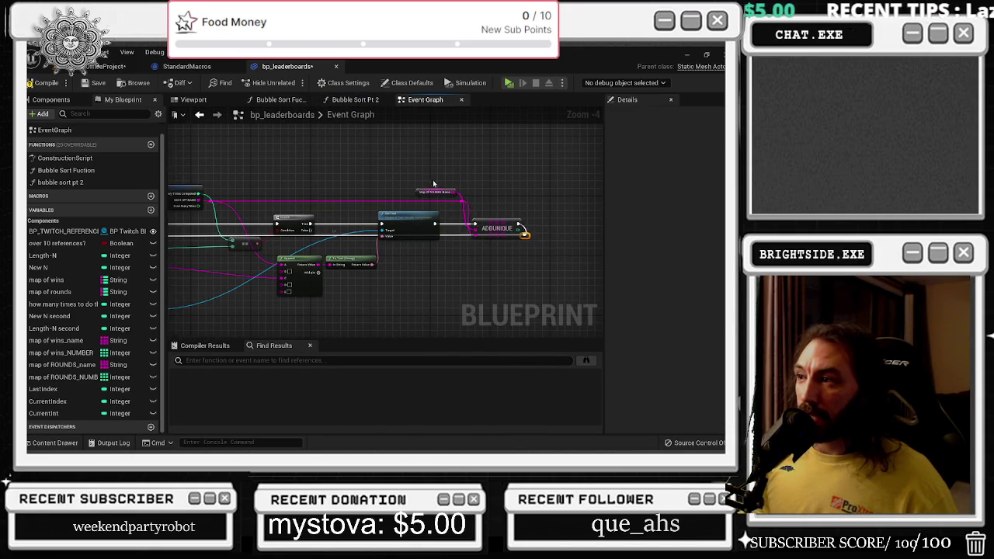
mouse_move(364, 167)
mouse_down()
mouse_move(520, 237)
mouse_move(348, 232)
mouse_up()
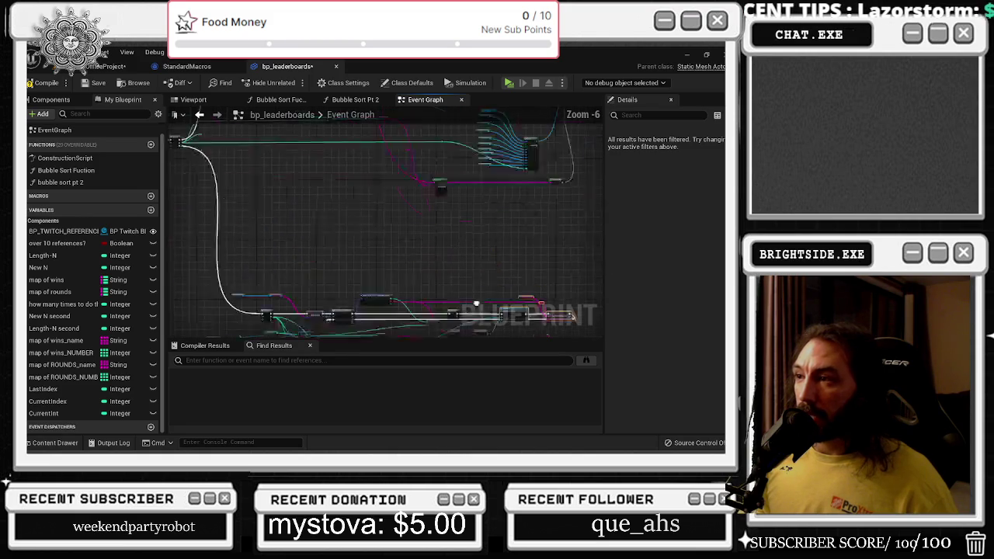
mouse_move(446, 234)
mouse_down()
mouse_move(173, 255)
mouse_move(380, 249)
mouse_move(571, 264)
mouse_move(278, 260)
mouse_move(288, 262)
mouse_move(271, 251)
mouse_move(634, 251)
mouse_move(528, 251)
mouse_move(451, 276)
mouse_move(284, 224)
mouse_move(297, 211)
mouse_move(273, 197)
mouse_move(351, 250)
mouse_up()
scroll(582, 250, down, 5)
scroll(259, 163, up, 6)
drag(419, 285, 347, 287)
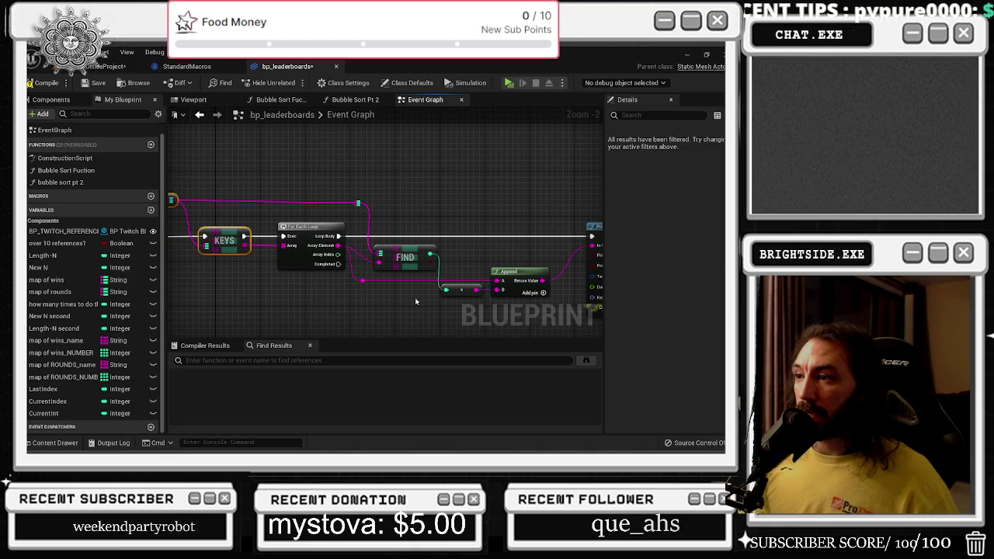
Review and select the whole KEYS, For Each, FIND, Append, Print String chain, then go to the browser
drag(416, 301, 366, 282)
drag(355, 195, 466, 280)
drag(479, 205, 422, 205)
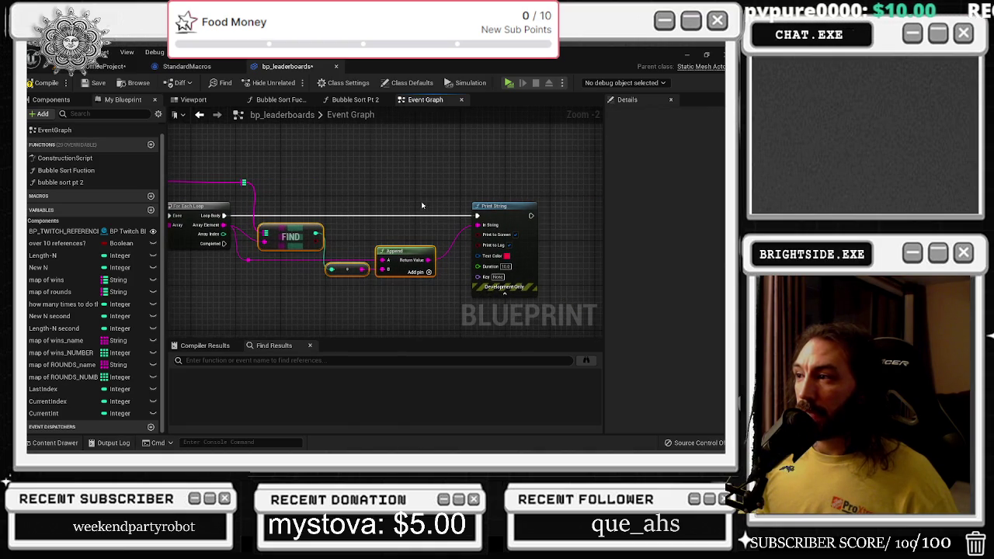
drag(365, 226, 419, 245)
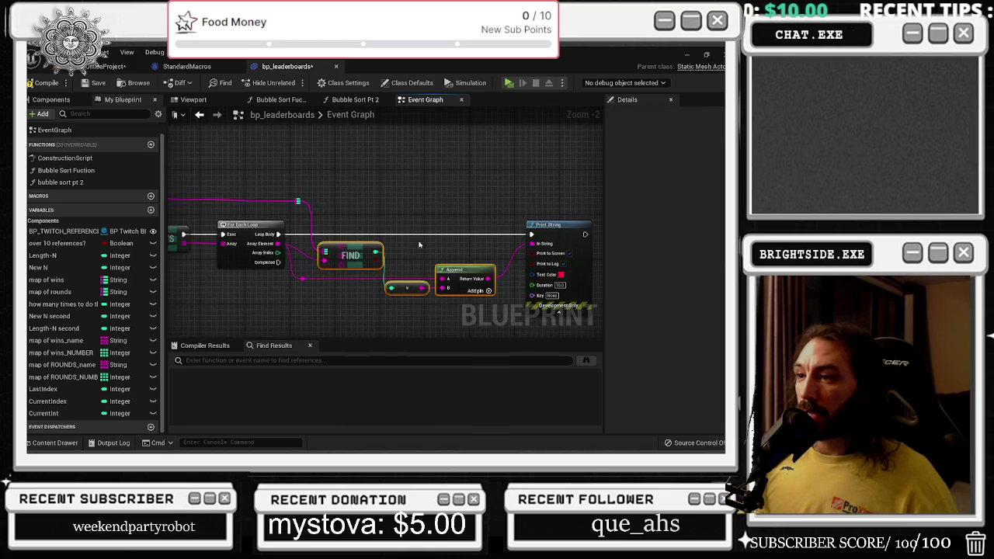
drag(286, 189, 421, 196)
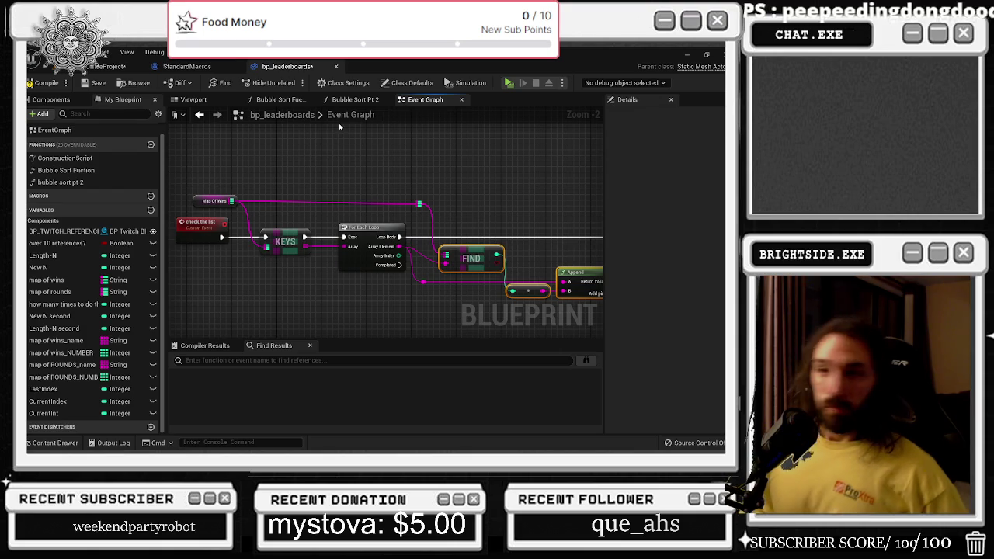
scroll(332, 151, down, 2)
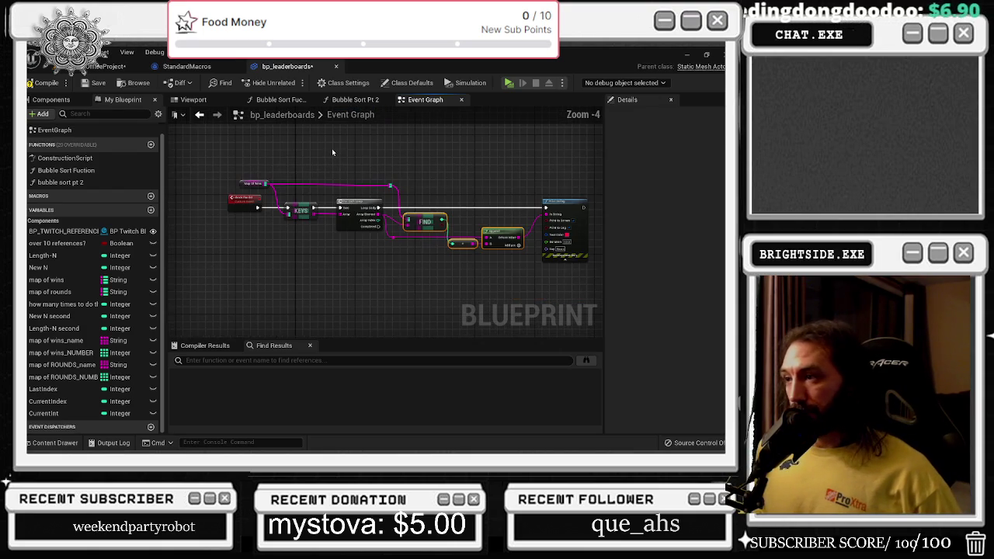
mouse_move(226, 162)
mouse_down()
mouse_move(535, 260)
mouse_move(592, 268)
mouse_up()
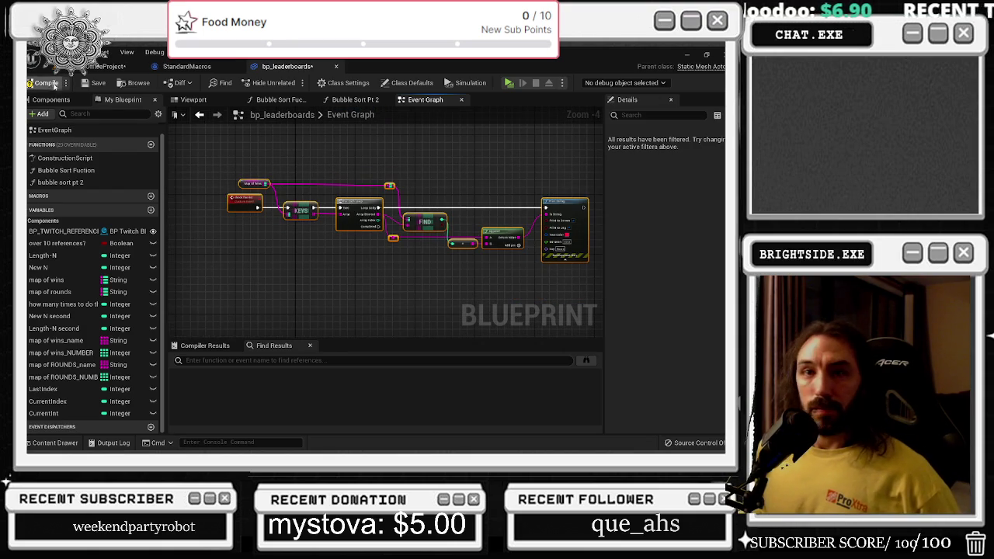
key(alt+Tab)
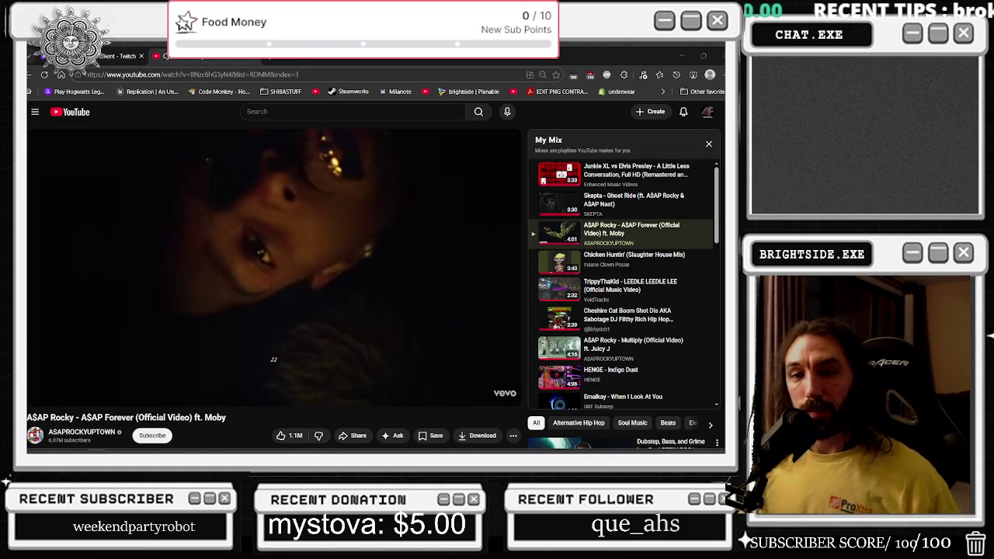
Switch from the YouTube browser back to the Unreal Engine window
key(alt+Tab)
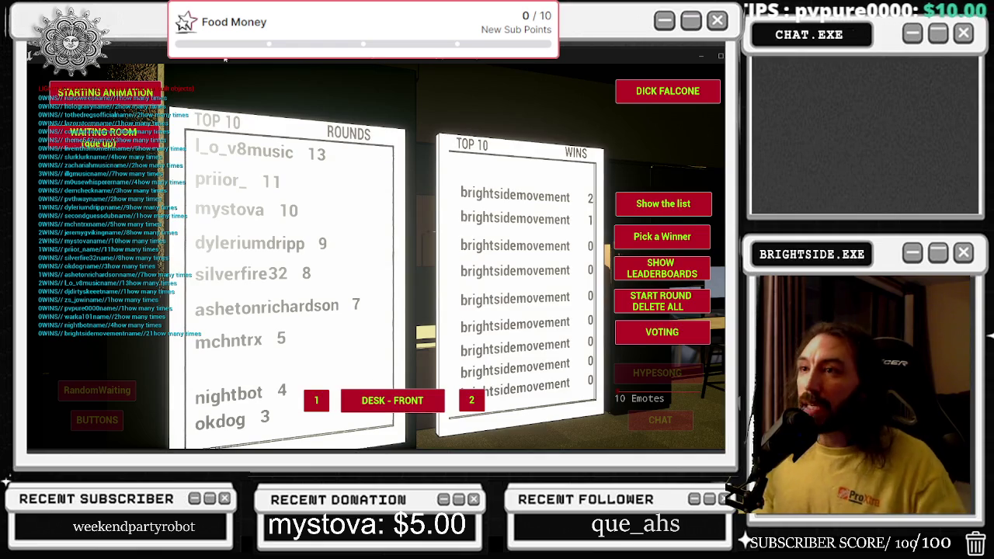
Return to the bp_leaderboards Event Graph and survey the Branch and place-name nodes
key(alt+Tab)
click(285, 67)
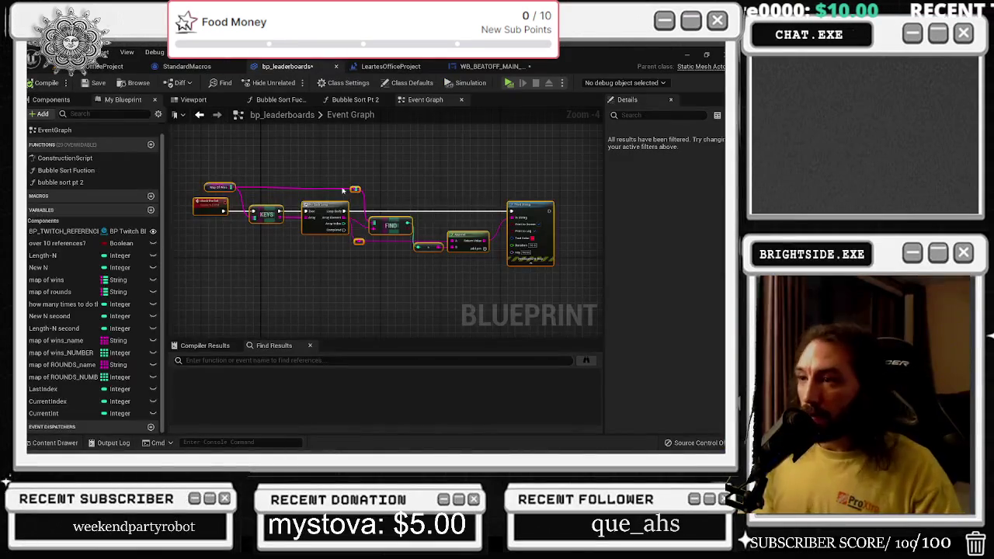
scroll(419, 266, down, 3)
scroll(419, 266, up, 4)
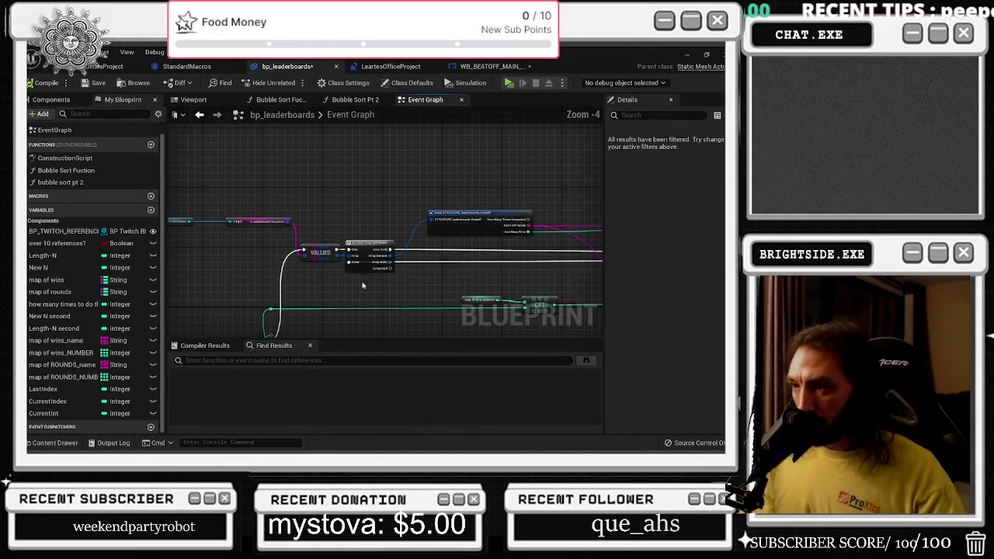
mouse_move(414, 279)
mouse_down()
mouse_move(388, 249)
mouse_move(349, 243)
mouse_move(362, 241)
mouse_move(328, 214)
mouse_up()
mouse_move(426, 209)
mouse_down()
mouse_move(404, 194)
mouse_move(375, 251)
mouse_move(334, 255)
mouse_up()
scroll(405, 195, up, 1)
scroll(404, 195, down, 1)
scroll(334, 254, down, 1)
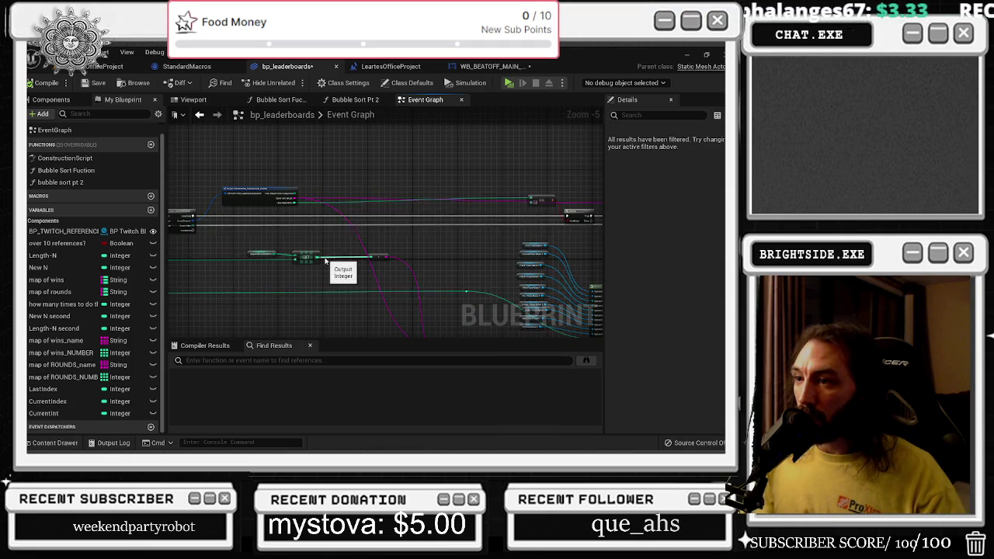
drag(441, 247, 426, 187)
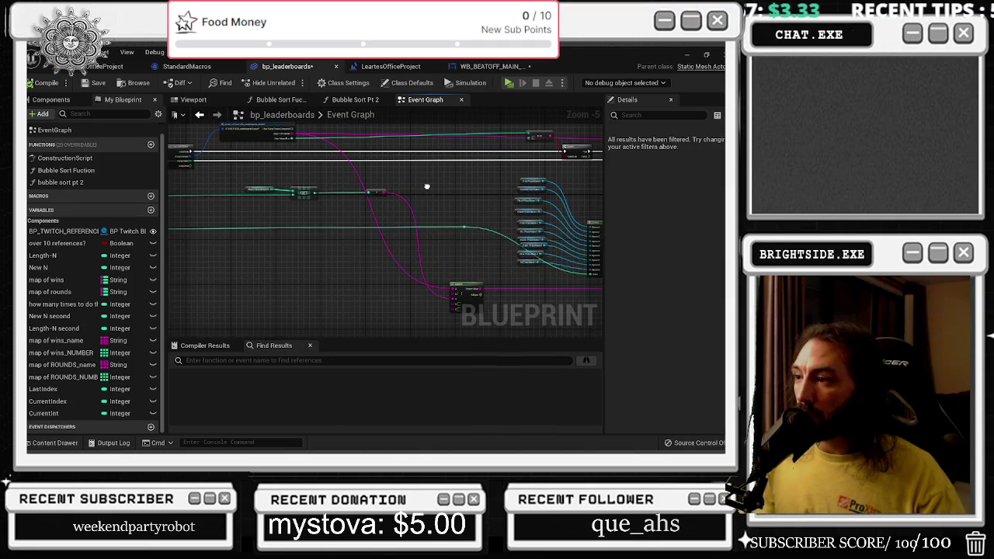
scroll(333, 197, up, 1)
mouse_move(333, 203)
mouse_down()
mouse_move(336, 270)
mouse_move(381, 240)
mouse_move(563, 257)
mouse_move(559, 244)
mouse_move(533, 240)
mouse_move(175, 262)
mouse_move(310, 213)
mouse_move(279, 261)
mouse_up()
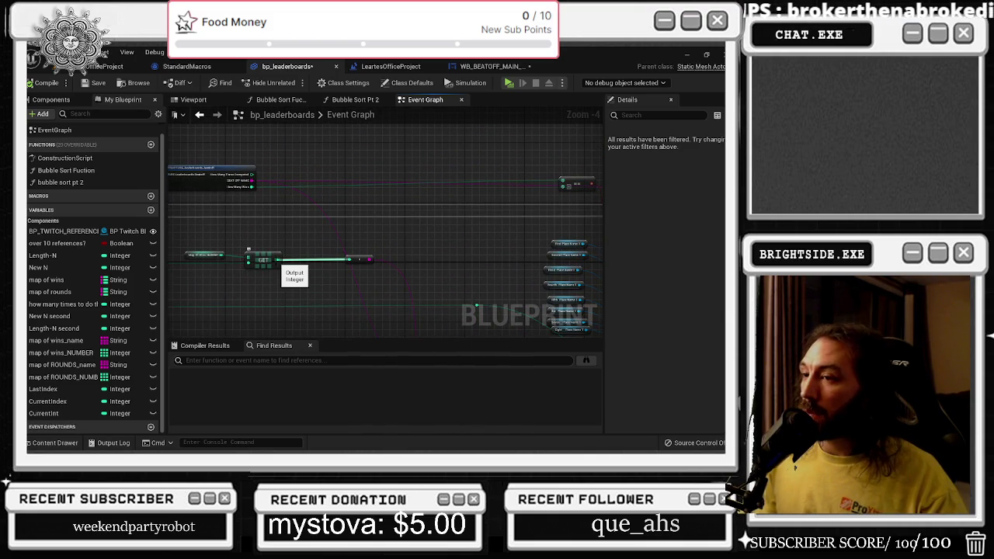
Connect the GET node's integer output to the == comparison node
drag(284, 222, 187, 257)
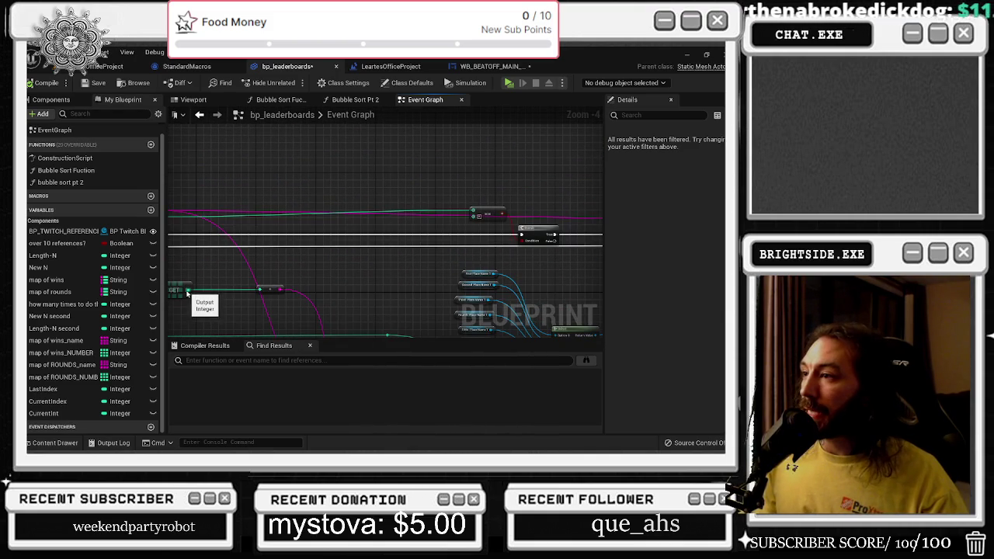
mouse_move(187, 292)
mouse_down()
mouse_move(373, 233)
mouse_move(330, 258)
mouse_move(477, 219)
mouse_up()
drag(380, 246, 430, 243)
drag(520, 221, 492, 221)
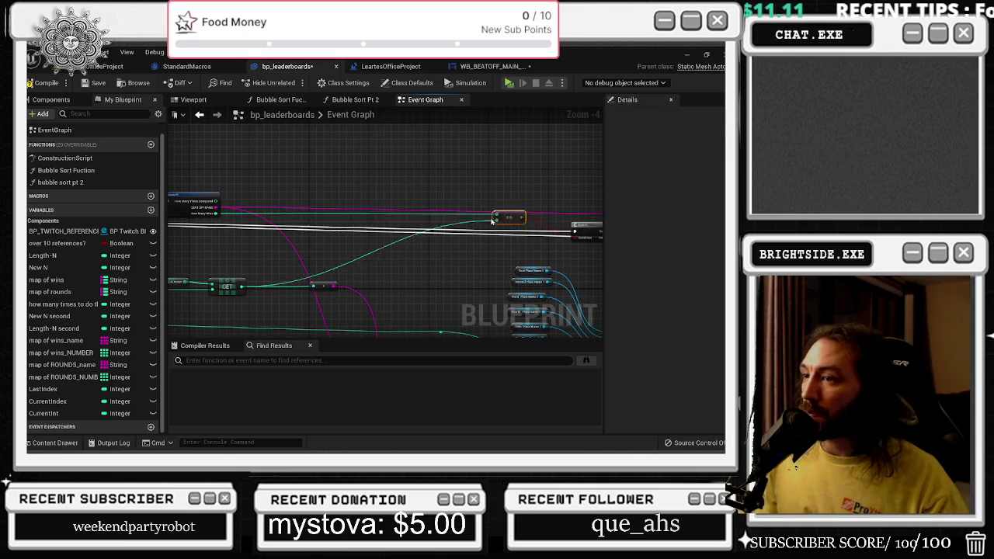
scroll(413, 229, down, 3)
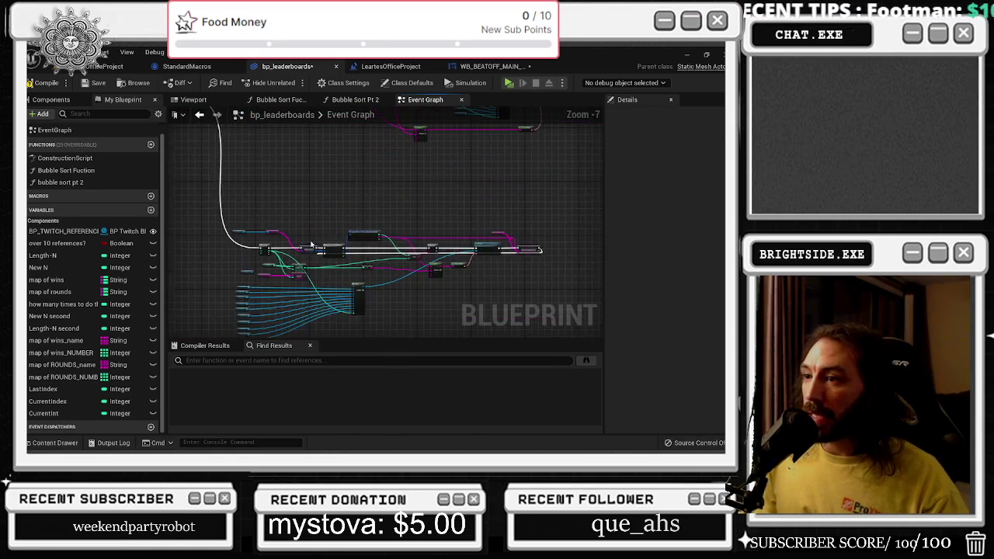
scroll(310, 246, up, 3)
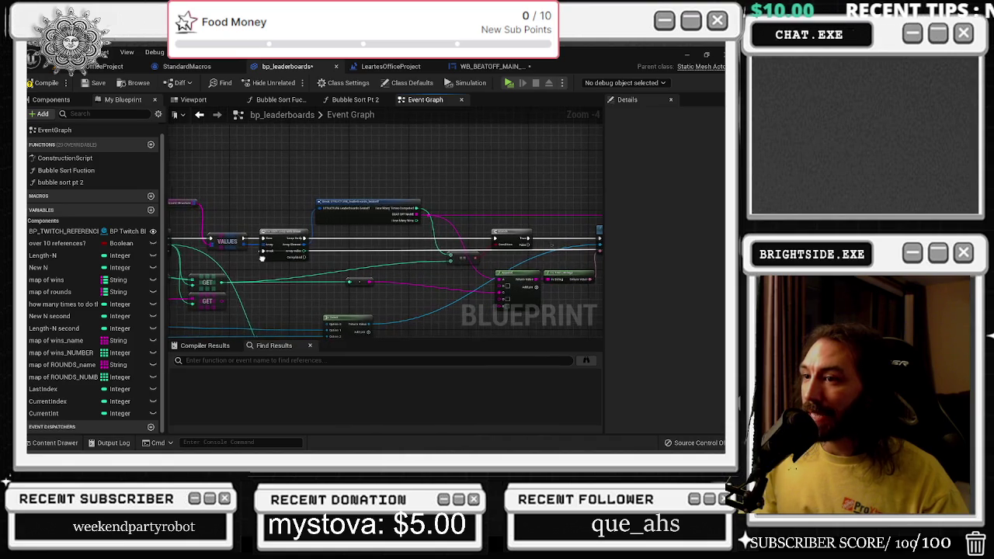
mouse_move(246, 257)
mouse_down()
mouse_move(329, 184)
mouse_move(161, 186)
mouse_up()
mouse_move(435, 179)
mouse_down()
mouse_move(372, 187)
mouse_move(406, 214)
mouse_move(561, 105)
mouse_move(526, 215)
mouse_move(494, 208)
mouse_move(519, 209)
mouse_up()
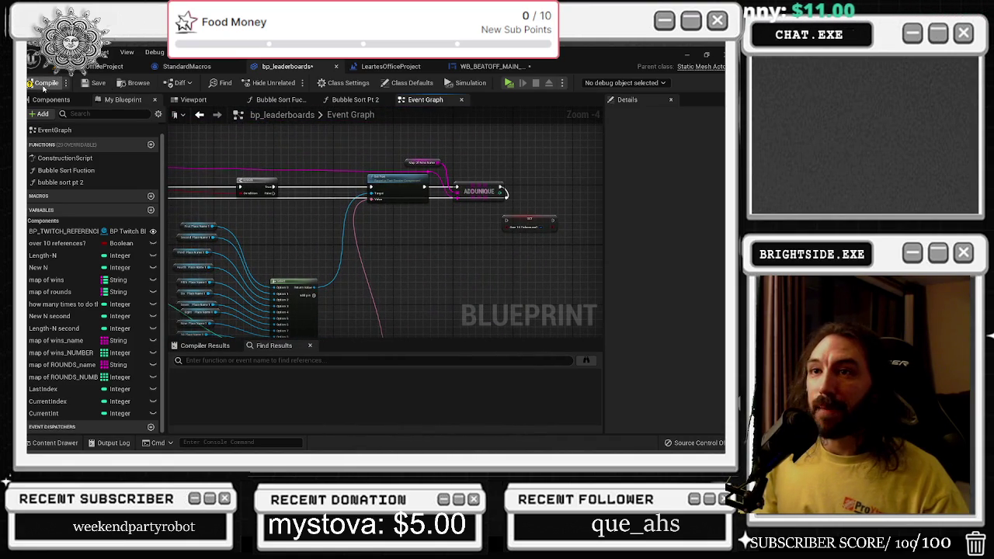
Save the office level and start Play in Editor
click(390, 66)
key(ctrl+shift+s)
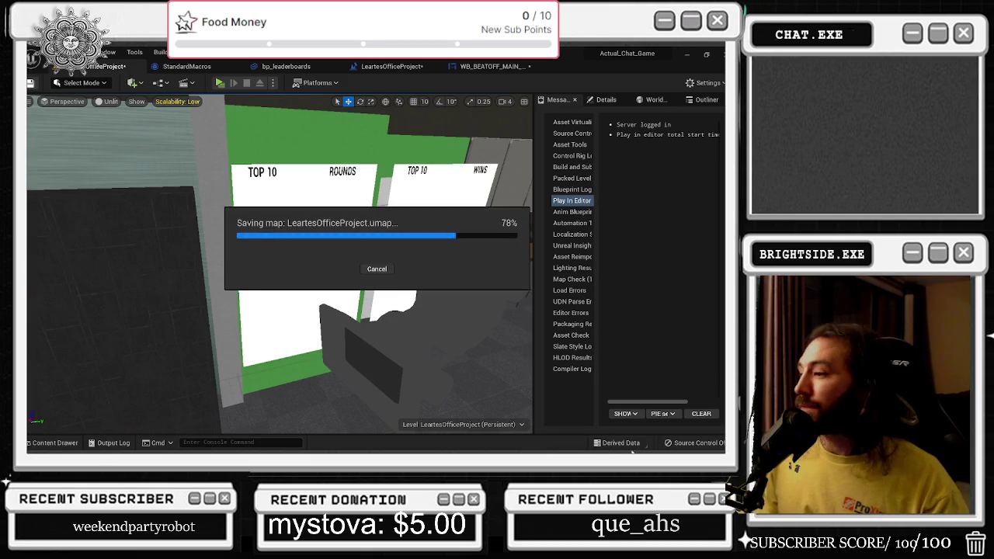
click(220, 82)
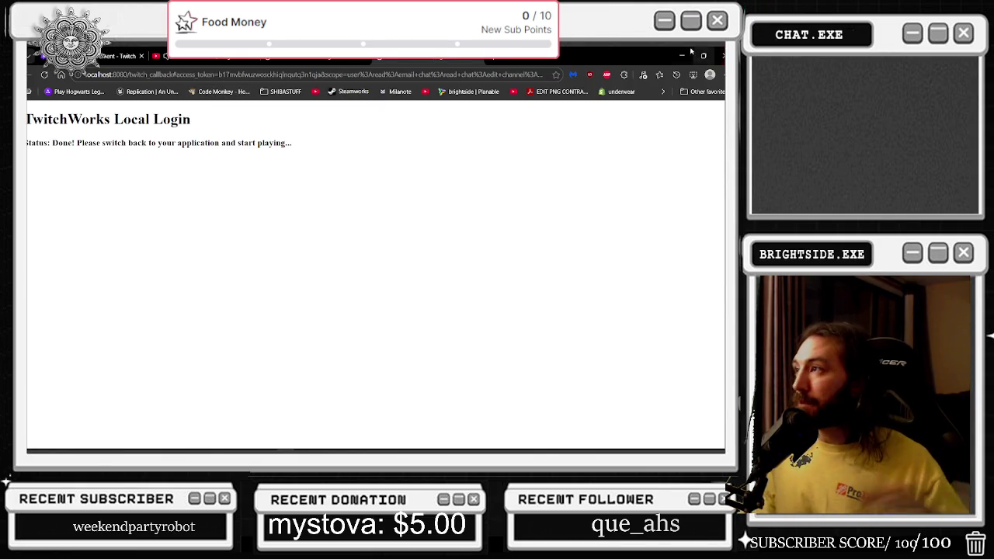
Close the Twitch login window, display the Wins list in game, then stop the session
click(688, 53)
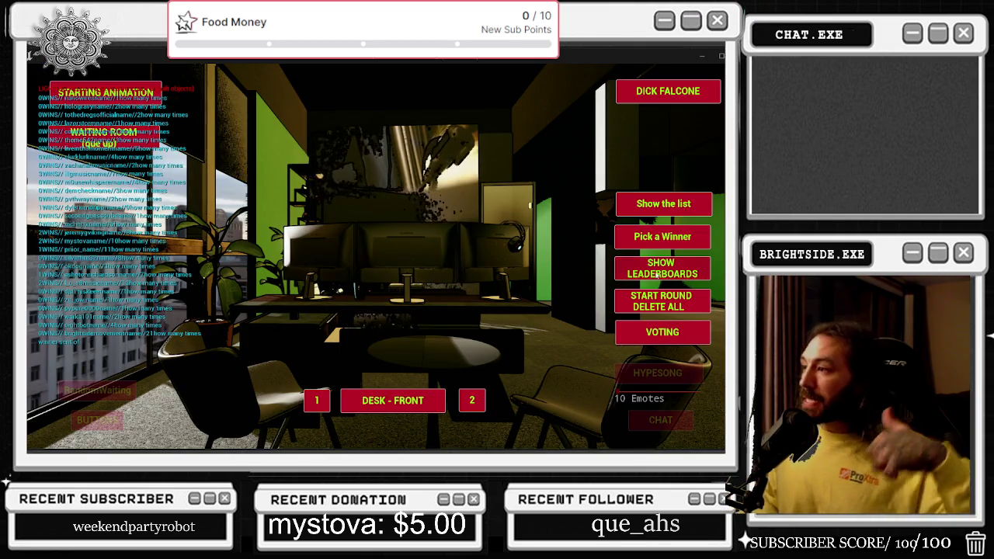
click(649, 211)
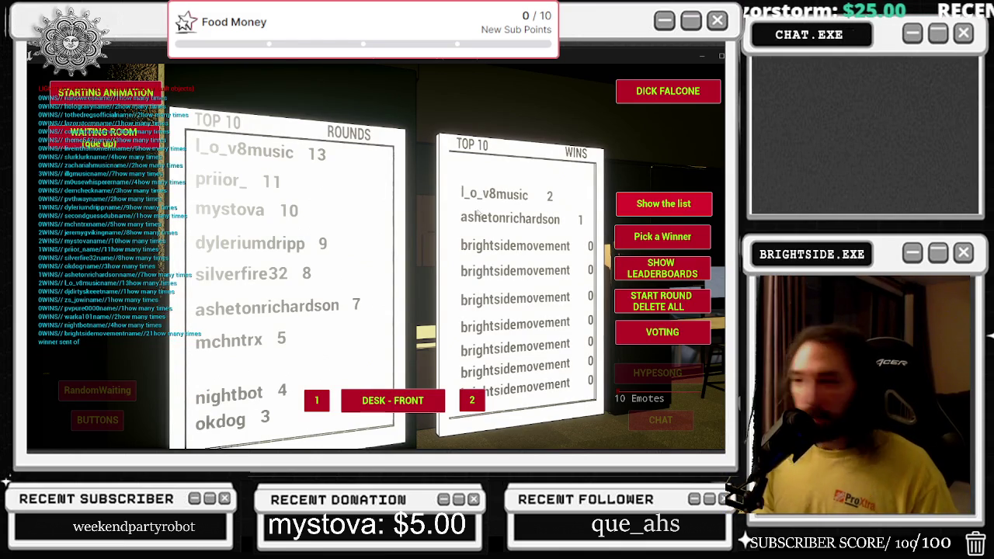
key(Escape)
Move the Delay node left between Bubble Sort Pt 2 and the For Loop and straighten its link
click(186, 66)
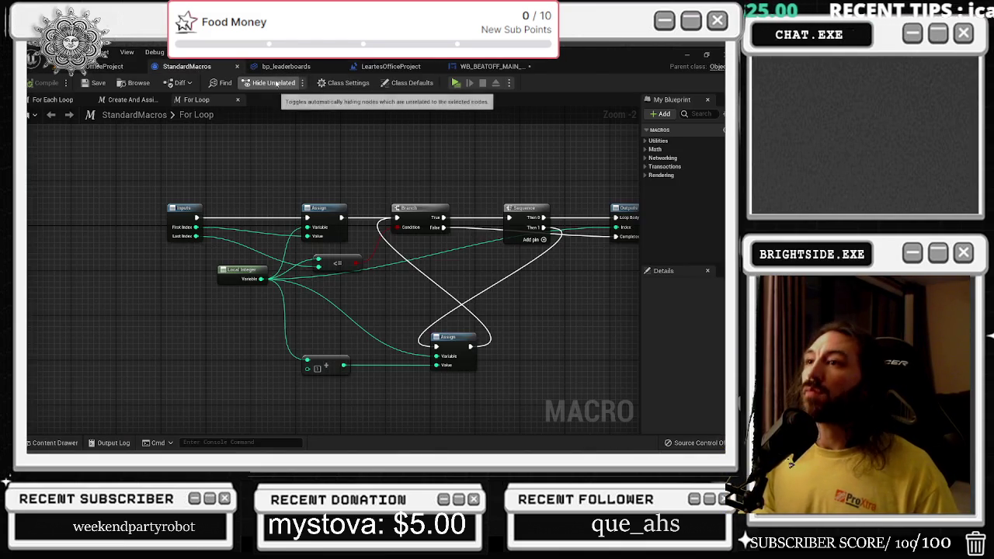
click(285, 66)
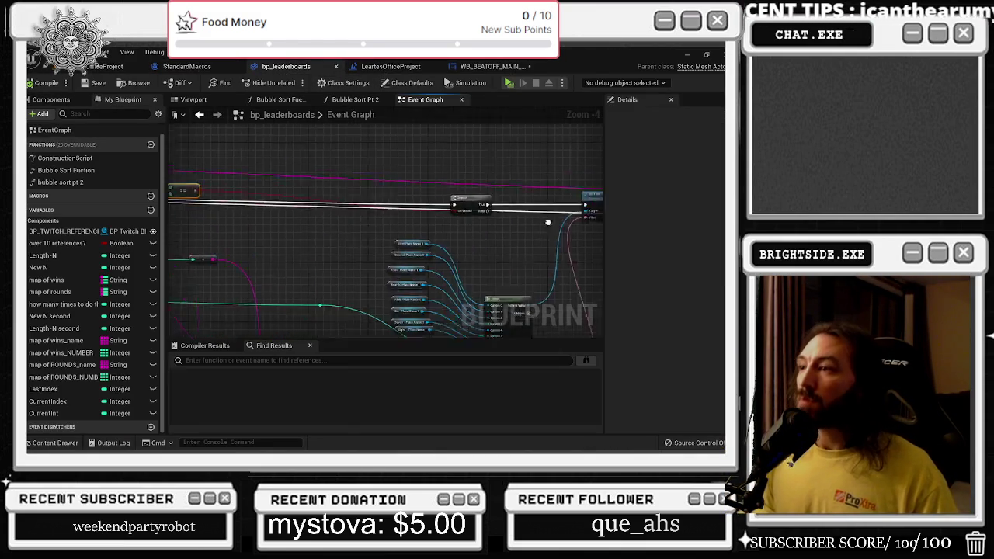
scroll(548, 223, down, 5)
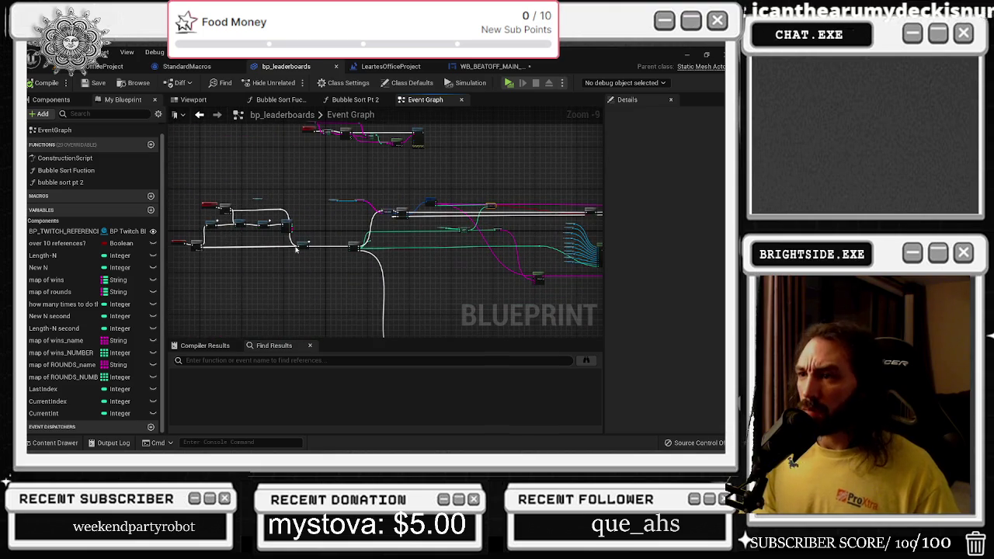
scroll(294, 241, up, 6)
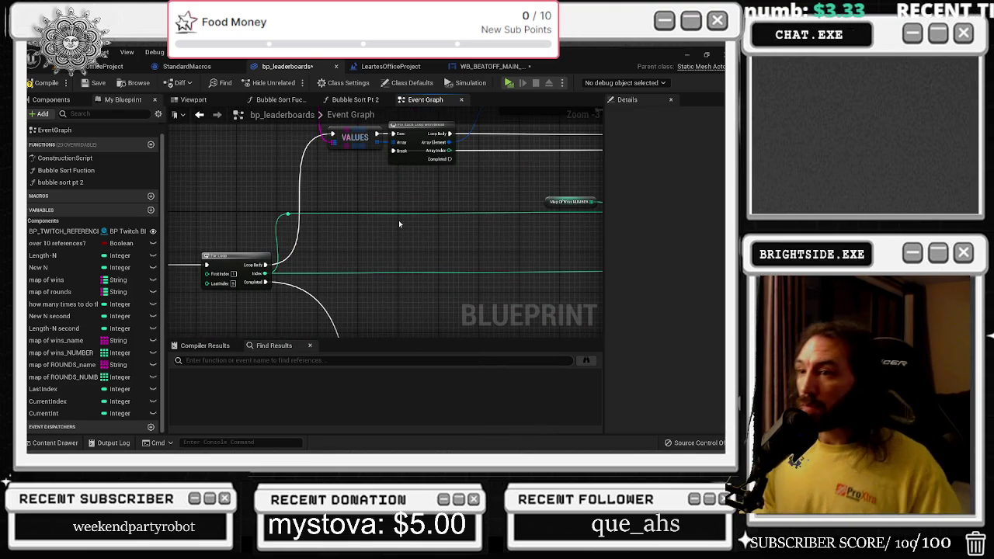
mouse_move(236, 293)
mouse_down()
mouse_move(377, 281)
mouse_move(463, 309)
mouse_up()
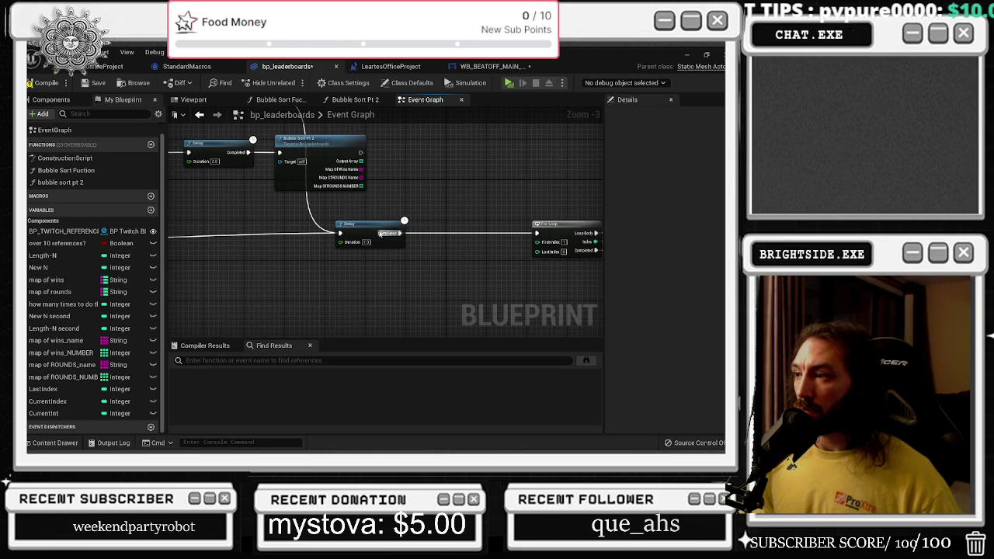
drag(364, 230, 334, 235)
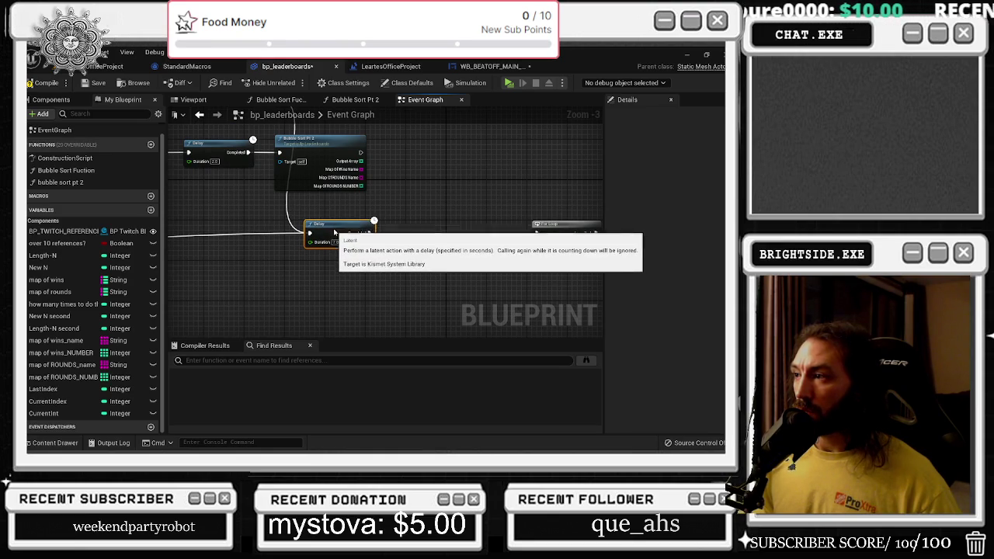
key(q)
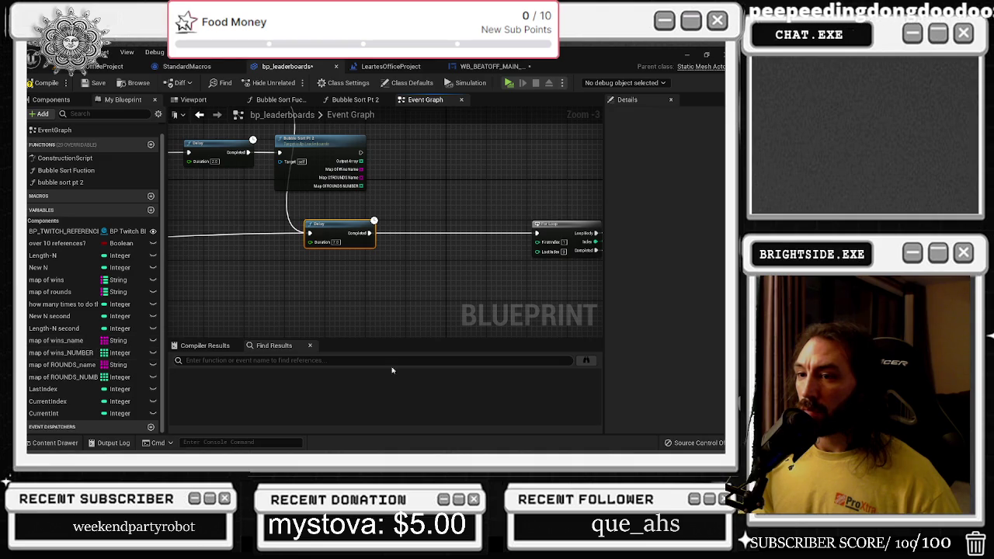
Feed map of wins_NUMBER through Length and Clamp (Integer) into the For Loop's Last Index
mouse_move(94, 353)
mouse_down()
mouse_move(461, 292)
mouse_move(475, 261)
mouse_up()
text(LENG)
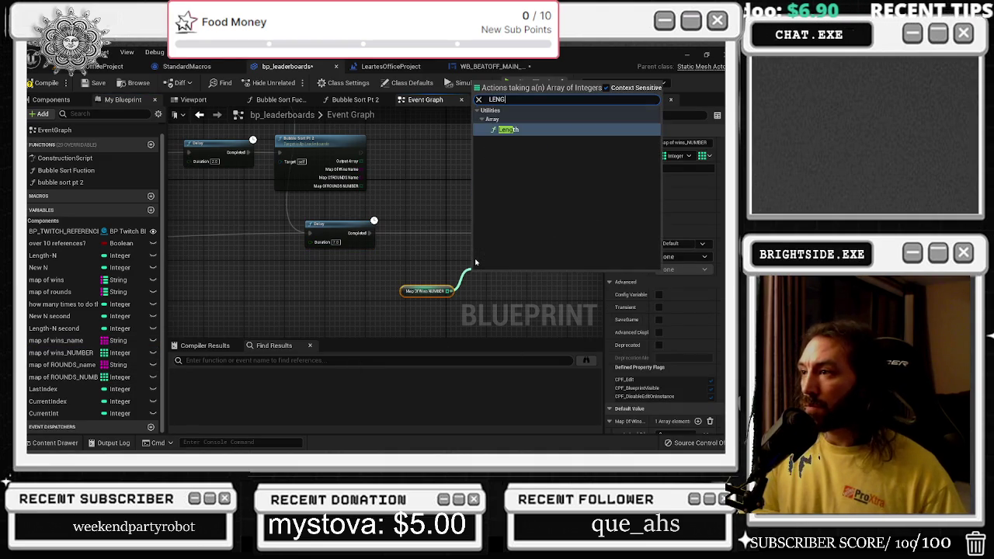
key(Return)
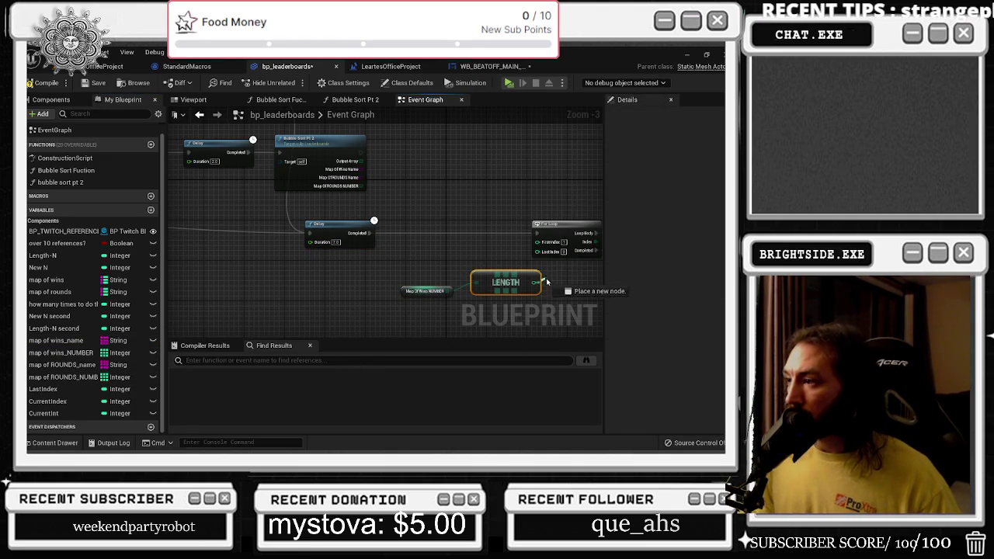
mouse_move(536, 282)
mouse_down()
mouse_move(552, 282)
mouse_move(483, 294)
mouse_up()
text(clamp)
key(Return)
scroll(558, 300, down, 1)
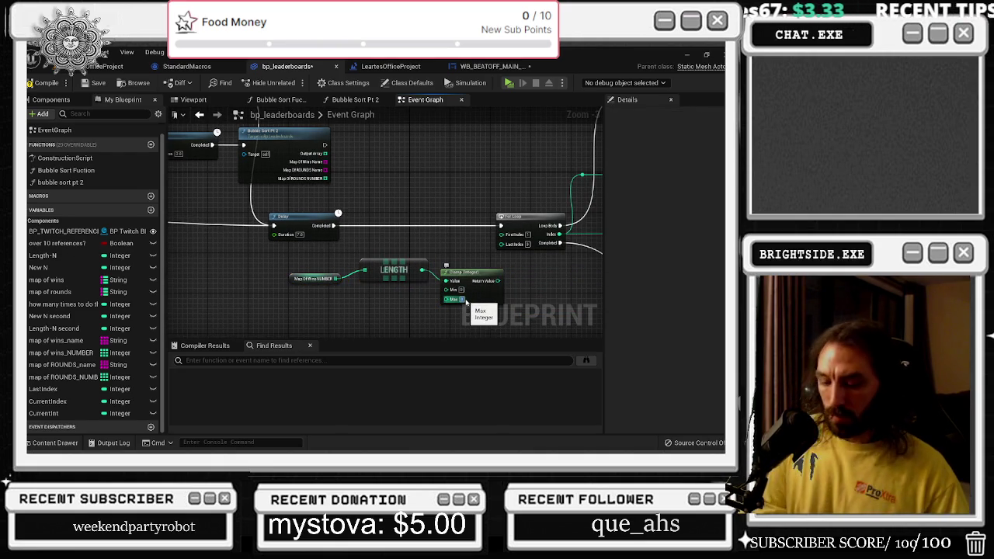
drag(498, 280, 502, 244)
right_click(455, 275)
drag(319, 259, 441, 291)
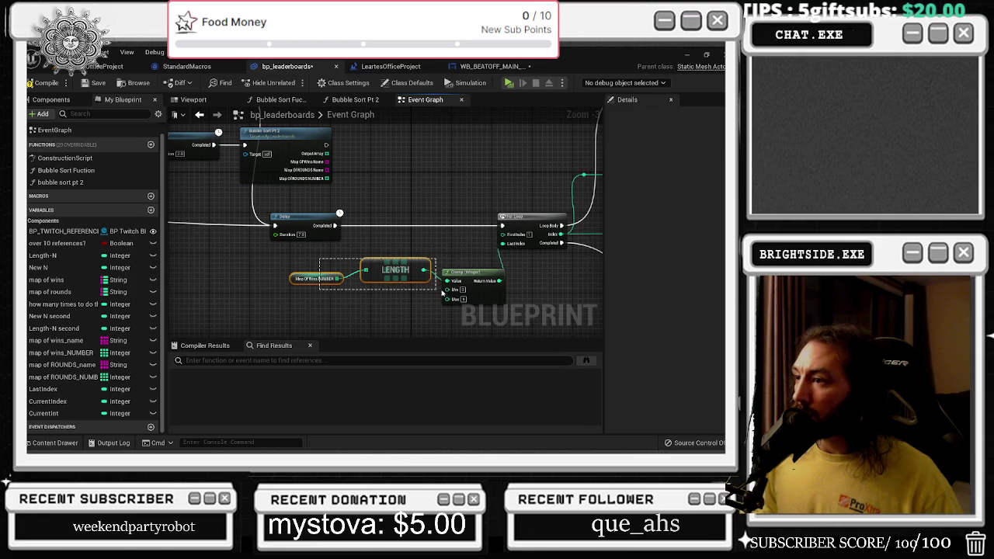
Save the bp_leaderboards Blueprint and the office level
click(95, 83)
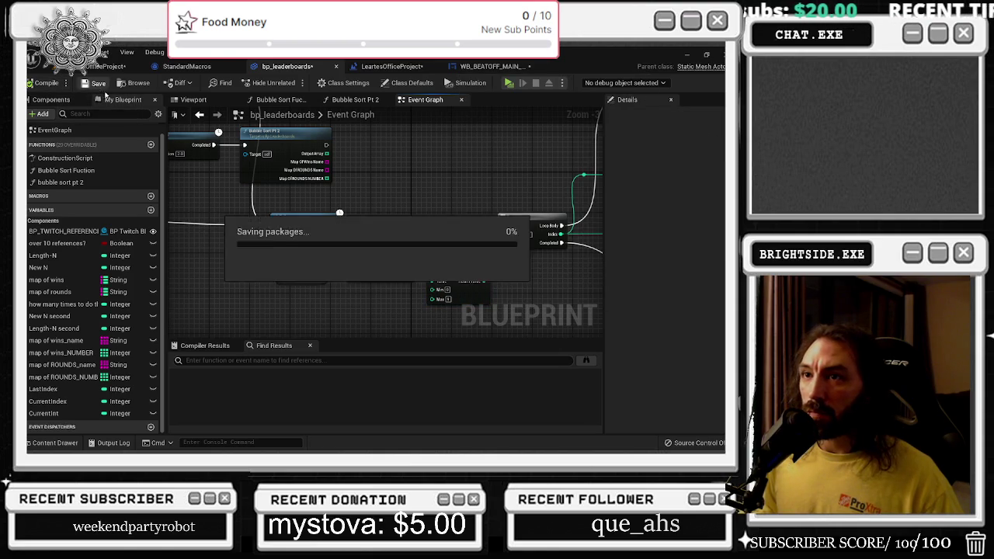
click(108, 66)
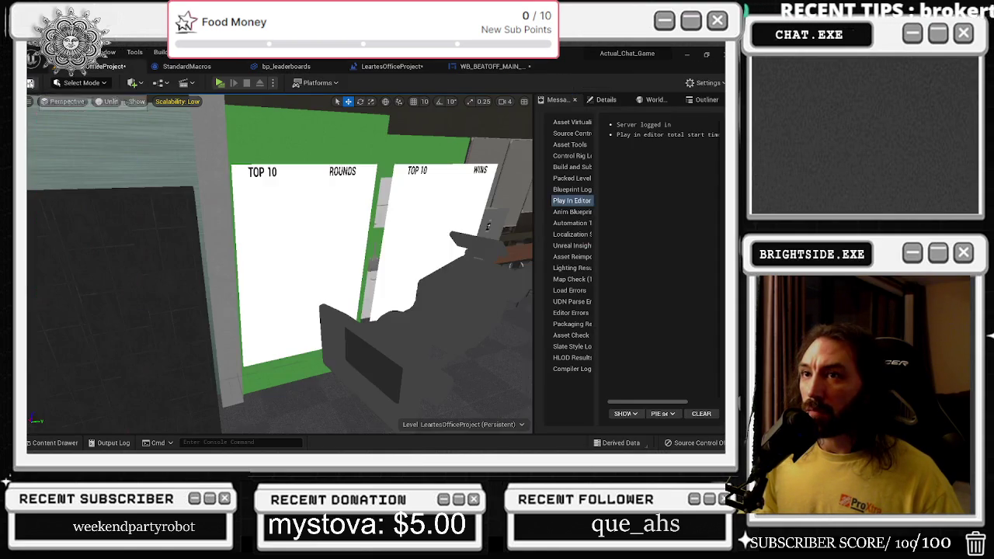
key(ctrl+s)
Test-play the level and display the TOP 10 leaderboards, then stop the session
key(alt+p)
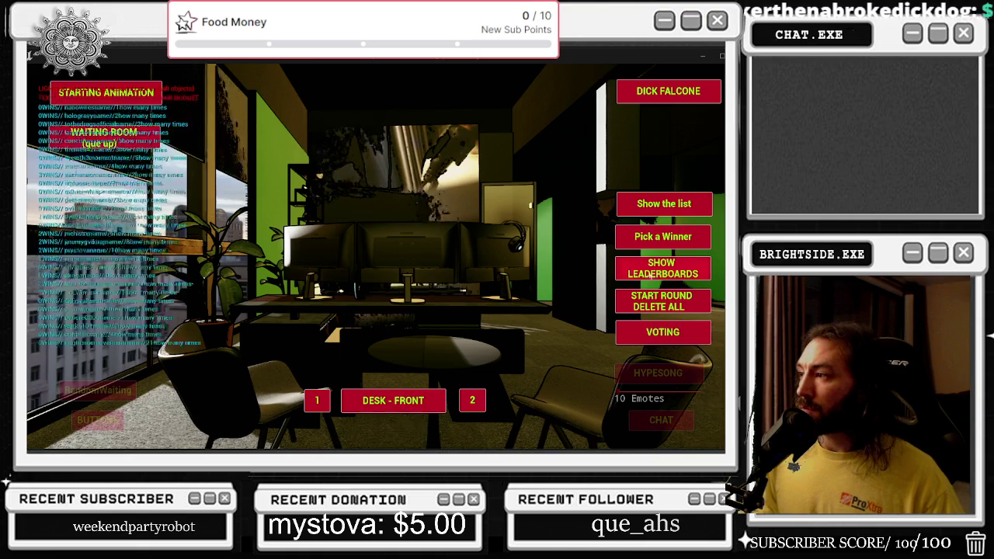
click(661, 268)
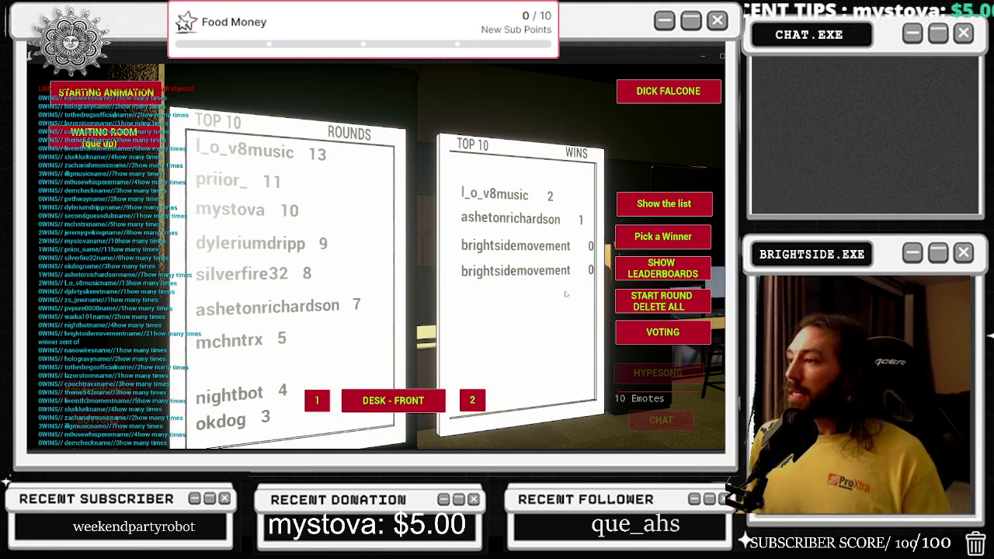
key(Escape)
Open the Bubble Sort Fuction graph and nudge the Break STRUCTURE and greater-than nodes left
click(186, 66)
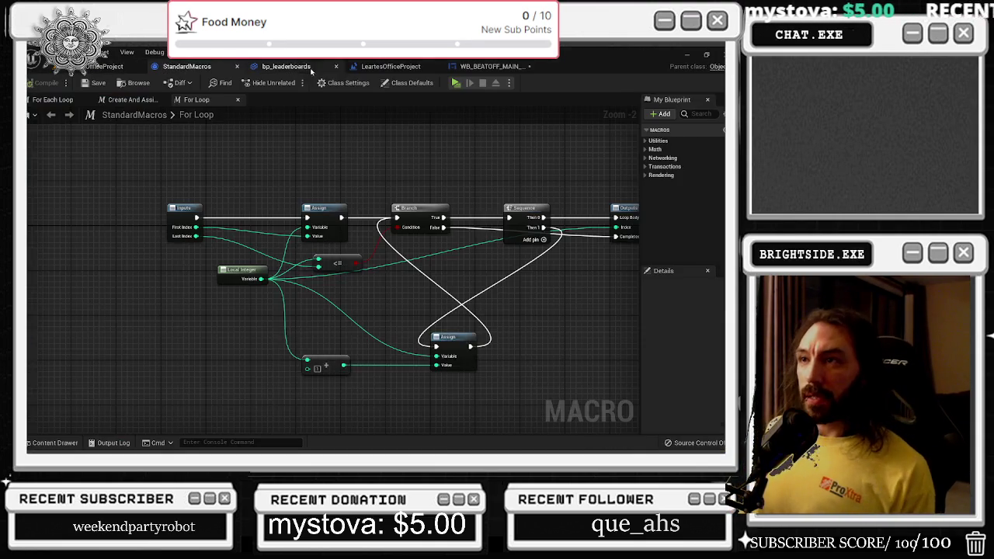
click(291, 68)
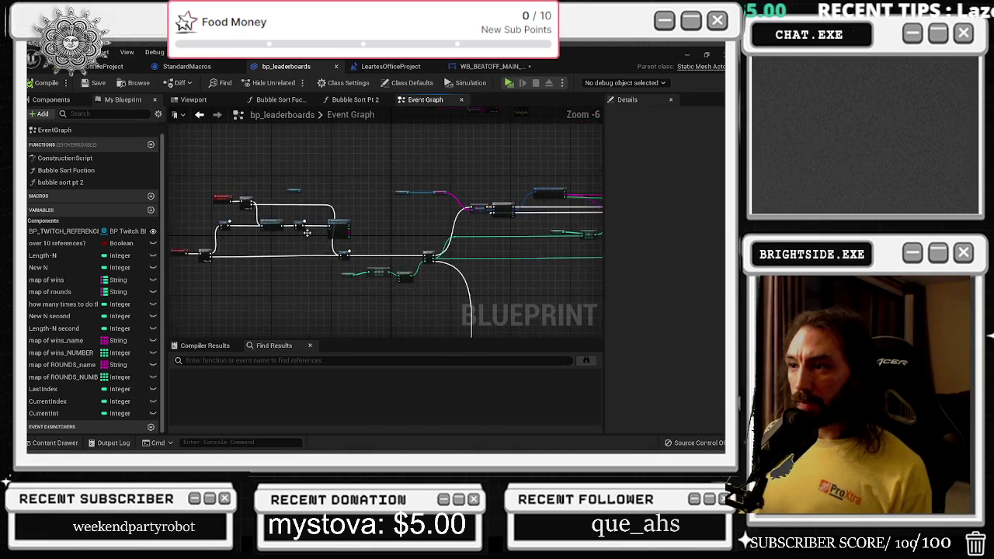
double_click(310, 218)
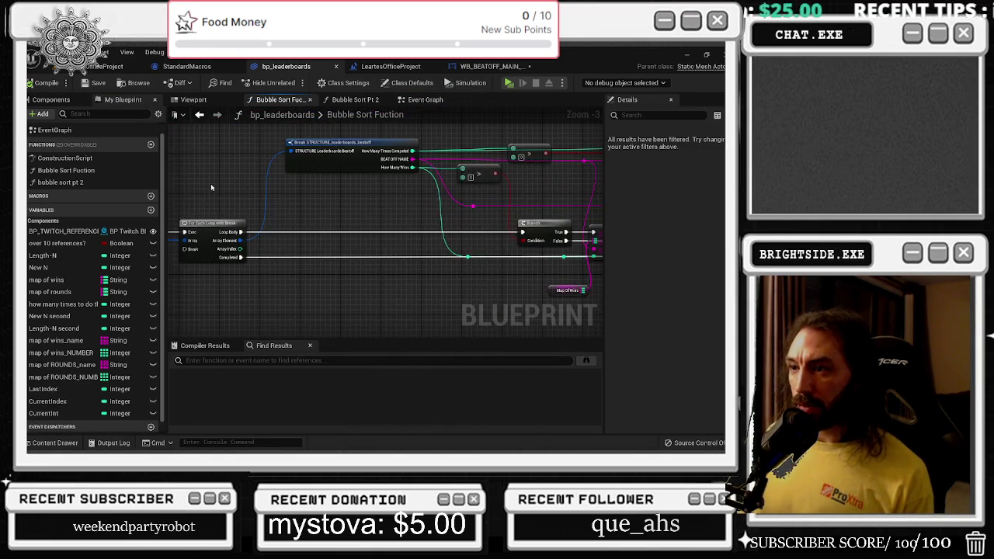
click(311, 230)
drag(311, 231, 299, 232)
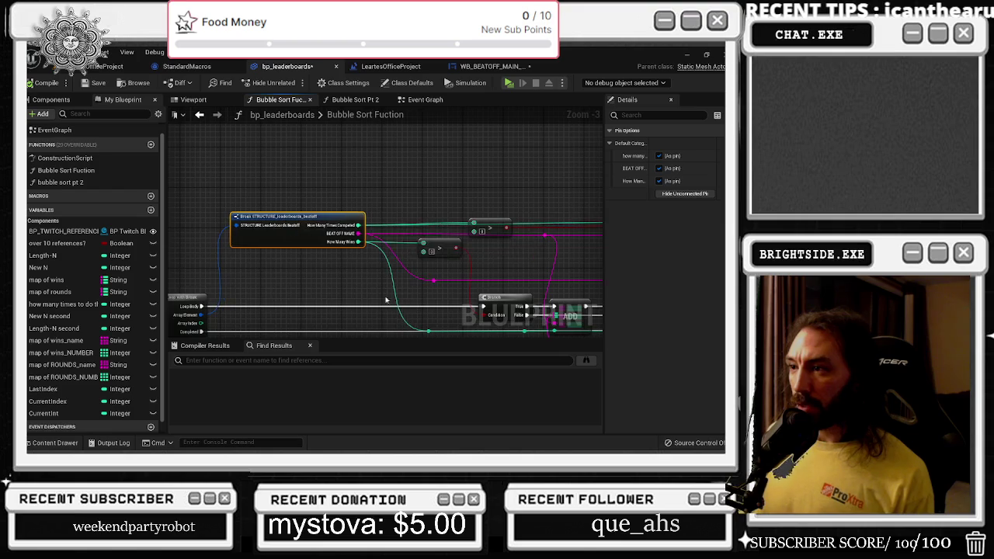
scroll(392, 250, up, 2)
drag(410, 233, 402, 230)
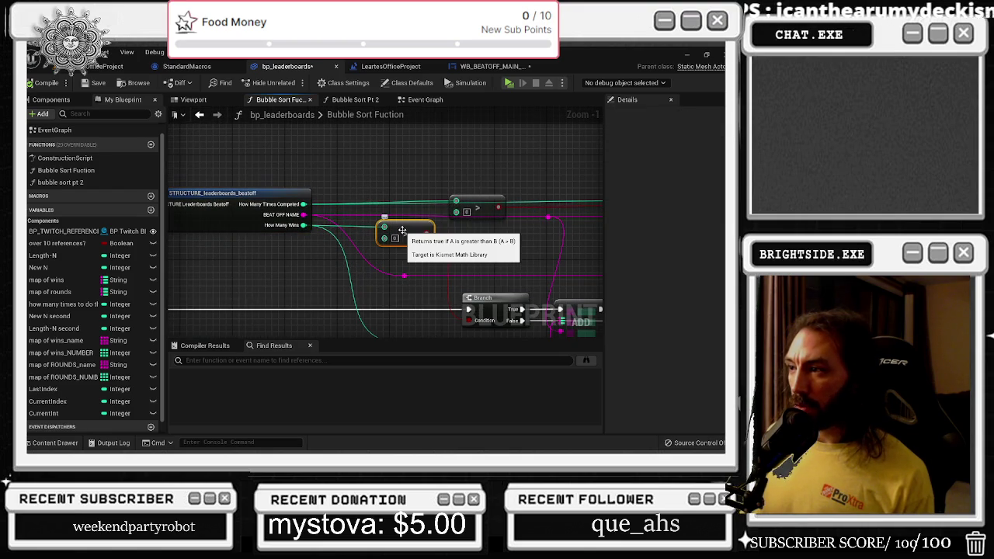
Reposition the ADD and ADDUNIQUE nodes to tidy the end of the chain
mouse_move(458, 266)
mouse_down()
mouse_move(449, 272)
mouse_move(364, 235)
mouse_up()
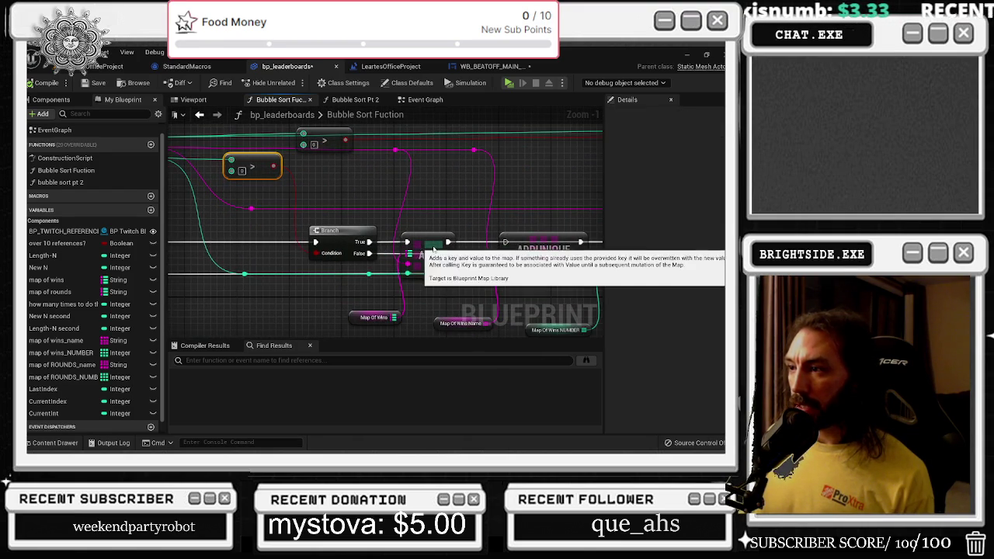
click(423, 252)
drag(423, 252, 370, 221)
mouse_move(487, 210)
mouse_down()
mouse_move(467, 166)
mouse_move(460, 219)
mouse_up()
key(Delete)
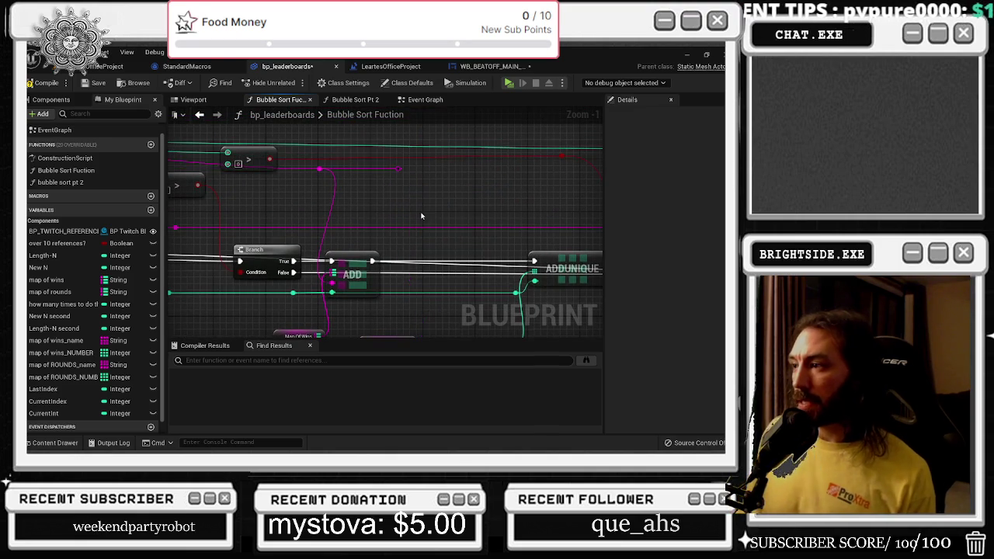
mouse_move(376, 336)
mouse_down()
mouse_move(336, 174)
mouse_move(409, 188)
mouse_move(427, 172)
mouse_move(282, 198)
mouse_up()
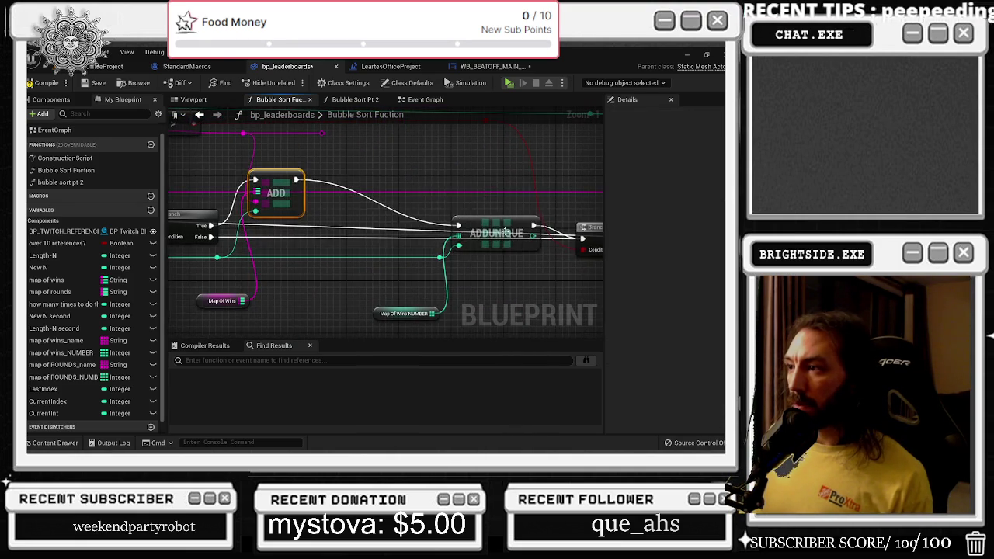
mouse_move(494, 227)
mouse_down()
mouse_move(473, 196)
mouse_move(481, 182)
mouse_move(575, 225)
mouse_up()
scroll(341, 189, down, 3)
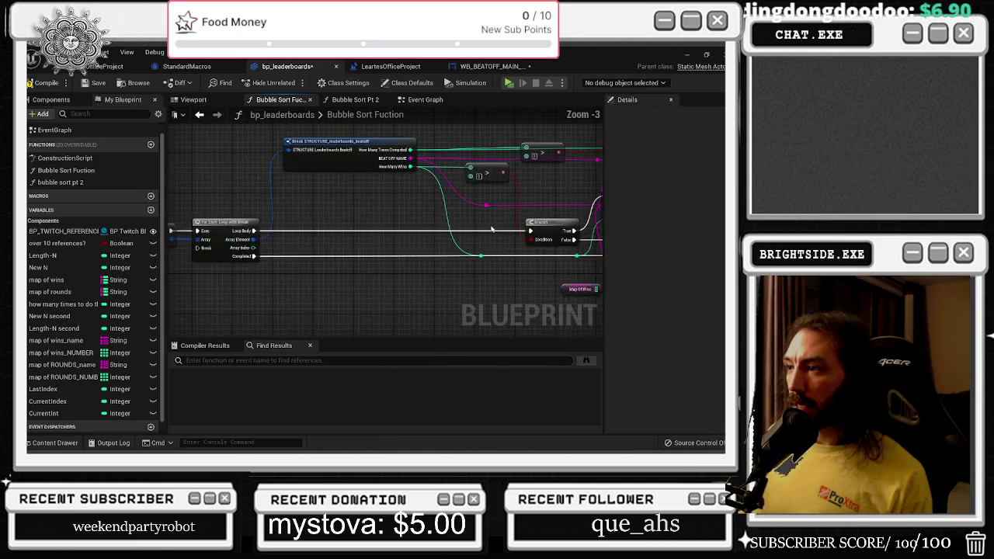
Shift the map of wins_NUMBER, Branch and ADD nodes left into line
drag(341, 190, 368, 210)
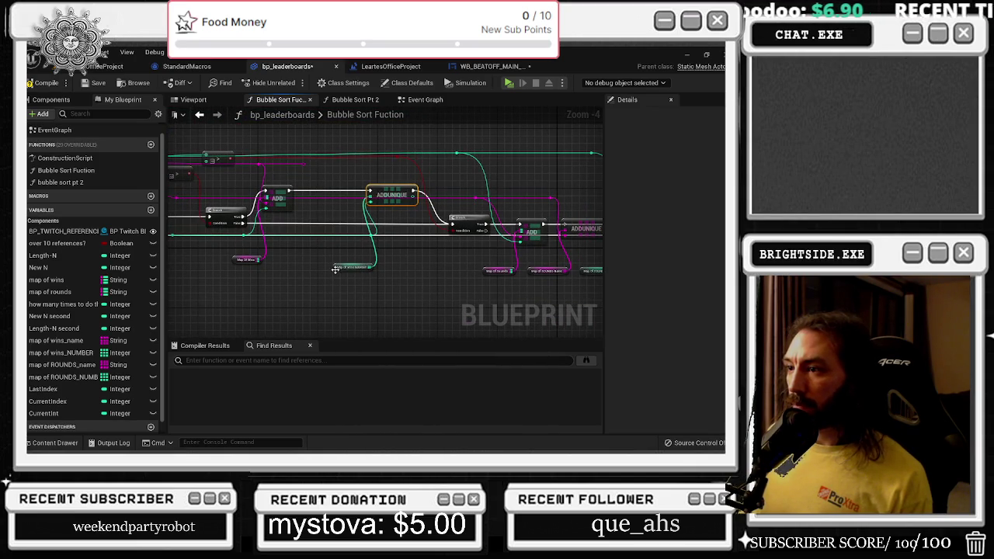
drag(336, 270, 297, 262)
click(346, 238)
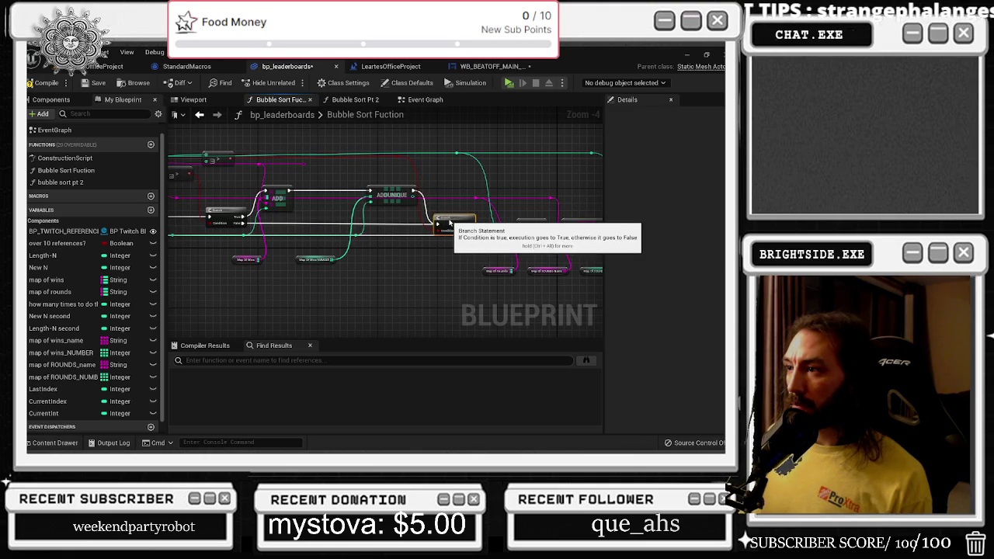
drag(462, 220, 400, 212)
drag(482, 220, 468, 219)
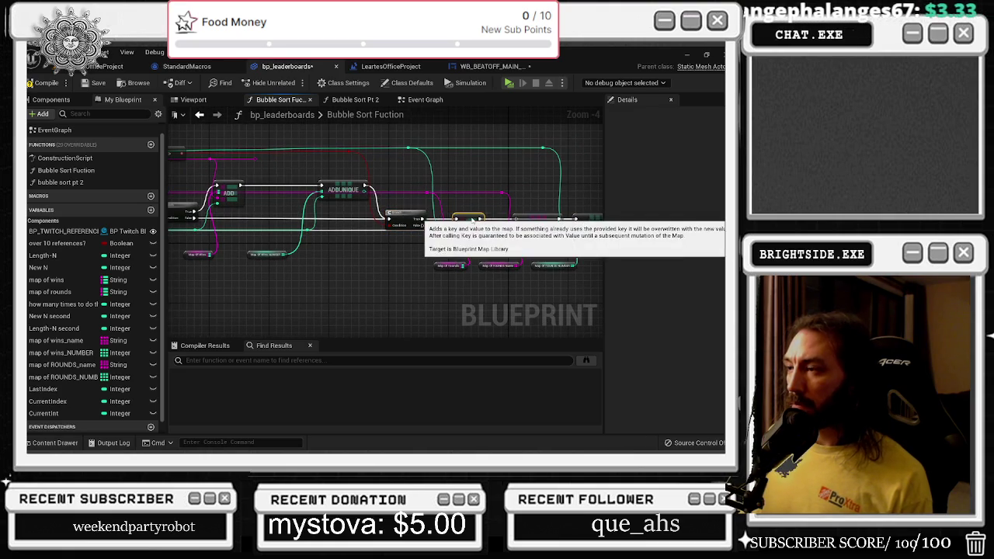
mouse_move(421, 258)
mouse_down()
mouse_move(489, 269)
mouse_move(432, 262)
mouse_up()
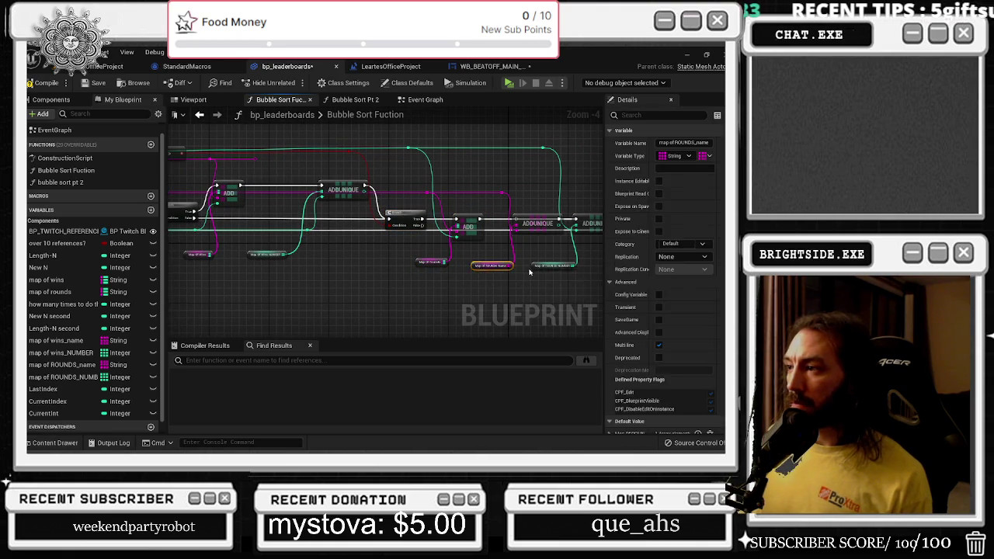
Move the last ADDUNIQUE node and its map getter down and right
drag(552, 278, 517, 289)
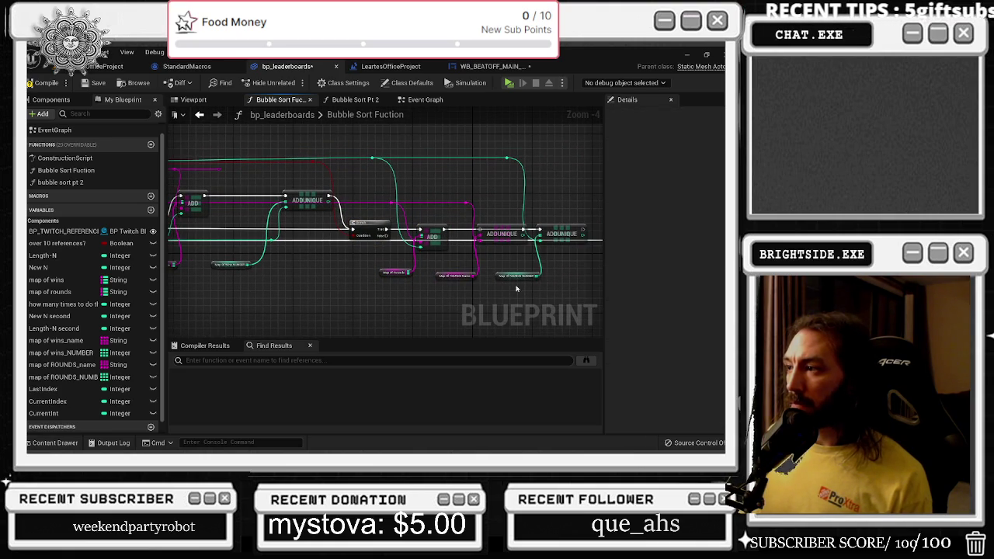
click(508, 235)
drag(589, 207, 534, 281)
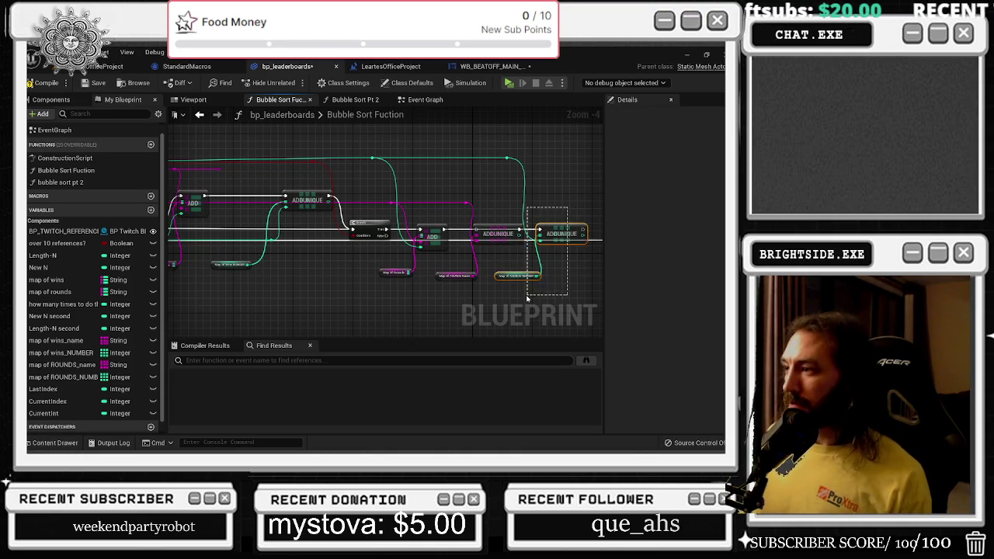
drag(579, 235, 589, 234)
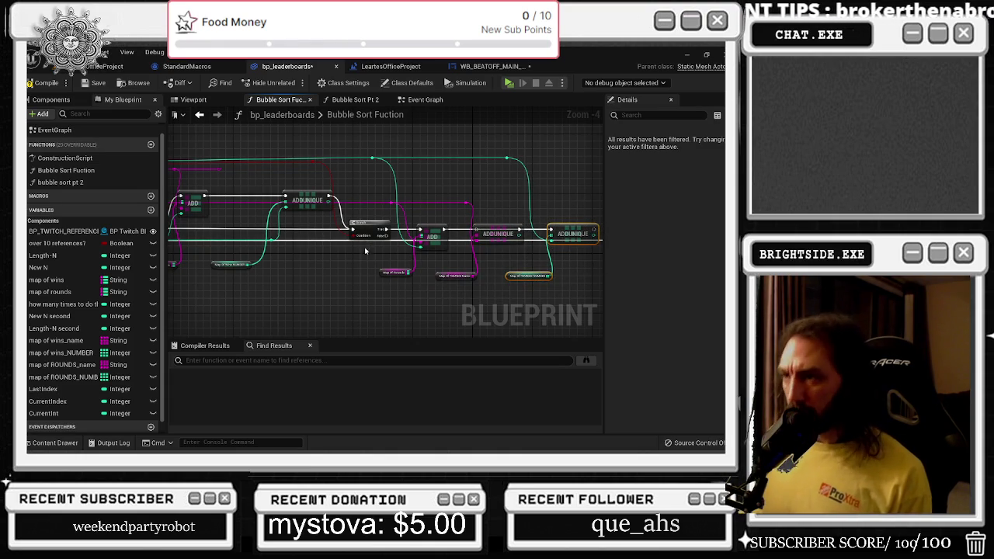
drag(365, 250, 385, 257)
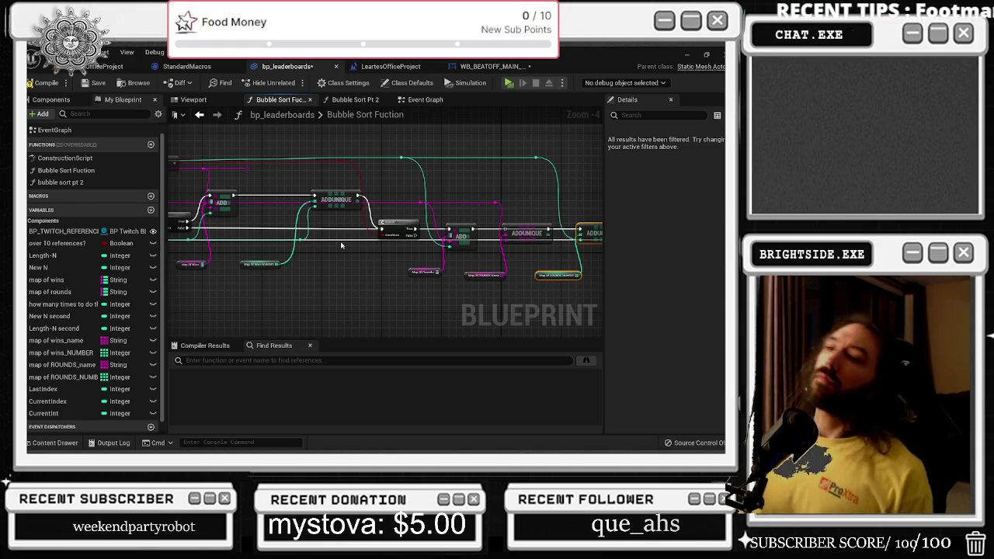
Nudge the Branch, Map of Wins, ADD, ADDUNIQUE and Map of Wins NUMBER nodes into alignment
scroll(333, 225, up, 2)
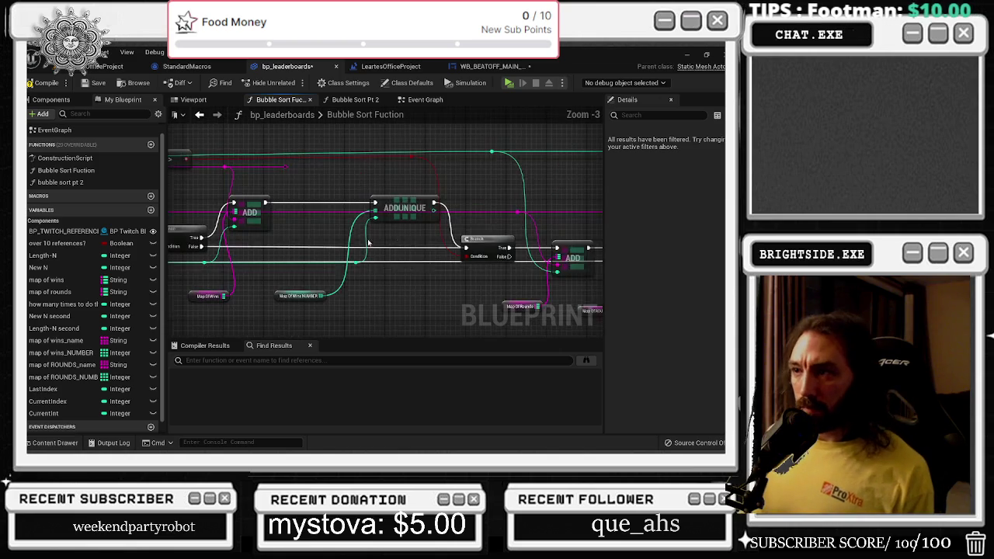
click(324, 154)
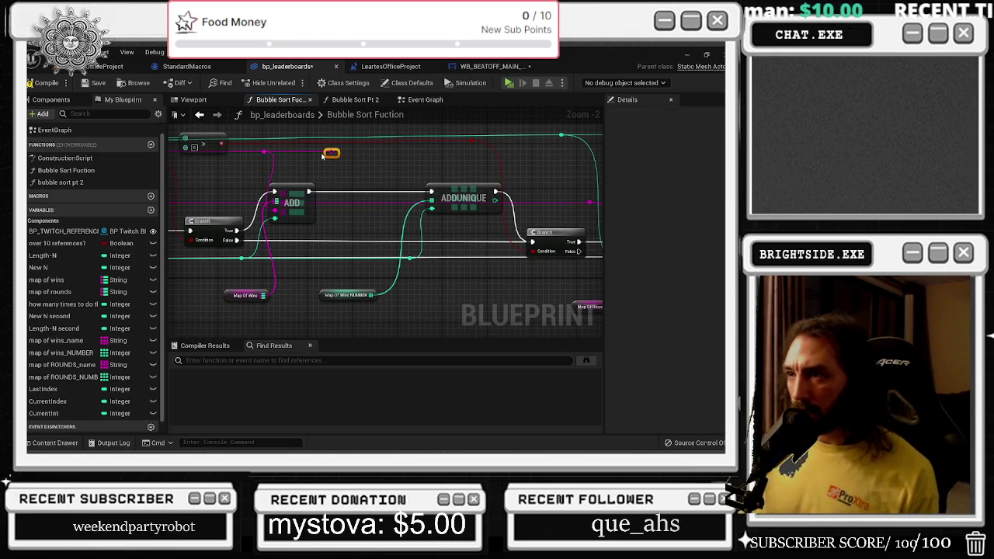
drag(323, 157, 346, 163)
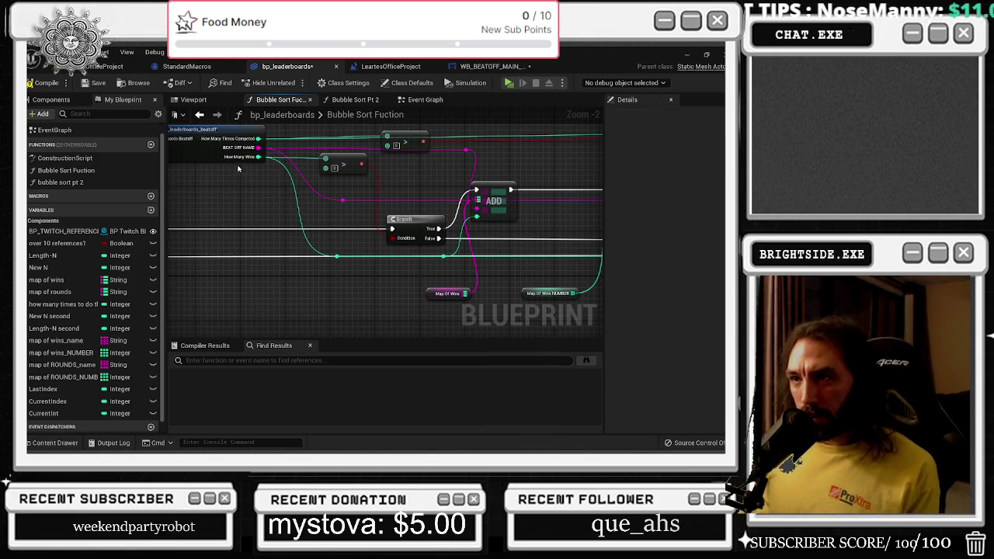
drag(410, 220, 398, 219)
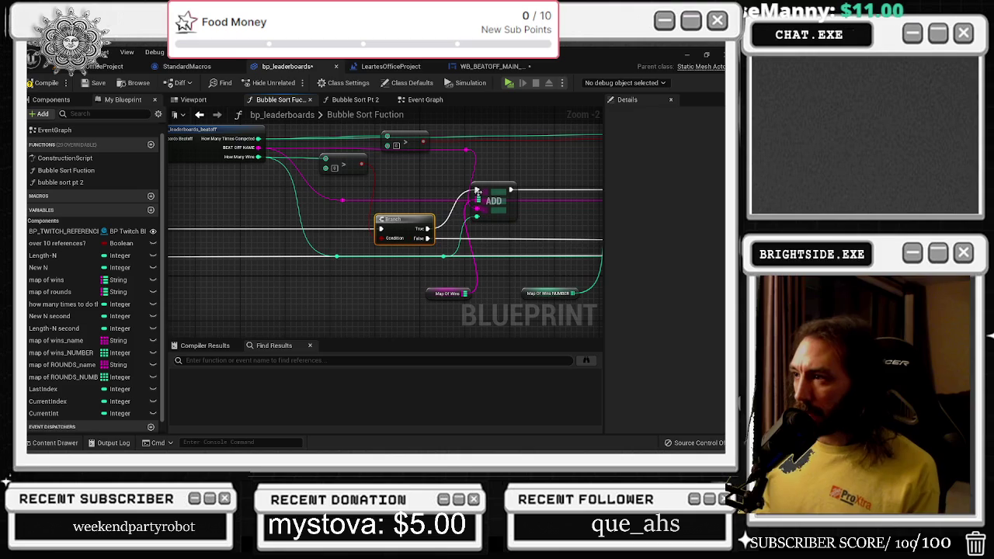
drag(435, 290, 310, 306)
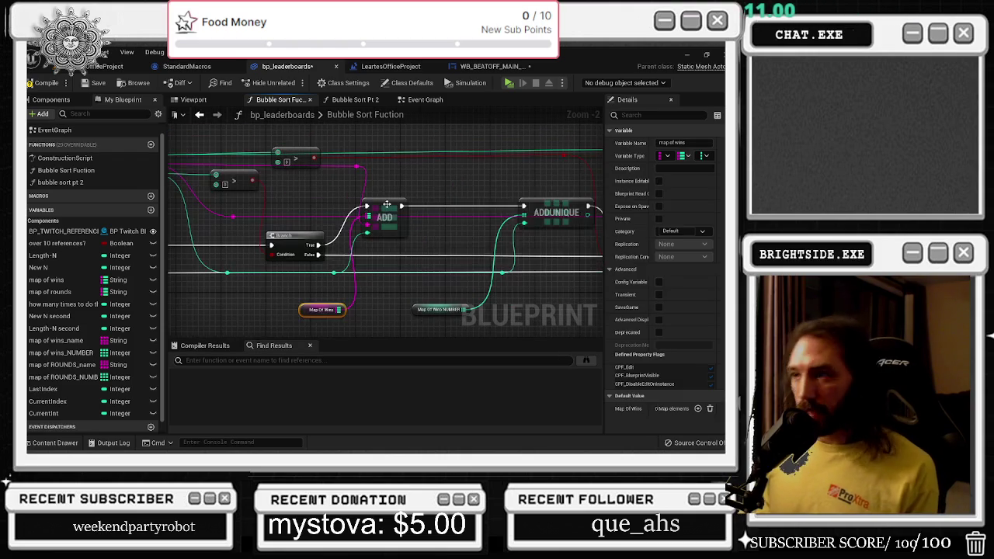
click(413, 202)
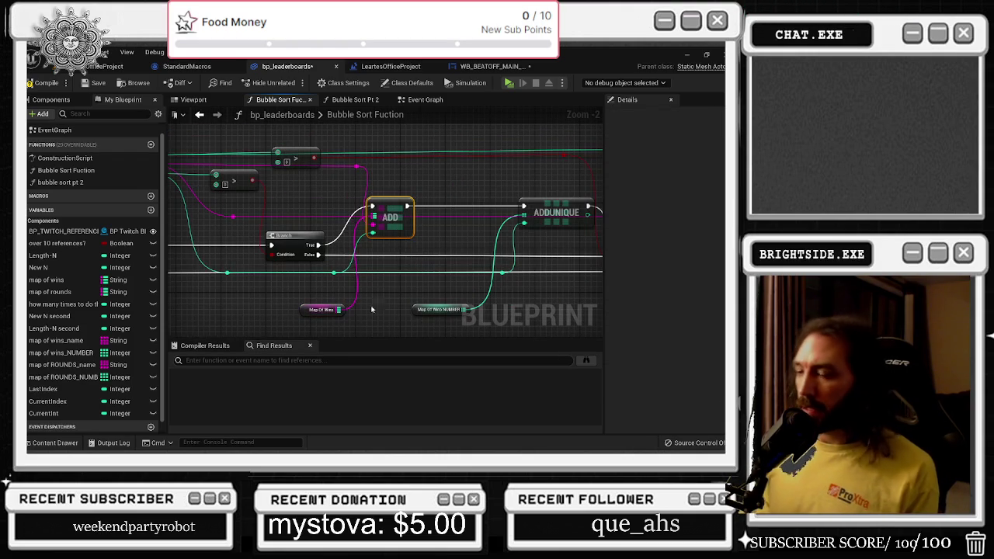
drag(392, 203, 398, 203)
drag(559, 210, 553, 209)
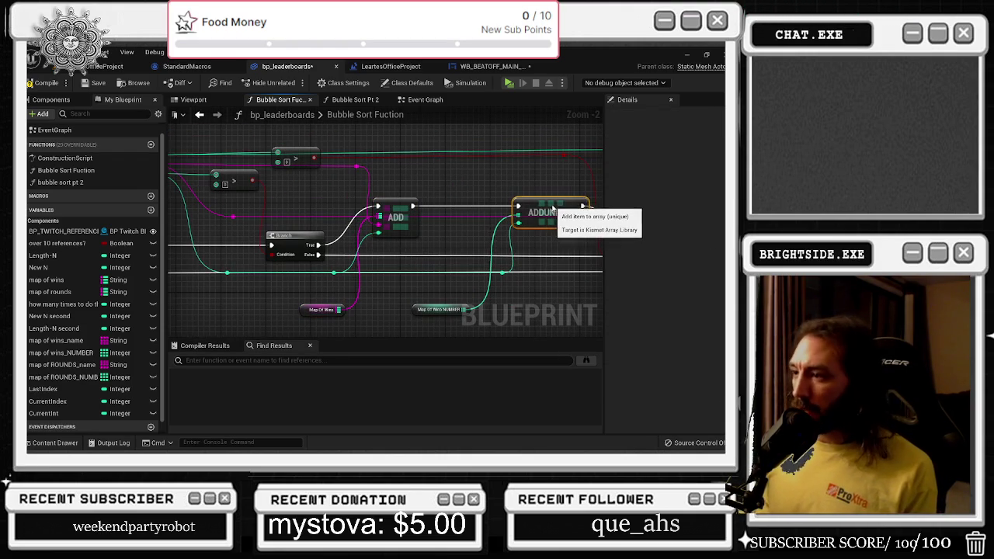
click(425, 314)
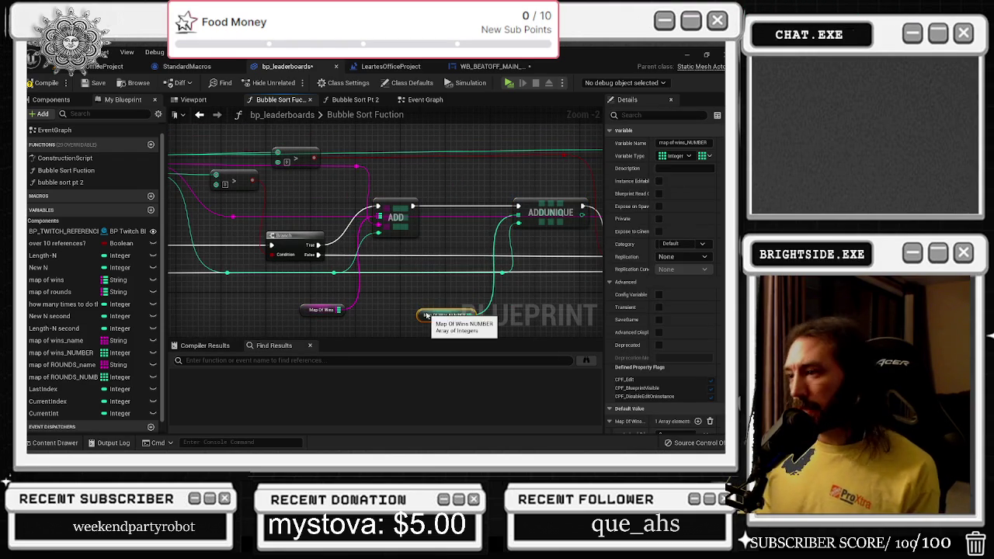
drag(426, 315, 431, 309)
drag(529, 223, 521, 223)
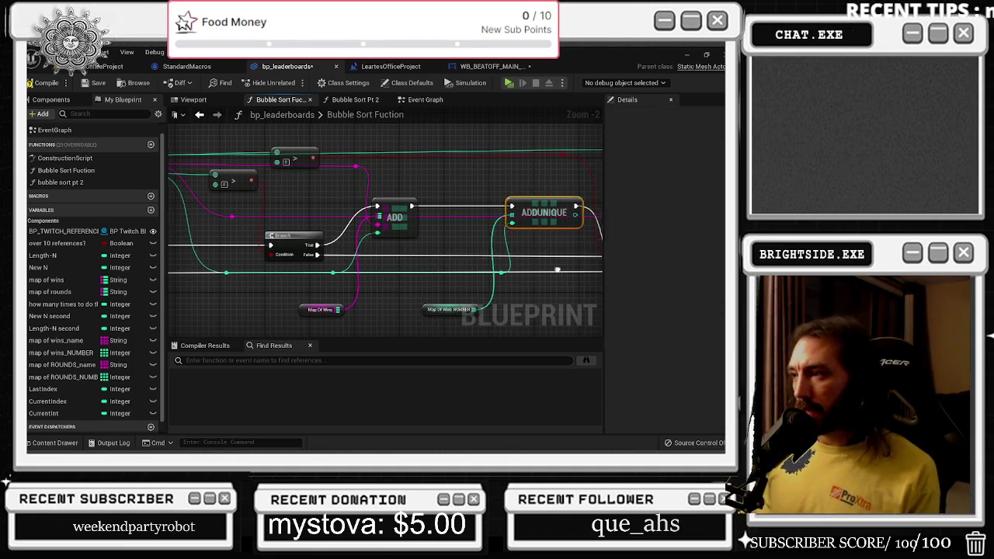
Delete the ADDUNIQUE and Map Of ROUNDS Name nodes in the rounds section
drag(510, 288, 205, 290)
mouse_move(415, 213)
mouse_down()
mouse_move(406, 205)
mouse_move(423, 281)
mouse_up()
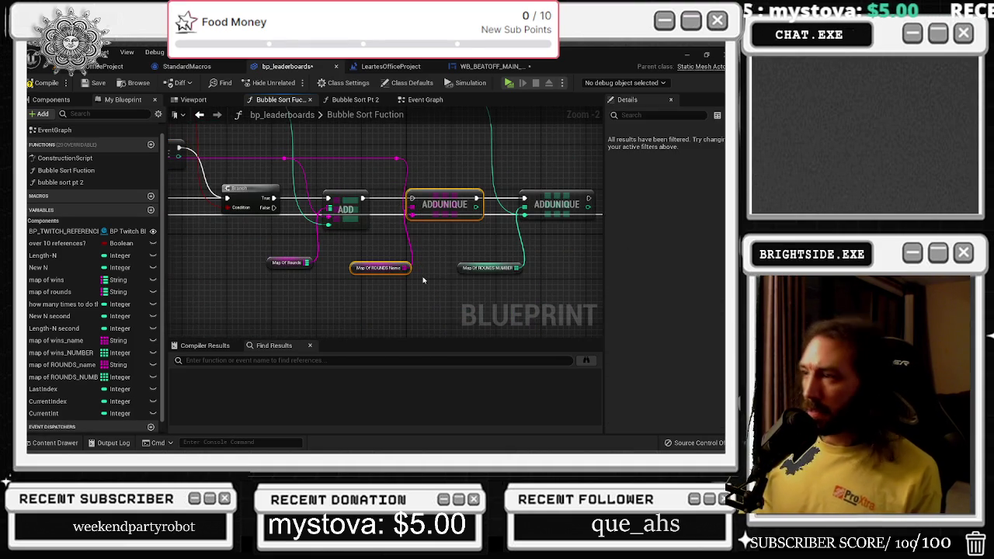
key(Delete)
click(396, 159)
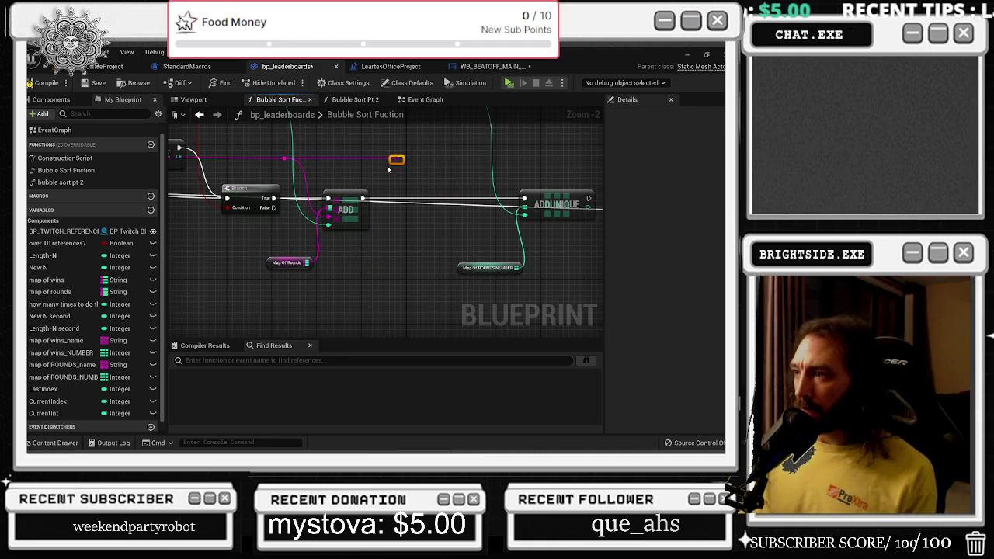
scroll(425, 204, down, 5)
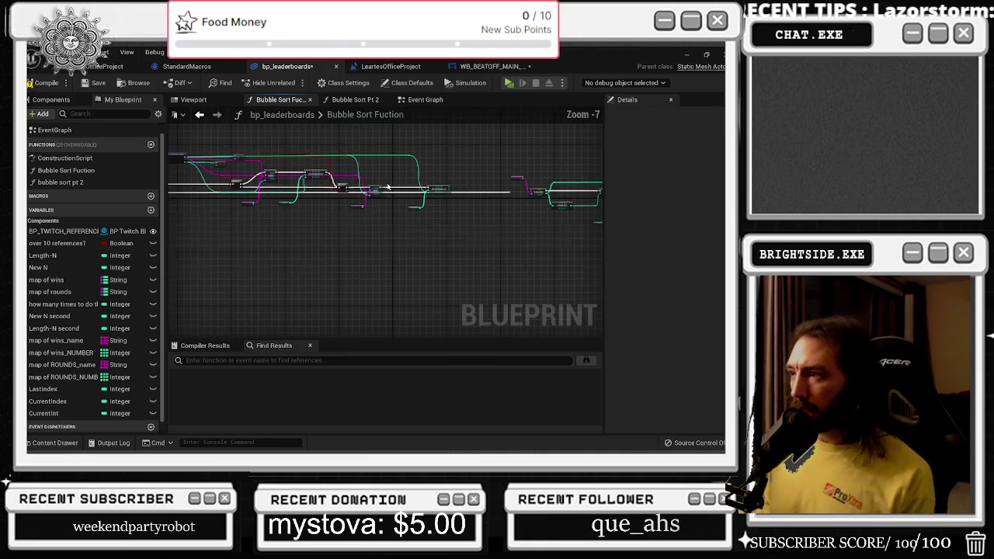
scroll(417, 224, down, 3)
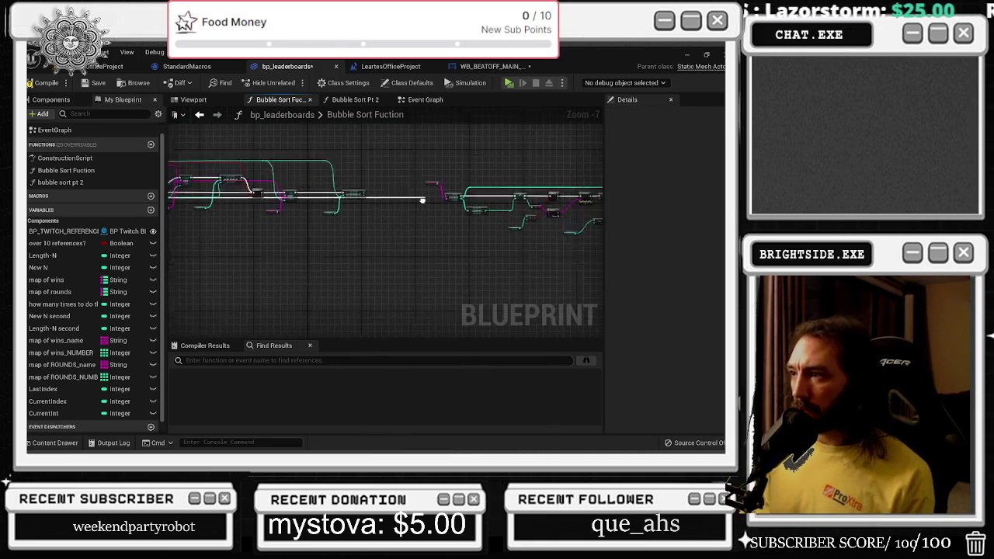
key(Home)
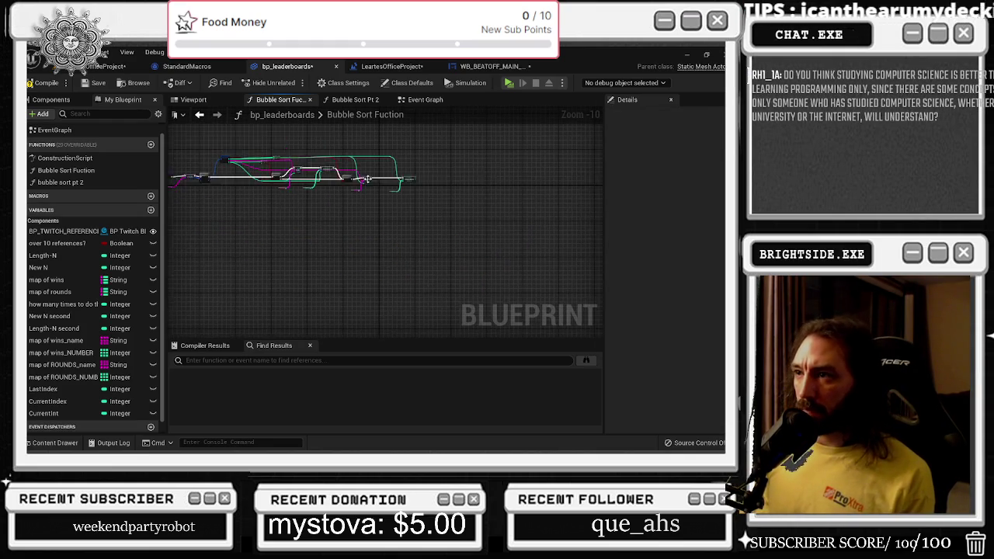
Raise the greater-than comparison node and add a reroute point on the red wire
scroll(366, 179, up, 6)
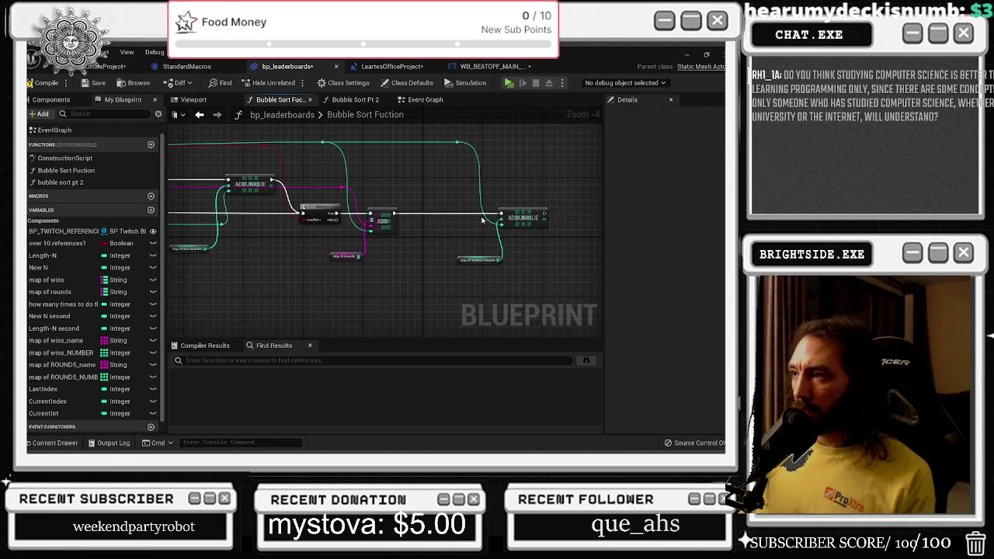
drag(514, 219, 417, 225)
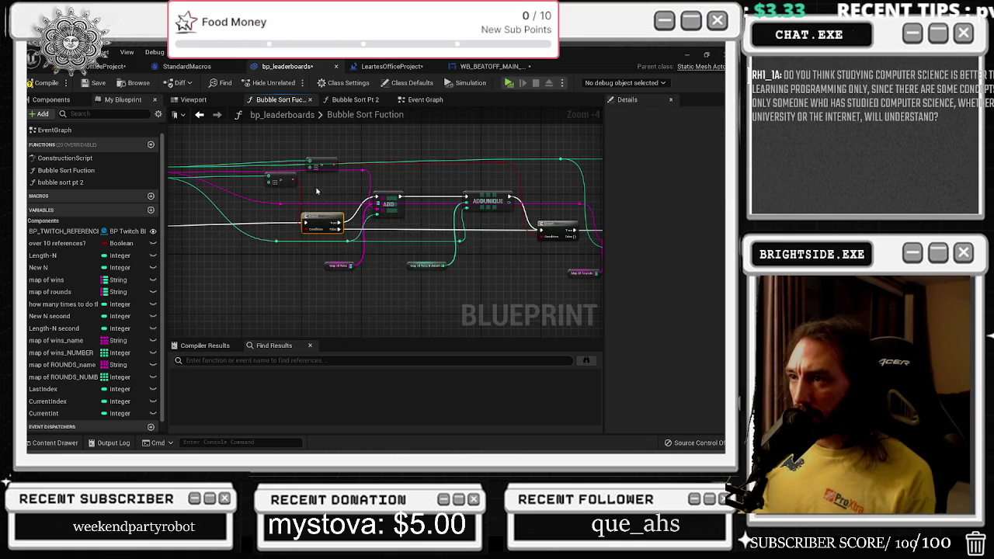
scroll(338, 221, up, 2)
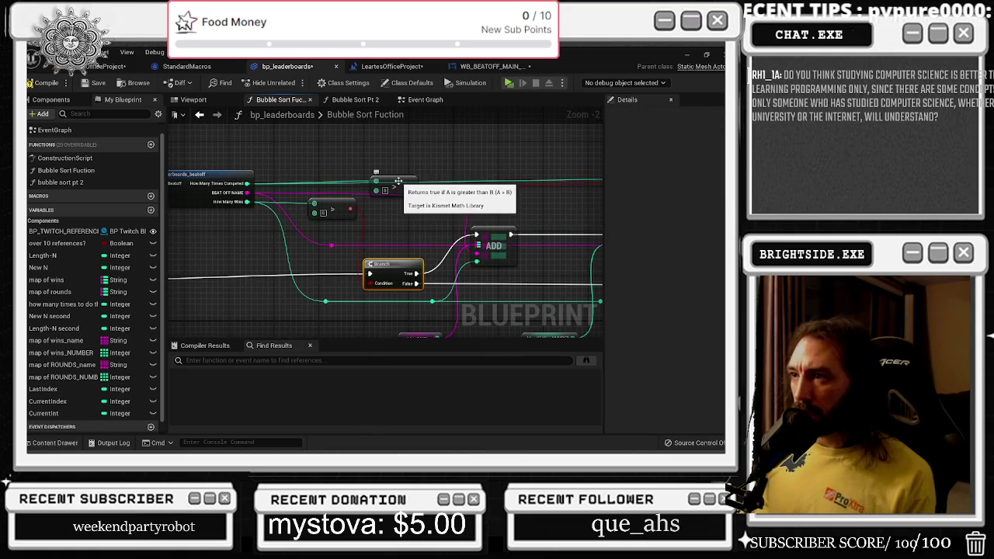
drag(399, 187, 392, 148)
scroll(419, 202, down, 2)
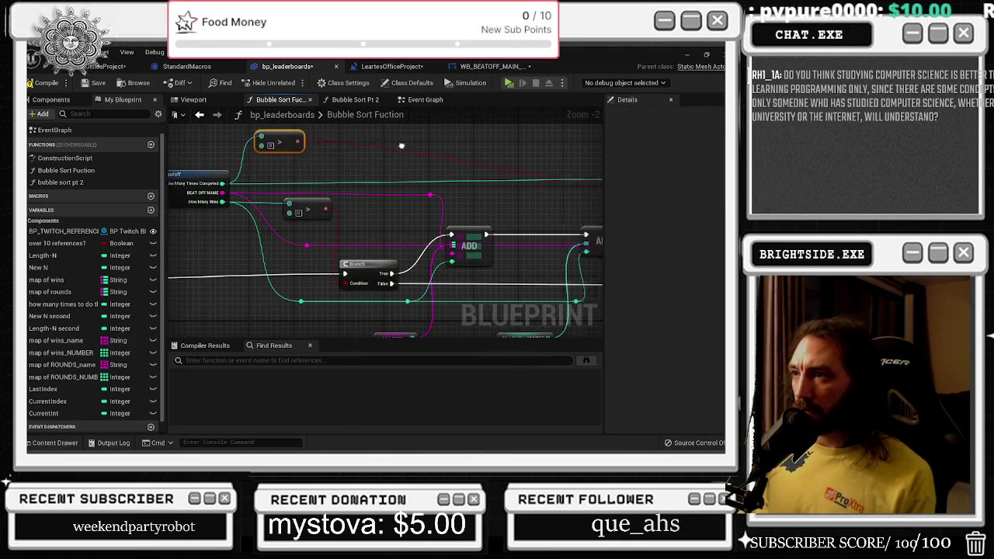
double_click(417, 202)
drag(417, 202, 422, 177)
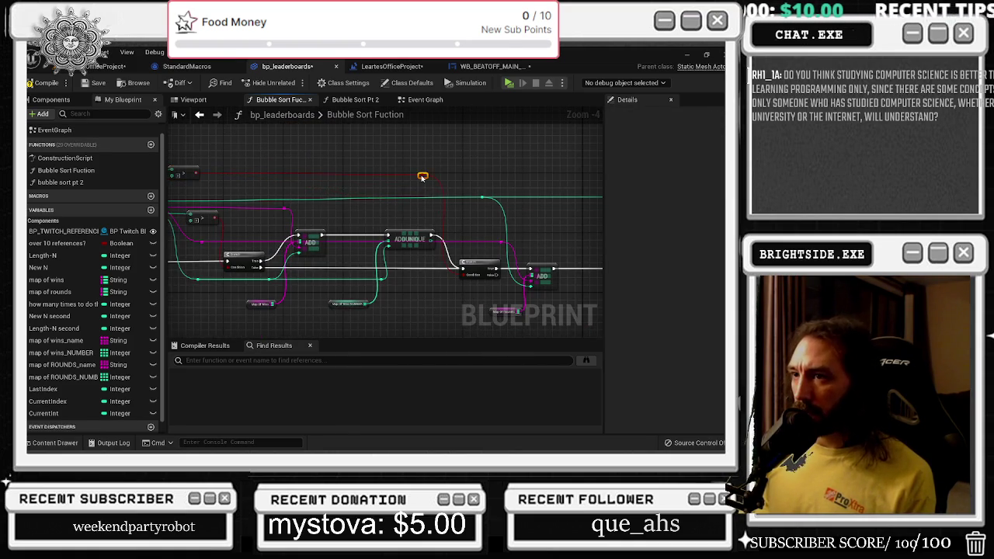
Level the two reroute points on the top wire above the ADDUNIQUE chain
mouse_move(349, 215)
mouse_down()
mouse_move(385, 314)
mouse_move(392, 243)
mouse_move(419, 233)
mouse_up()
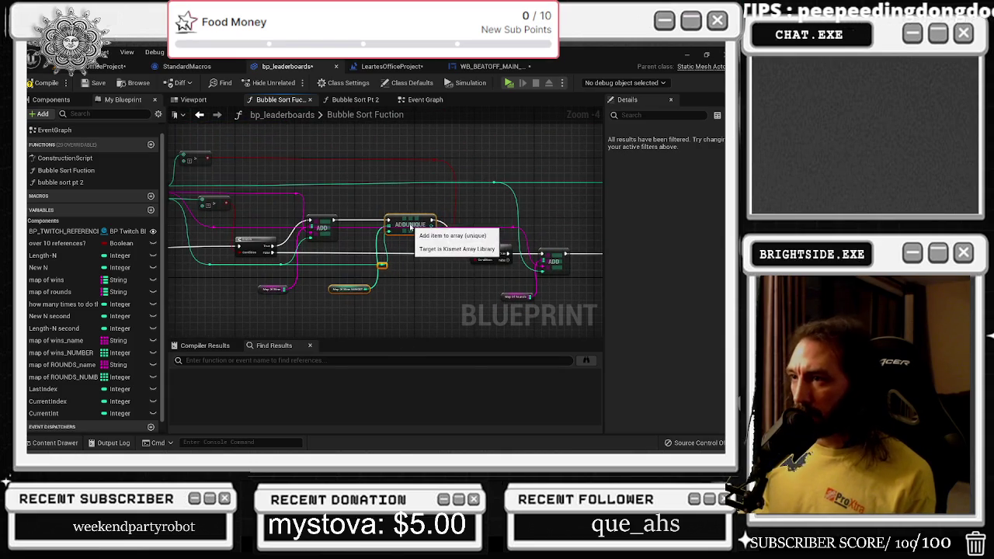
click(440, 223)
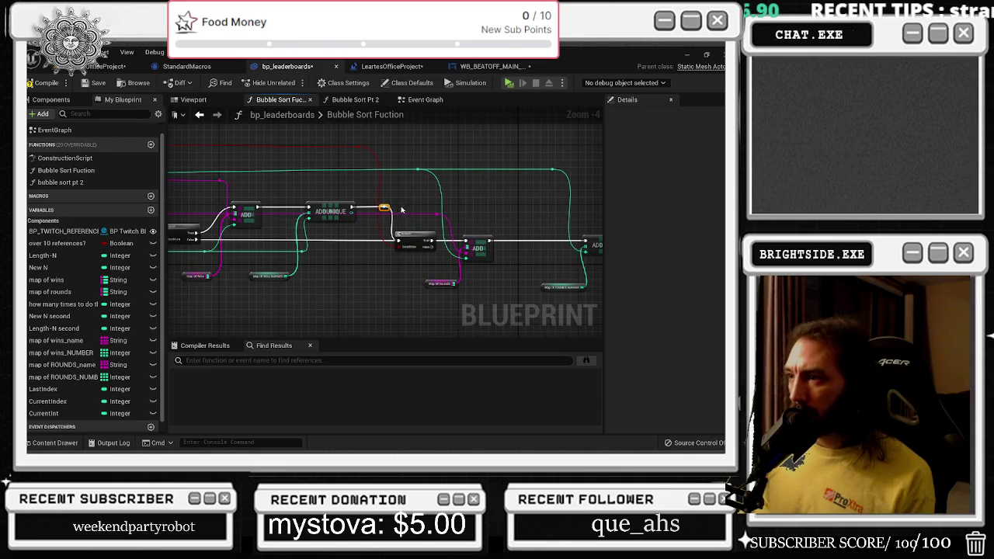
drag(396, 208, 497, 288)
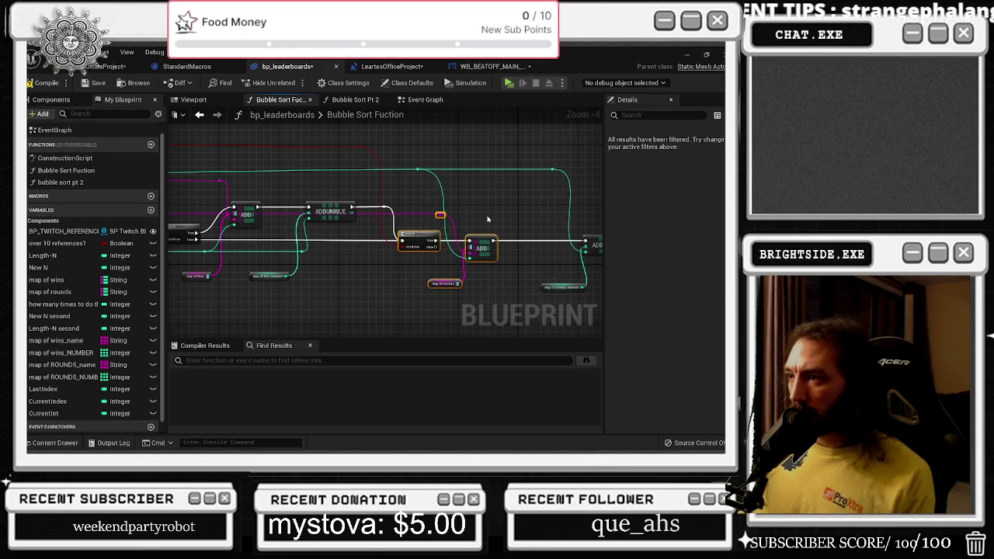
drag(489, 219, 387, 247)
mouse_move(313, 191)
mouse_down()
mouse_move(480, 232)
mouse_move(462, 208)
mouse_move(553, 215)
mouse_up()
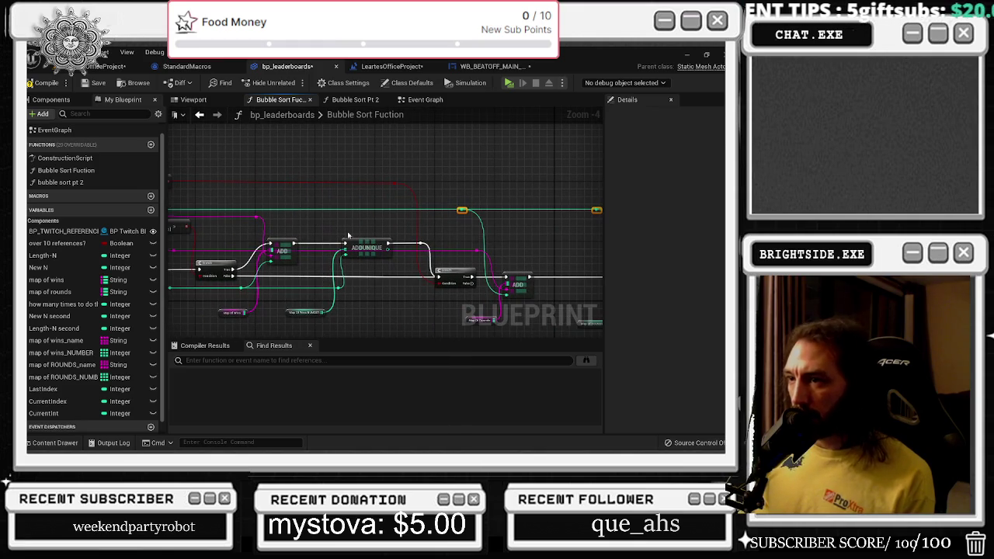
drag(348, 235, 434, 233)
scroll(322, 291, up, 1)
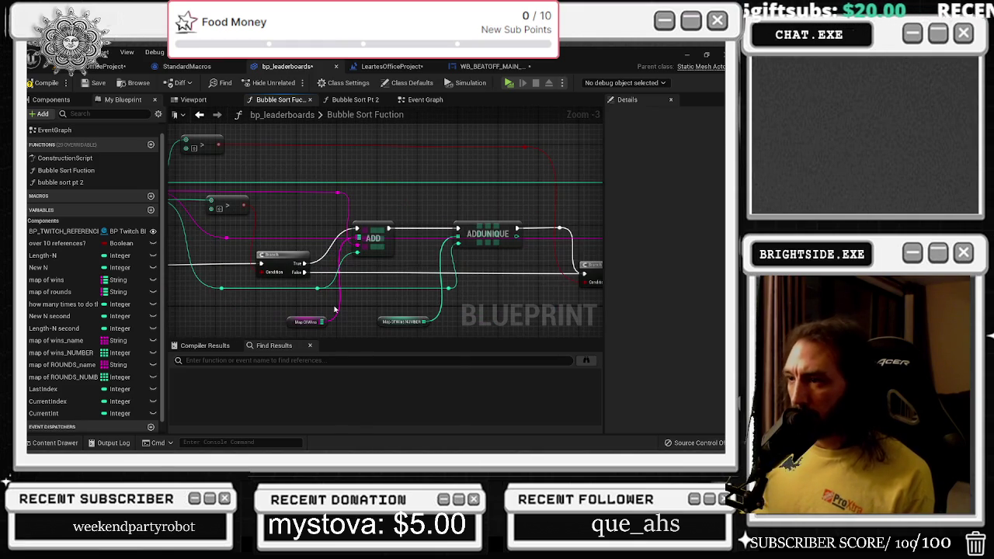
click(355, 99)
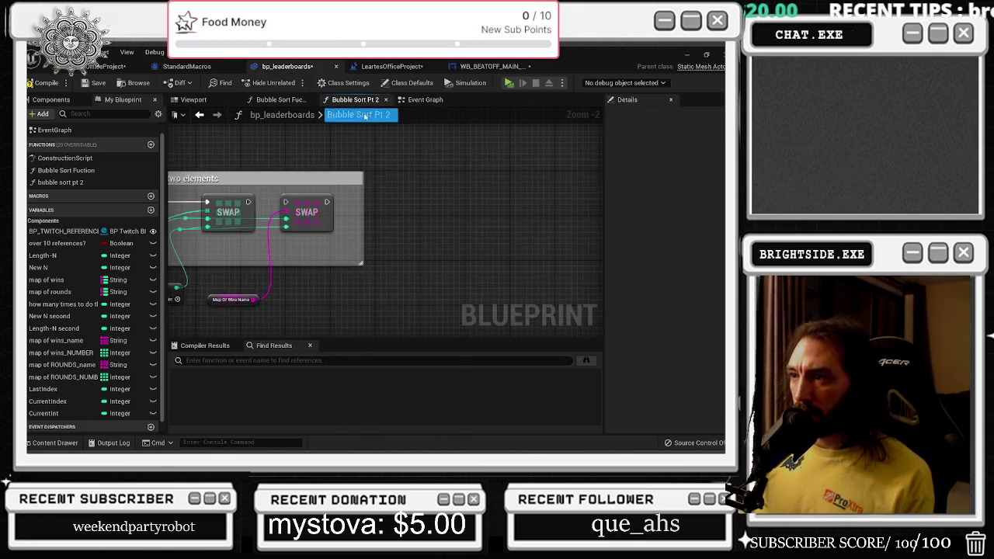
scroll(543, 224, up, 1)
scroll(543, 224, down, 3)
scroll(376, 292, up, 2)
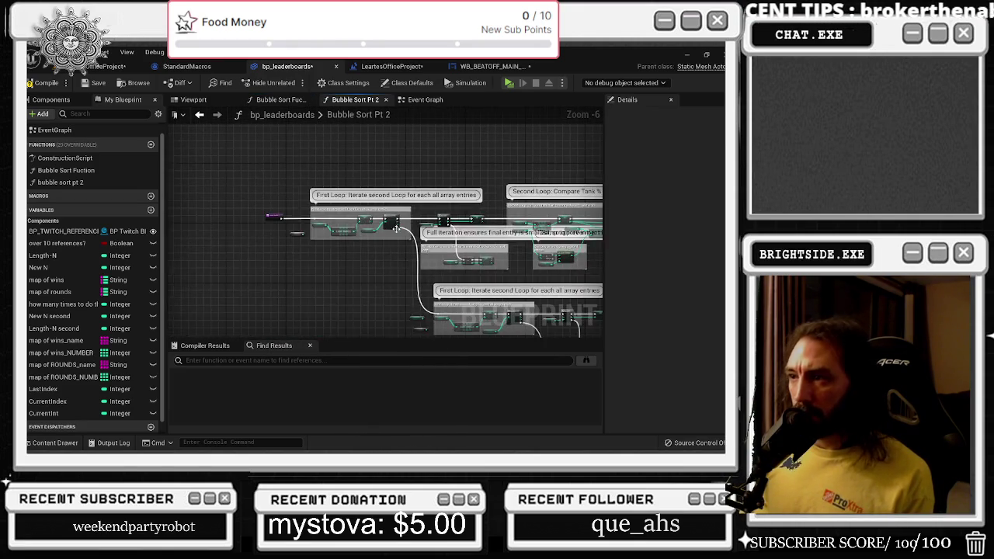
mouse_move(406, 284)
mouse_down()
mouse_move(383, 261)
mouse_move(235, 253)
mouse_move(519, 255)
mouse_move(349, 198)
mouse_move(402, 316)
mouse_up()
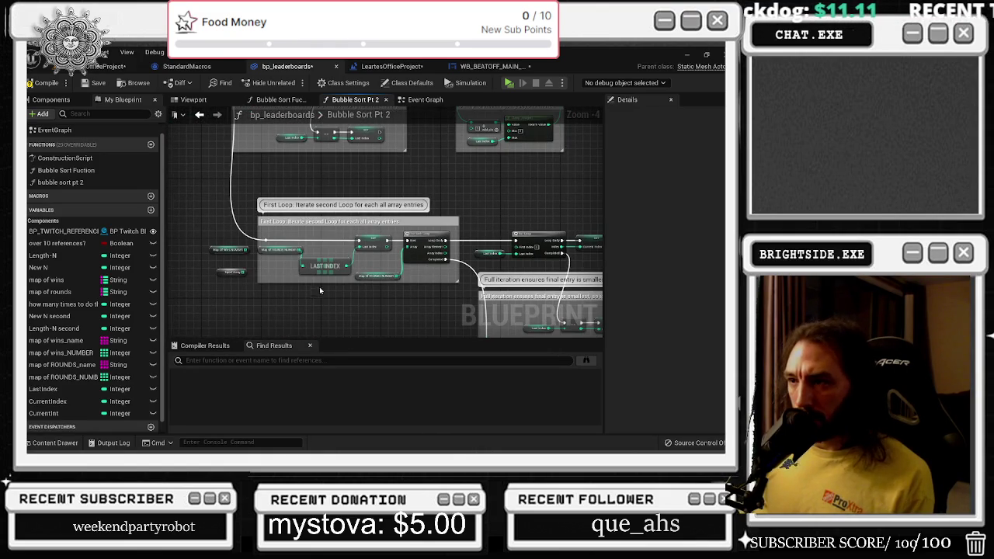
mouse_move(319, 286)
mouse_down()
mouse_move(279, 264)
mouse_move(280, 233)
mouse_move(298, 259)
mouse_up()
scroll(206, 161, up, 2)
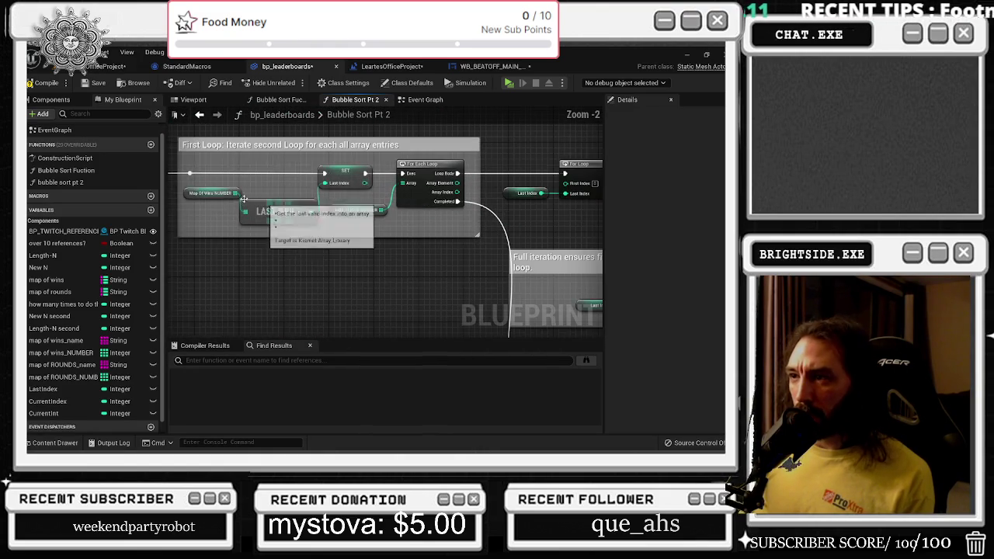
mouse_move(206, 161)
mouse_down()
mouse_move(425, 218)
mouse_move(392, 226)
mouse_up()
click(474, 203)
drag(499, 235, 606, 247)
mouse_move(226, 194)
mouse_down()
mouse_move(334, 233)
mouse_move(443, 247)
mouse_up()
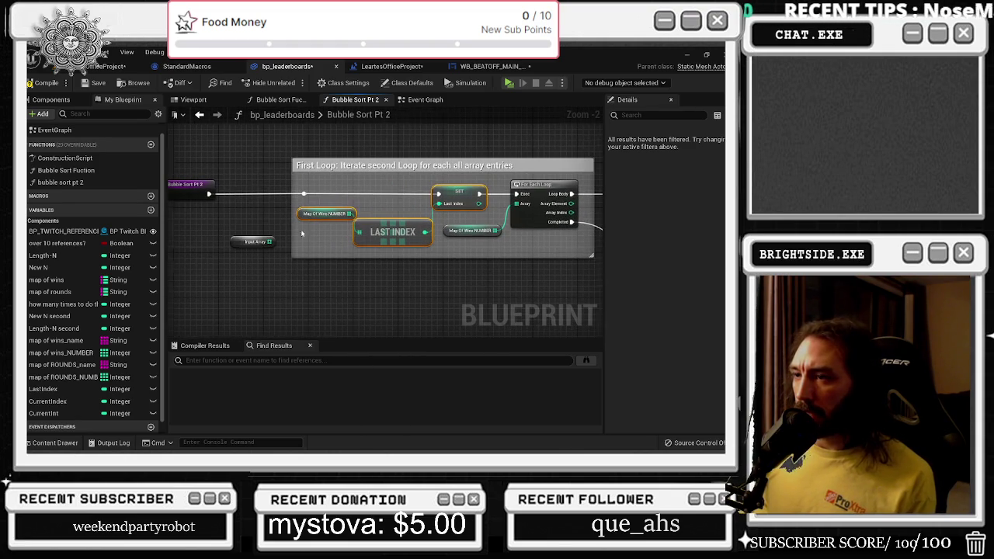
drag(590, 178, 292, 166)
click(307, 174)
drag(398, 157, 315, 163)
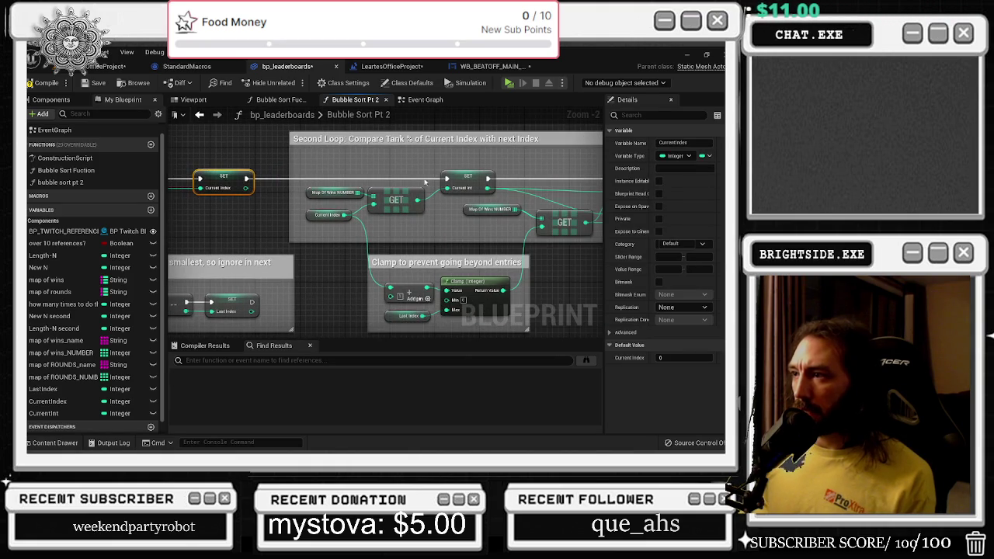
click(400, 249)
key(alt+Tab)
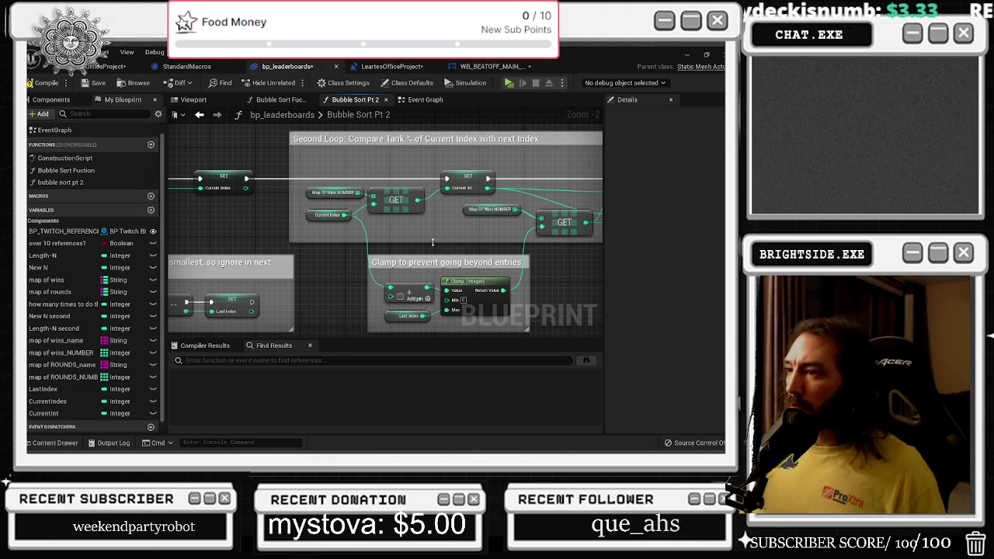
Inspect the Map Of Wins NUMBER, Select, Branch and Swap nodes of the swap logic
mouse_move(433, 242)
mouse_down()
mouse_move(301, 223)
mouse_move(427, 249)
mouse_up()
drag(469, 221, 354, 234)
click(431, 221)
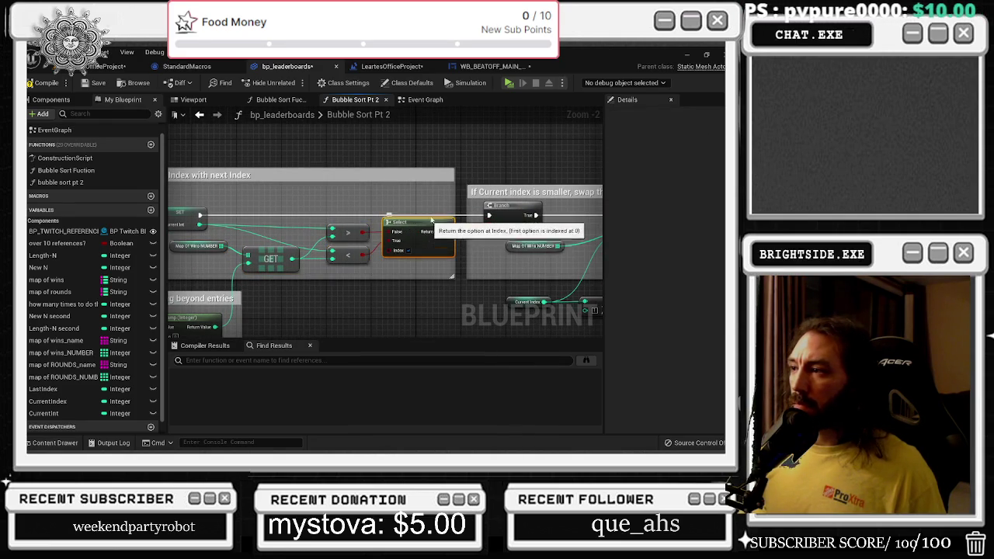
mouse_move(506, 249)
mouse_down()
mouse_move(465, 194)
mouse_move(440, 247)
mouse_move(265, 236)
mouse_up()
click(432, 208)
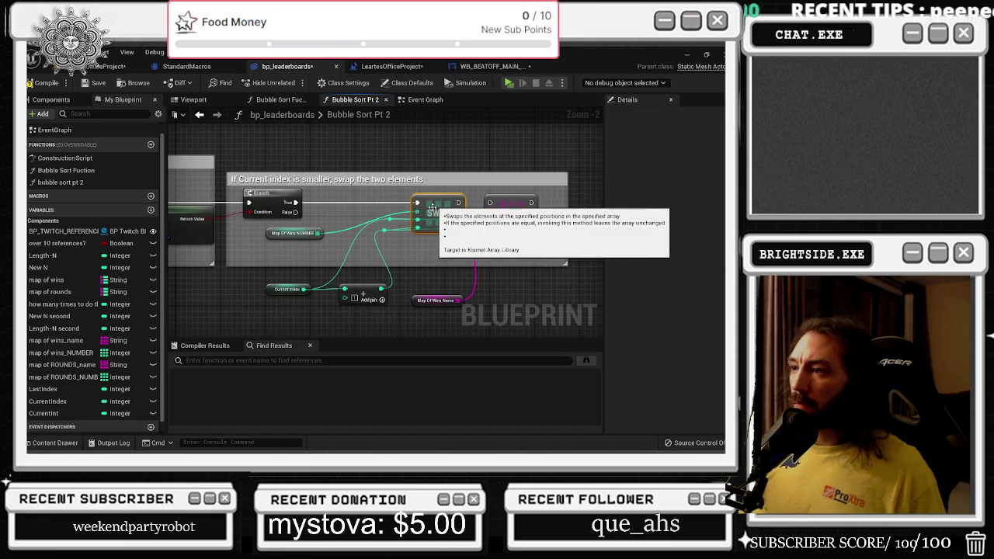
Add a reroute point on the Map Of Wins NUMBER wire and position both reroutes
double_click(351, 226)
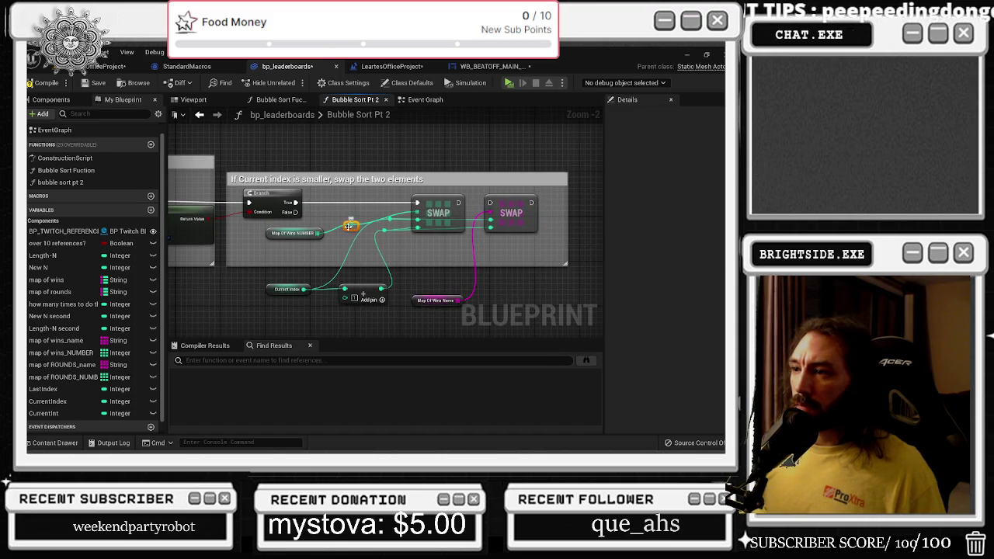
drag(349, 225, 340, 218)
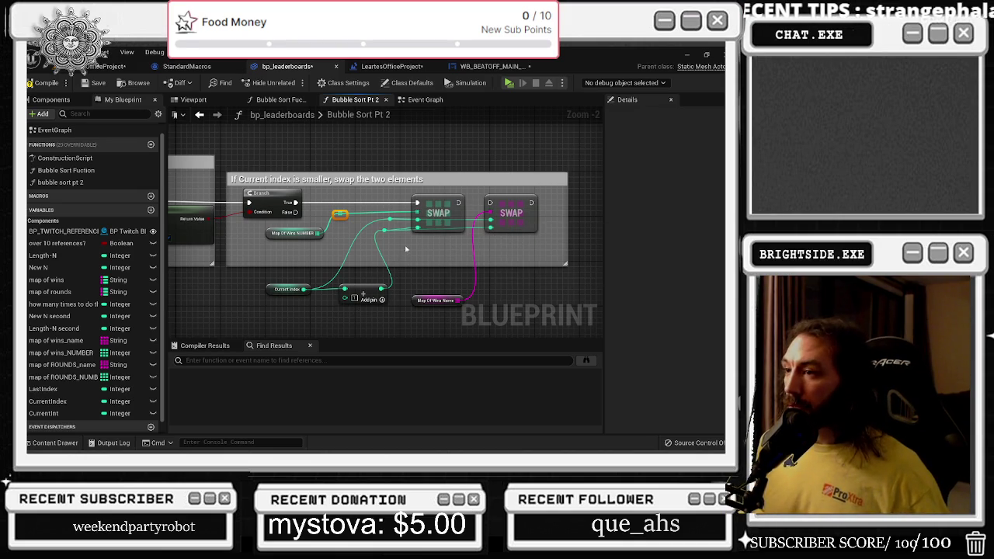
drag(386, 230, 394, 231)
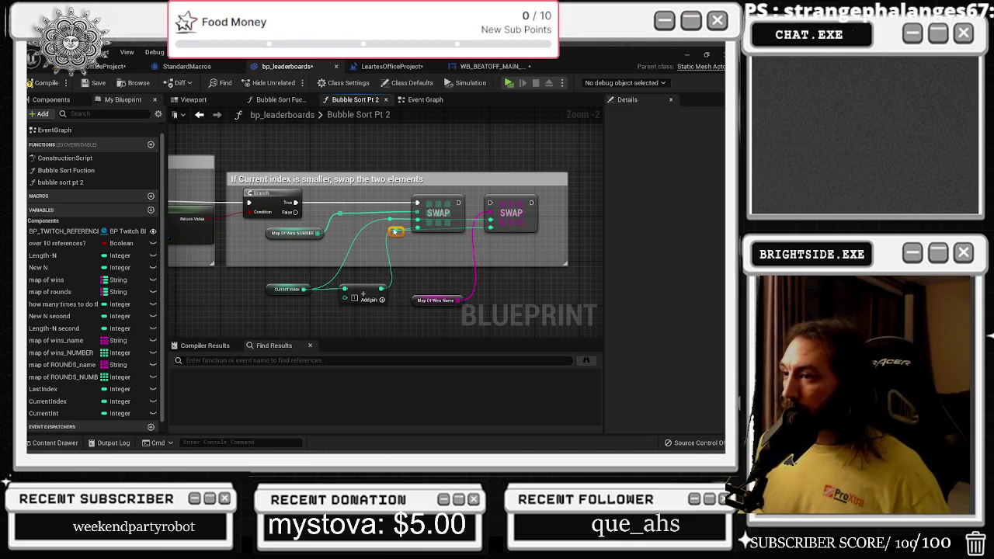
click(367, 294)
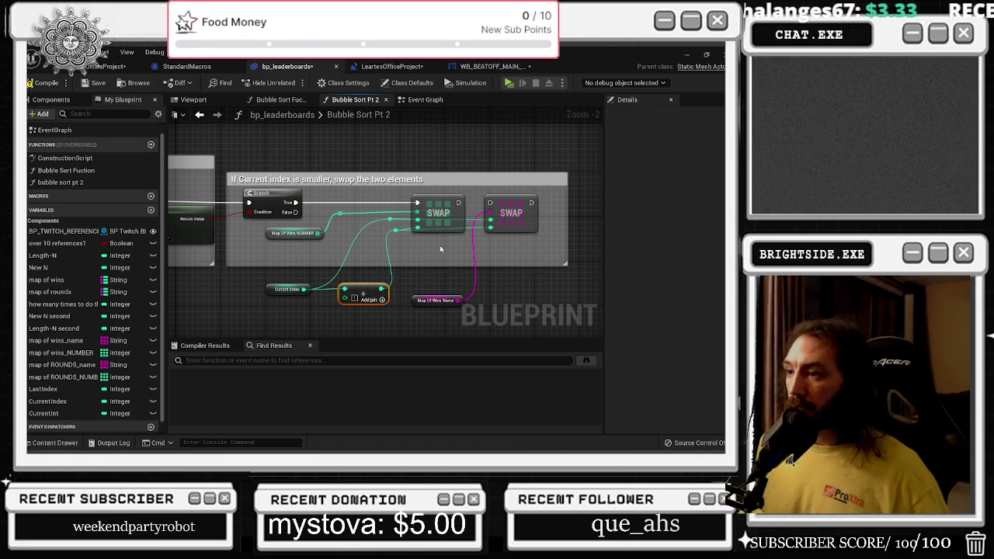
scroll(337, 223, down, 7)
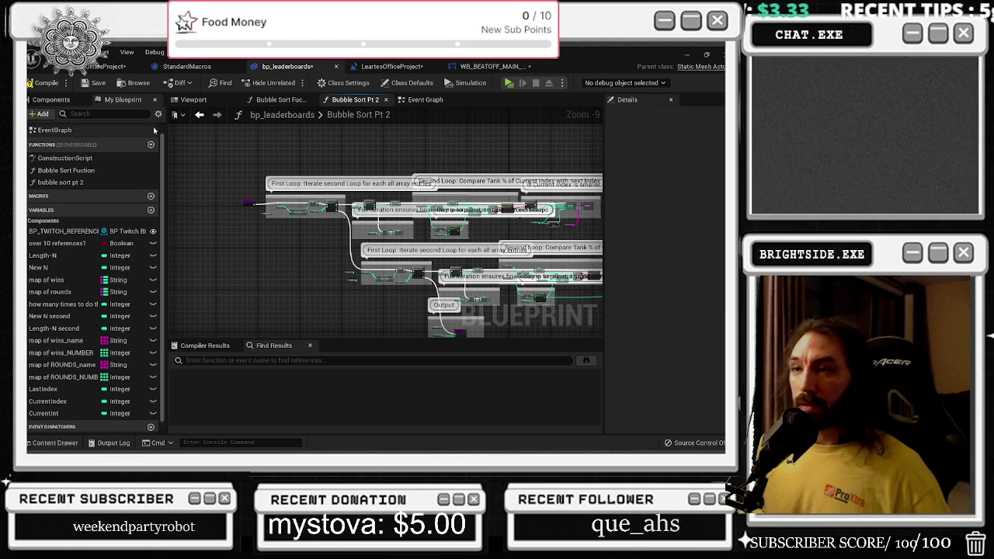
After checking the Event Graph, shift the Bubble Sort Fuction entry, VALUES, Get and ForEach nodes slightly right
click(425, 99)
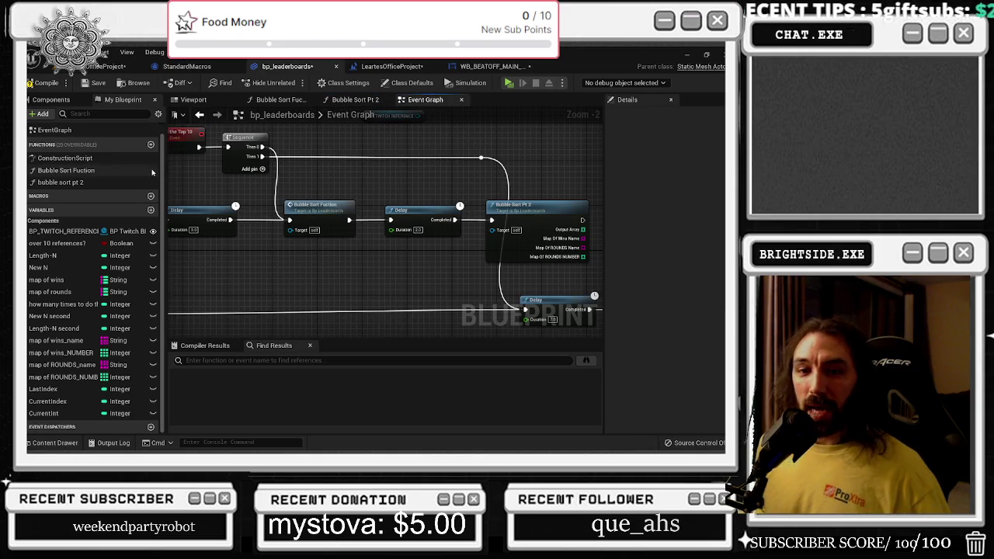
drag(310, 183, 347, 189)
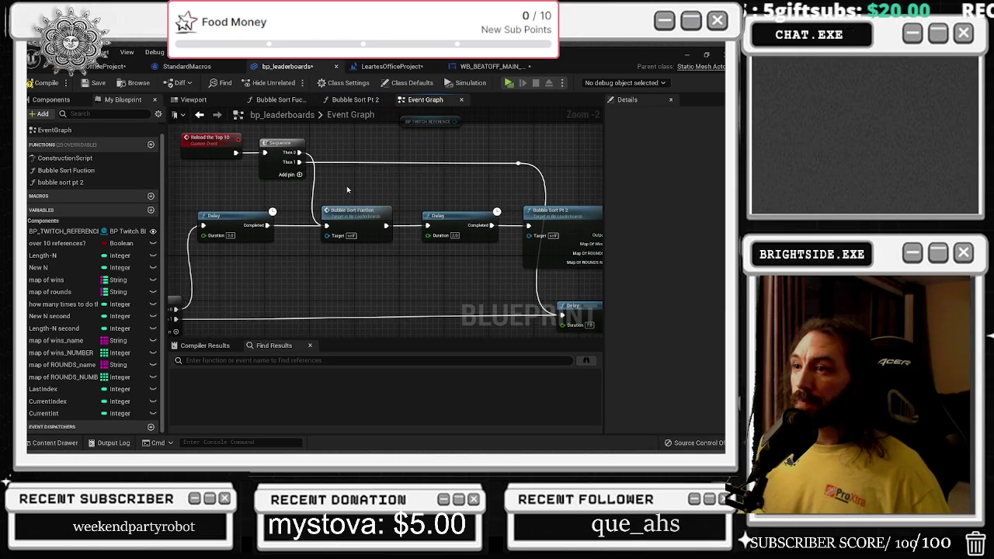
click(279, 99)
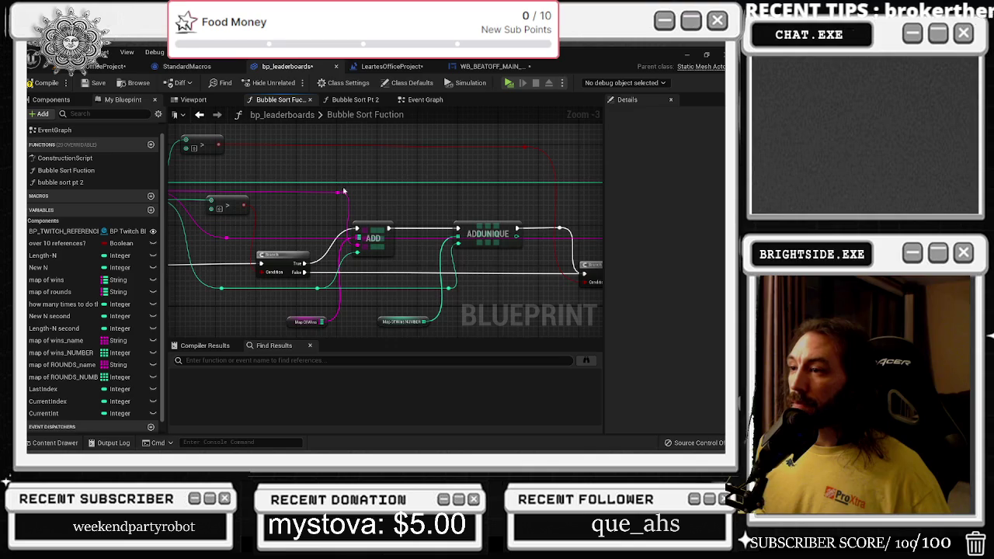
scroll(344, 191, down, 2)
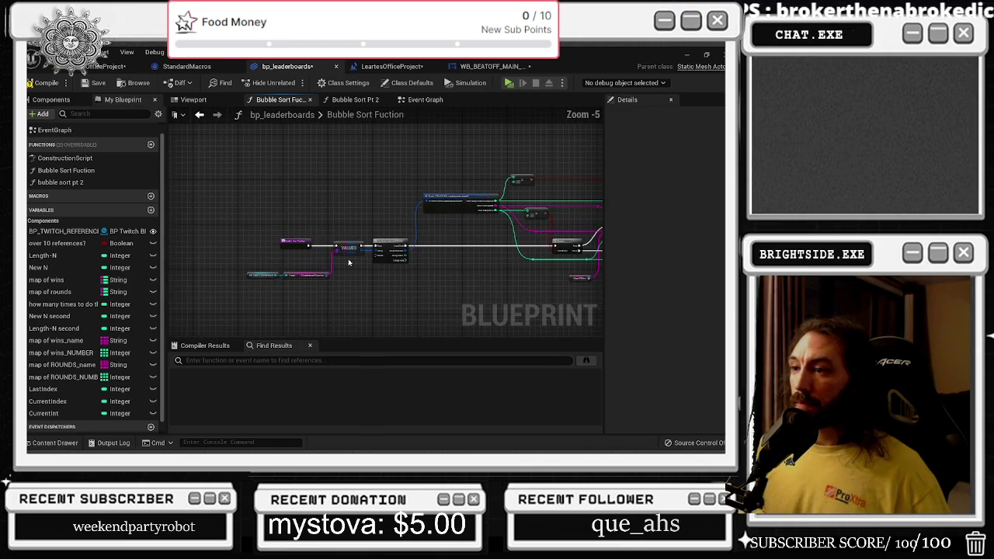
drag(381, 283, 257, 232)
drag(386, 249, 394, 249)
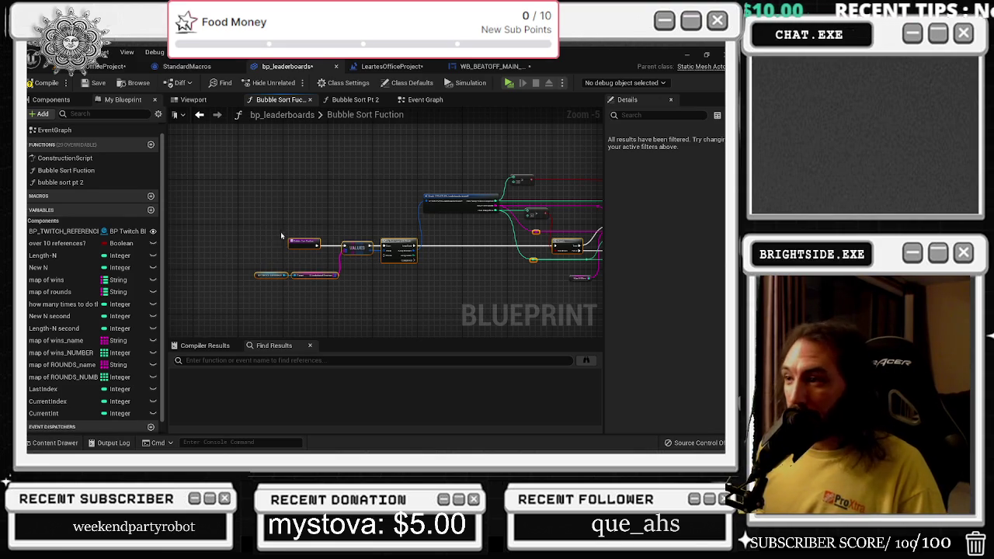
drag(284, 216, 625, 295)
scroll(284, 185, down, 1)
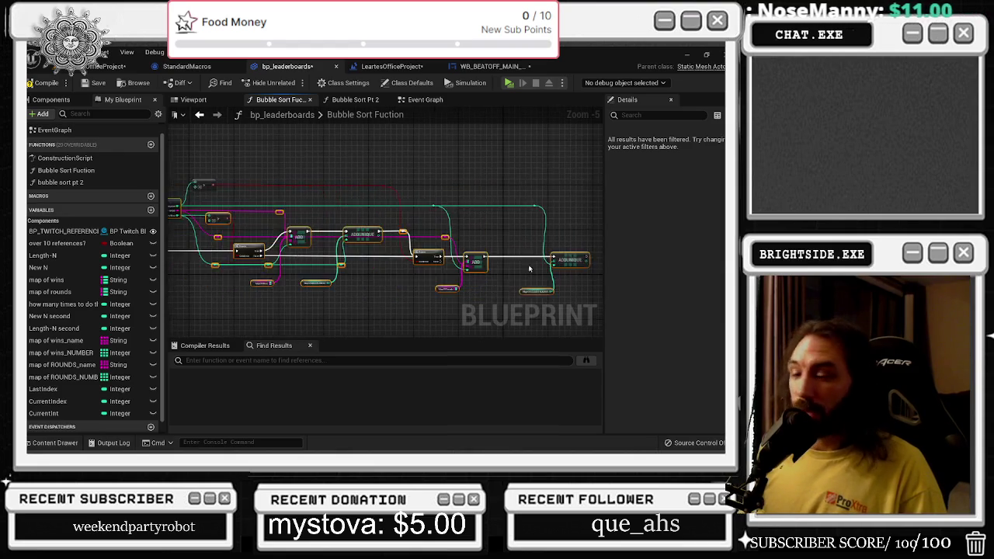
scroll(243, 170, down, 1)
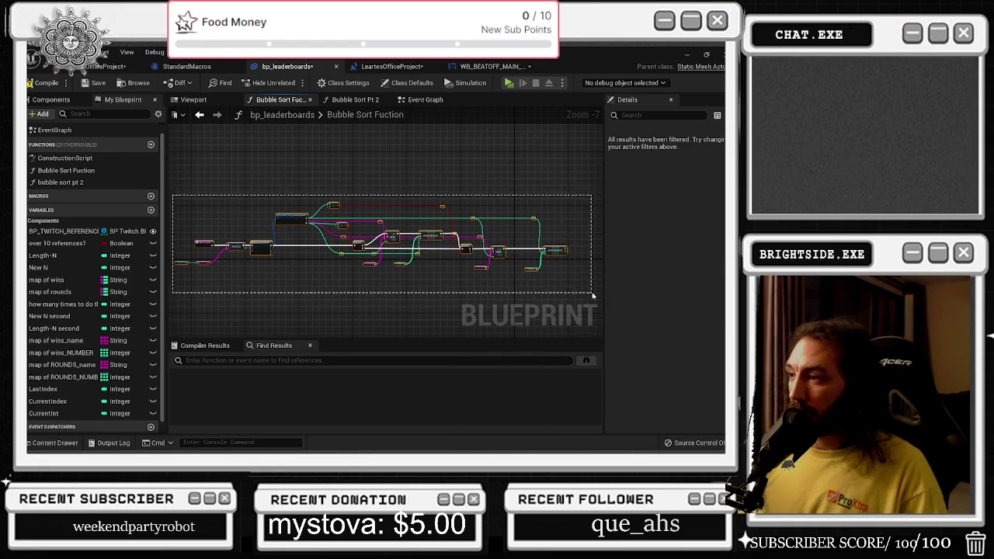
Widen the First Loop comment in Bubble Sort Pt 2 to enclose the entry node
click(345, 101)
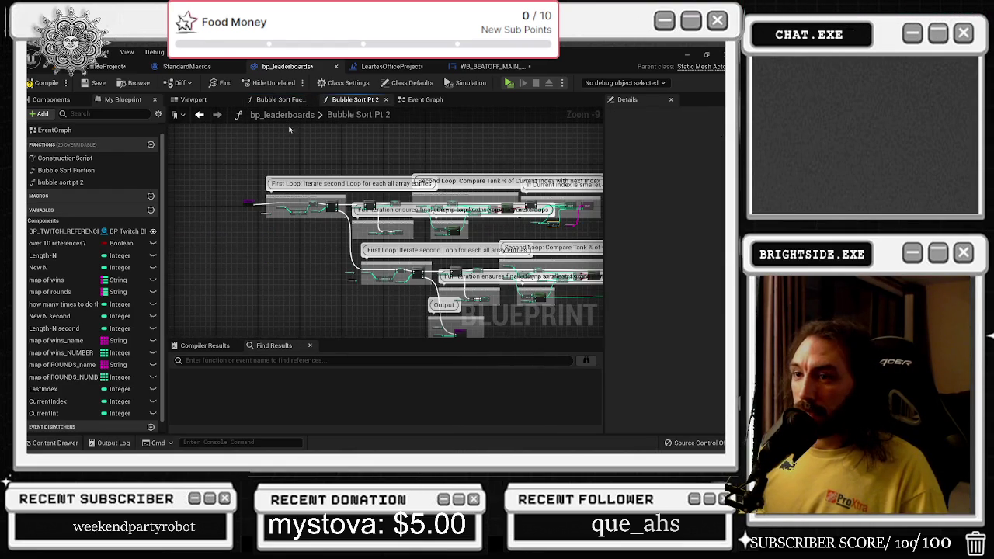
scroll(274, 198, up, 4)
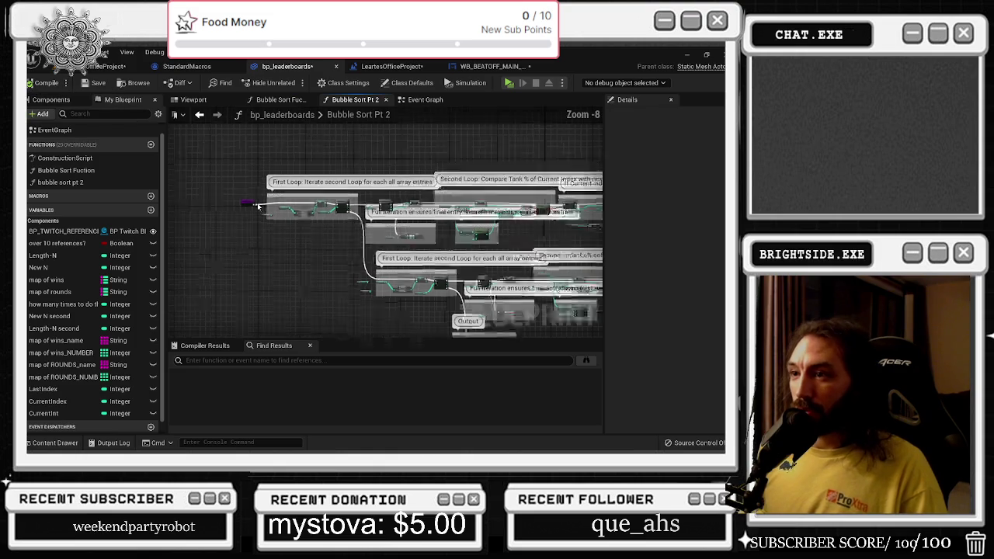
drag(274, 198, 206, 195)
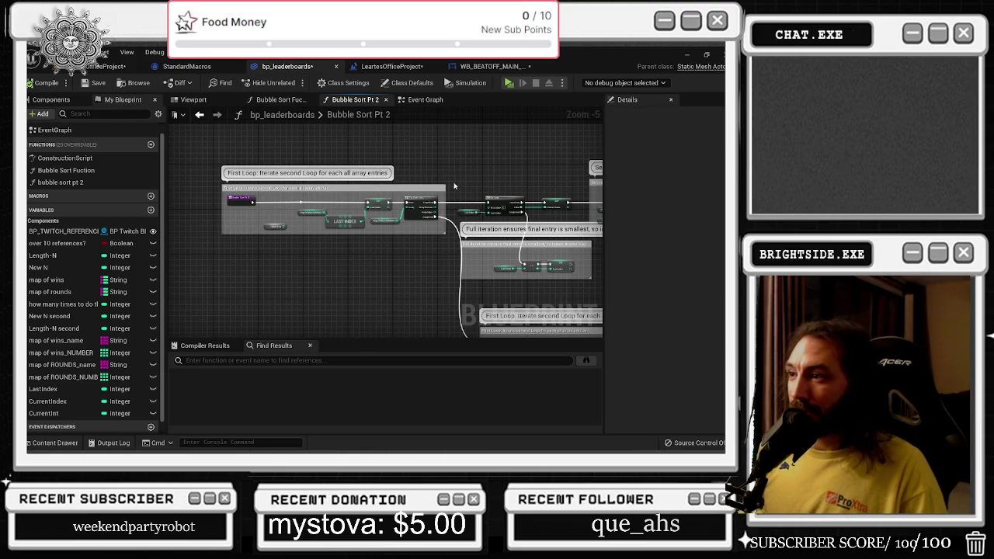
click(367, 188)
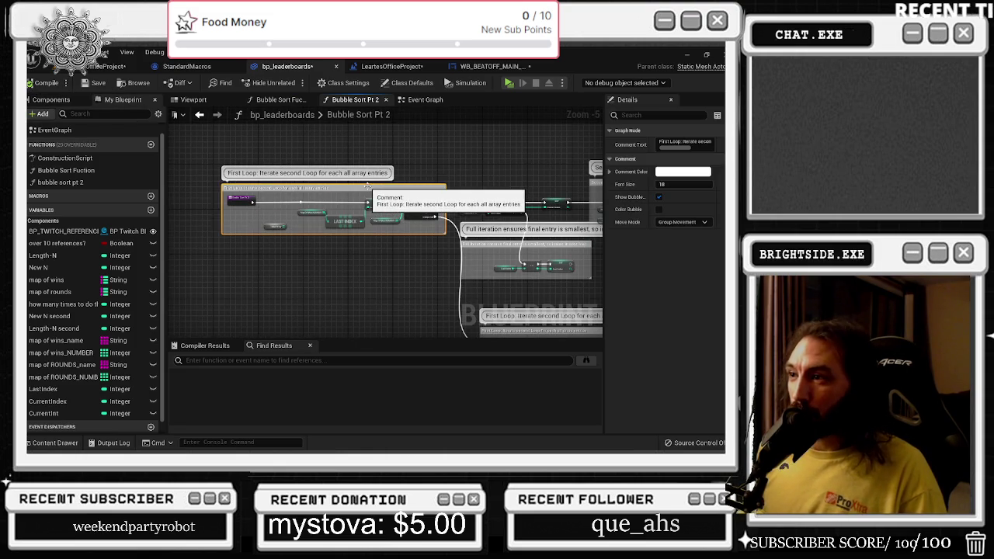
drag(367, 188, 358, 188)
double_click(358, 188)
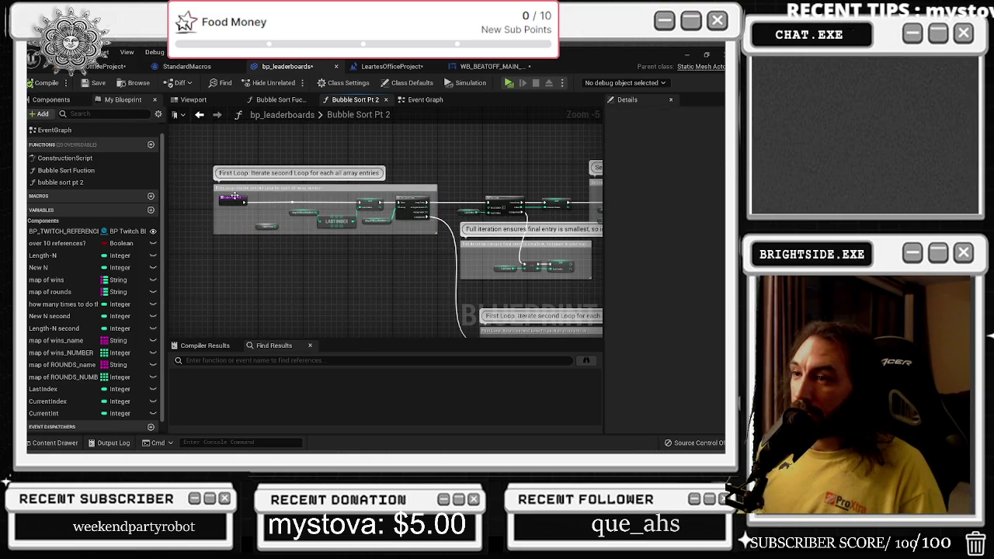
drag(446, 255, 388, 252)
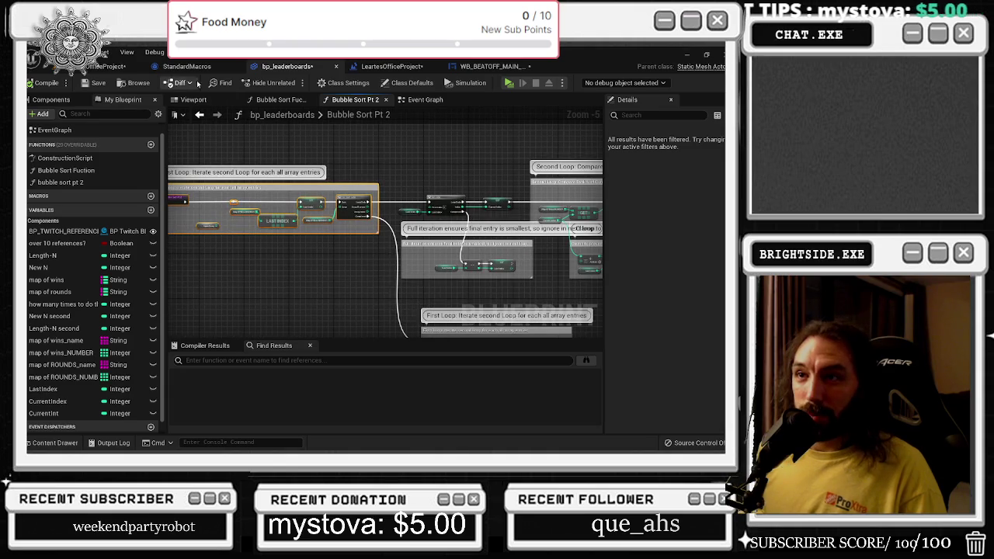
In the Event Graph, move the reload event, sequence and reference nodes up slightly
click(422, 101)
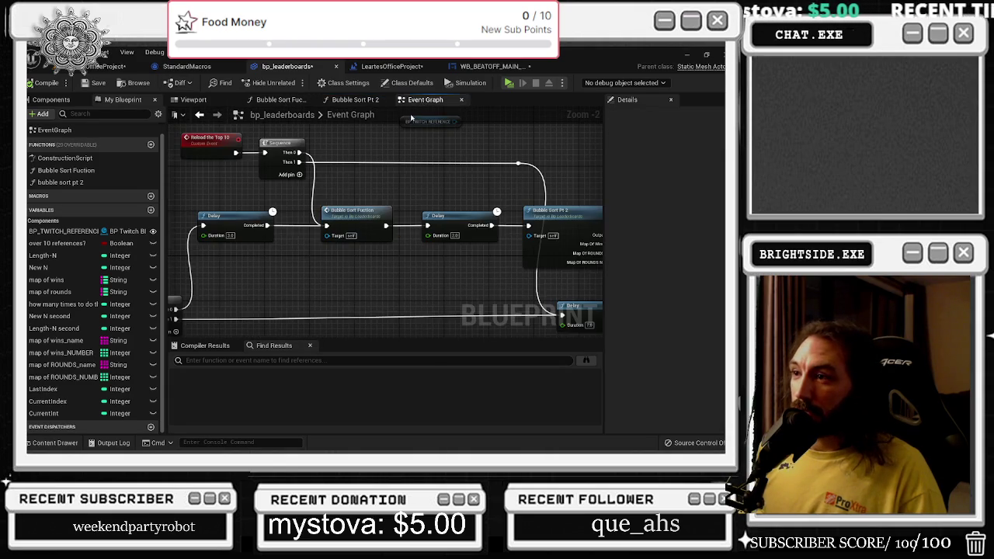
drag(221, 152, 567, 220)
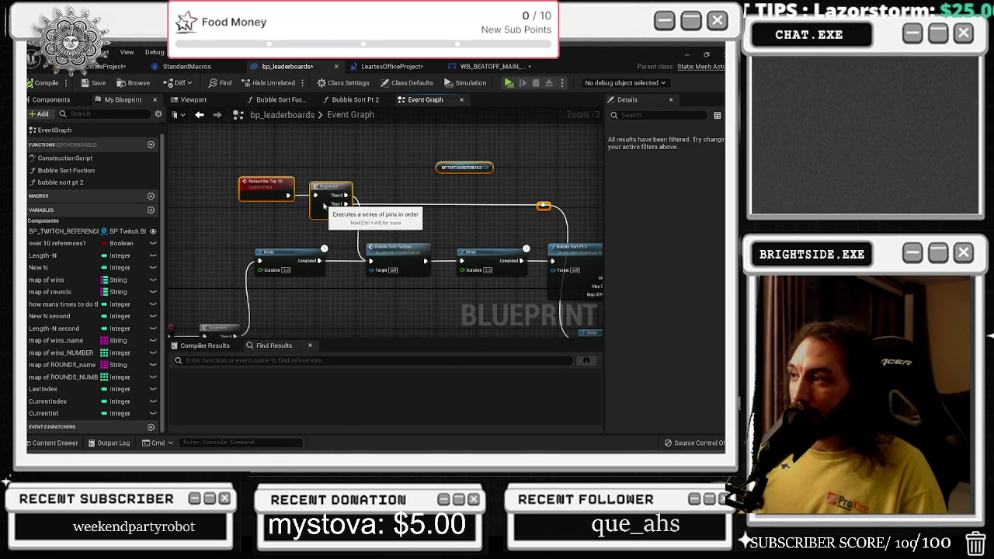
drag(336, 209, 325, 199)
drag(443, 215, 339, 176)
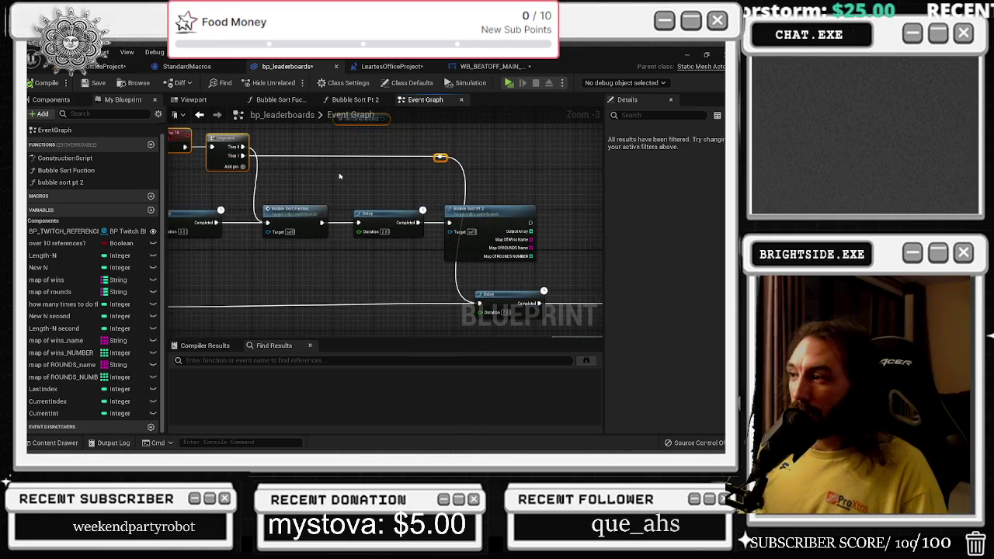
drag(450, 250, 286, 229)
click(341, 281)
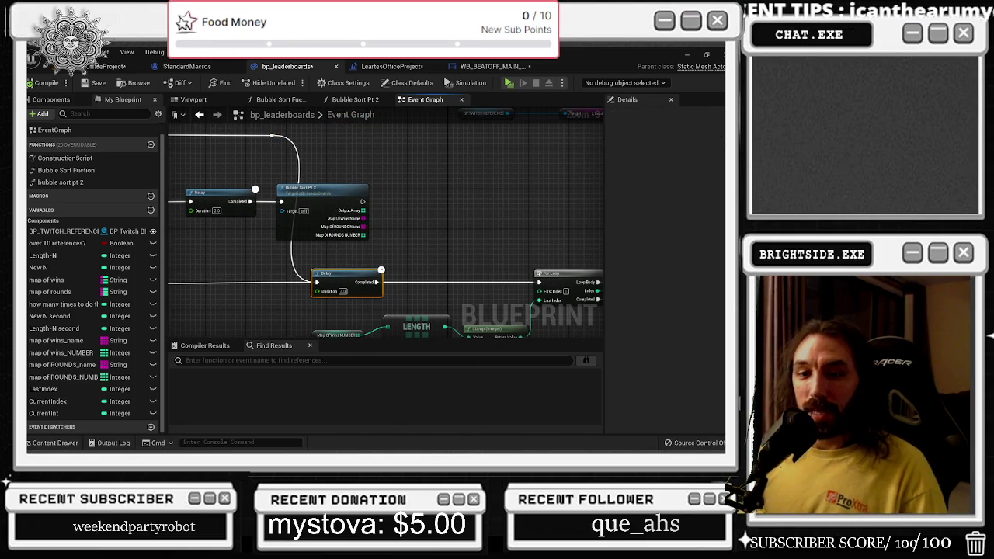
scroll(340, 238, down, 5)
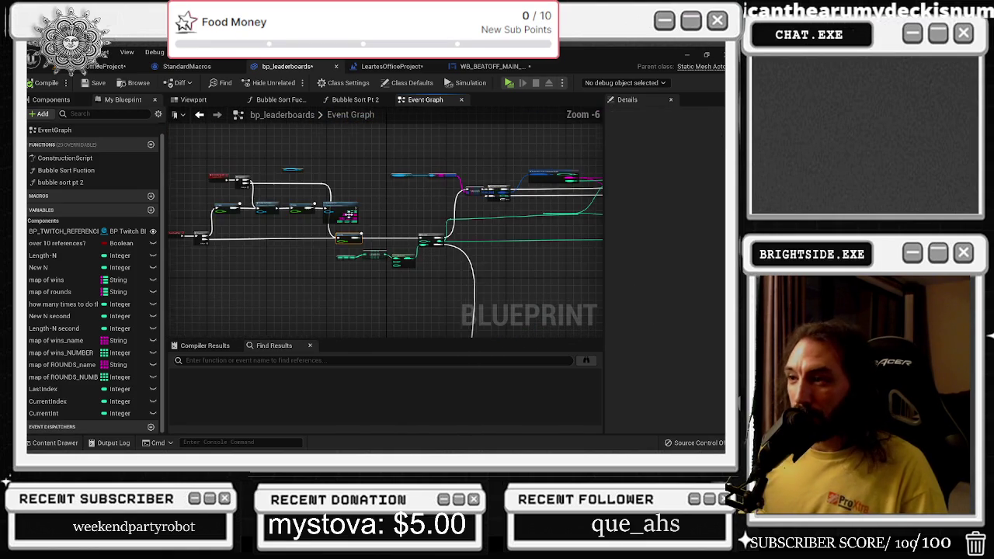
drag(327, 245, 377, 246)
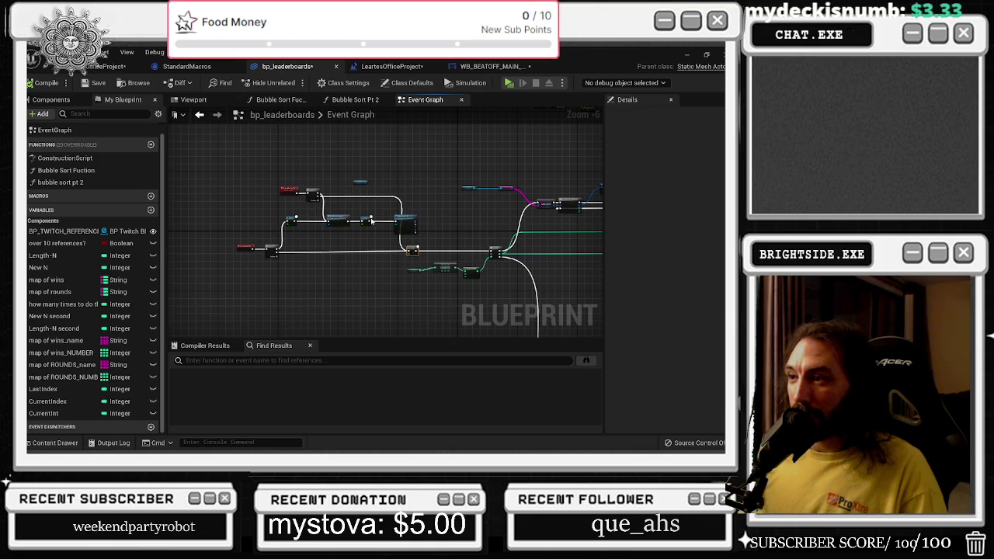
mouse_move(252, 157)
mouse_down()
mouse_move(365, 230)
mouse_move(426, 234)
mouse_up()
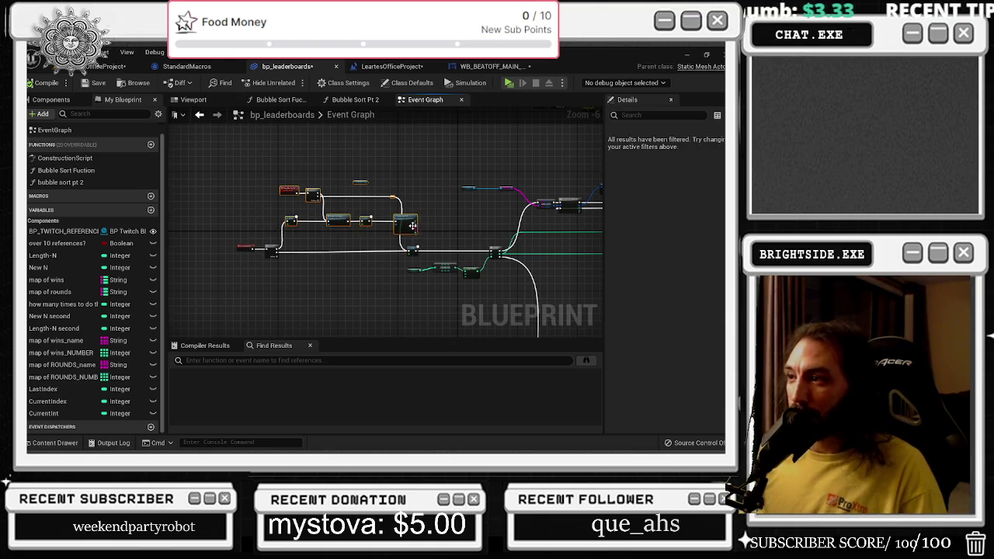
scroll(427, 194, up, 3)
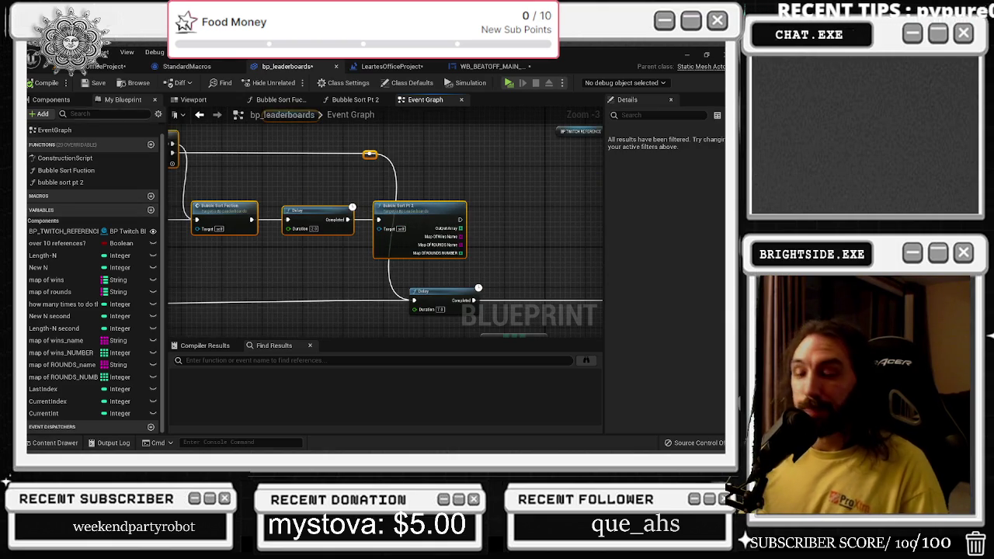
mouse_move(242, 184)
mouse_down()
mouse_move(402, 176)
mouse_move(381, 189)
mouse_move(308, 187)
mouse_up()
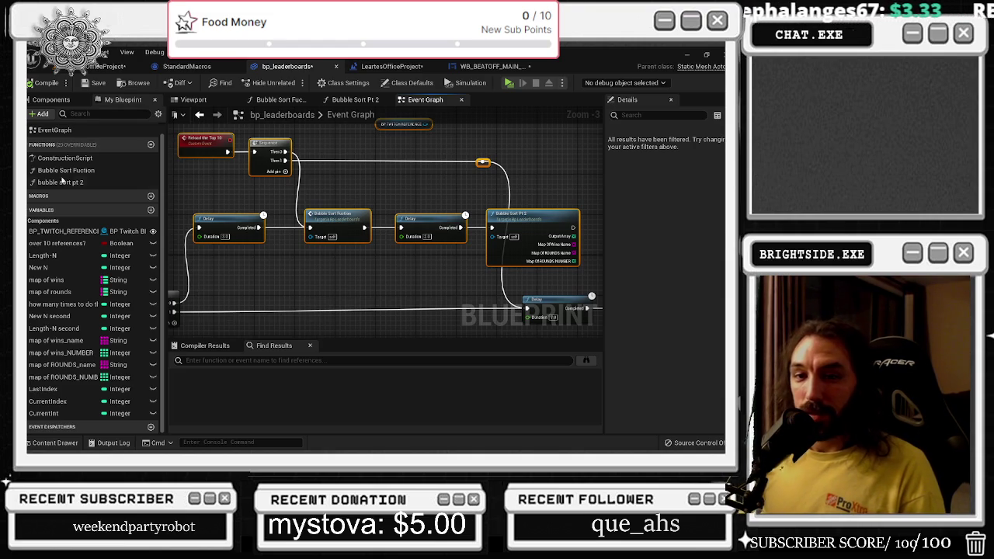
Move the Delay node after Bubble Sort Pt 2 a little to the right
scroll(257, 236, down, 2)
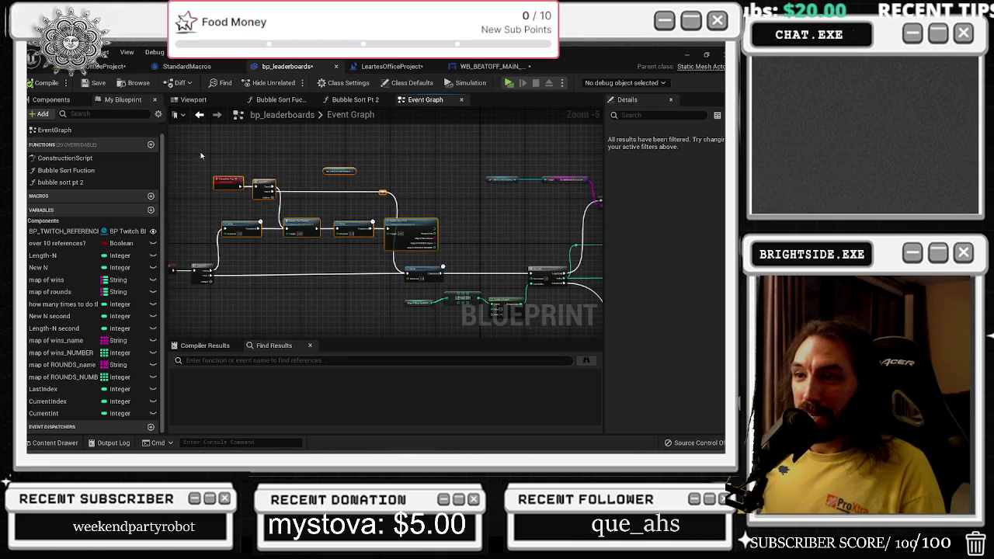
drag(201, 155, 238, 166)
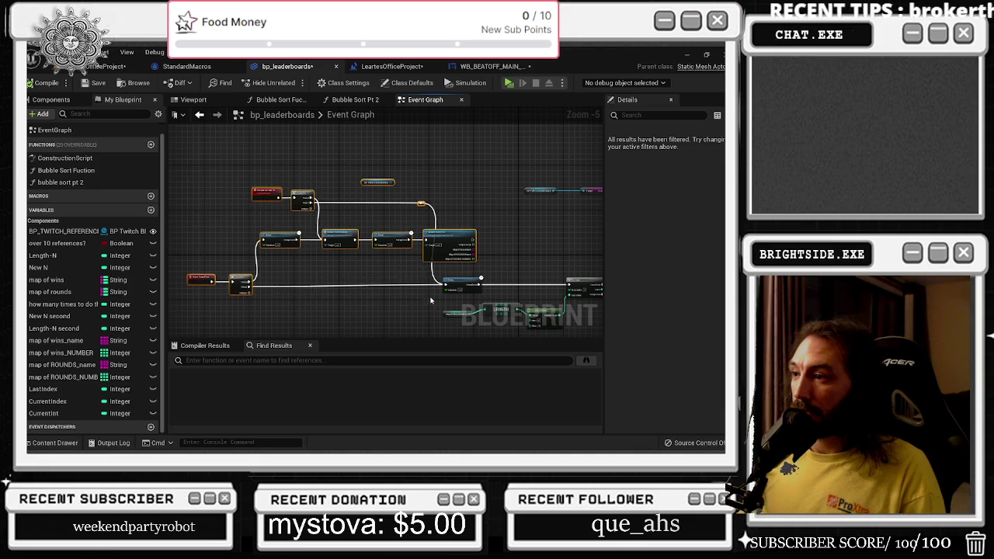
drag(446, 246, 429, 246)
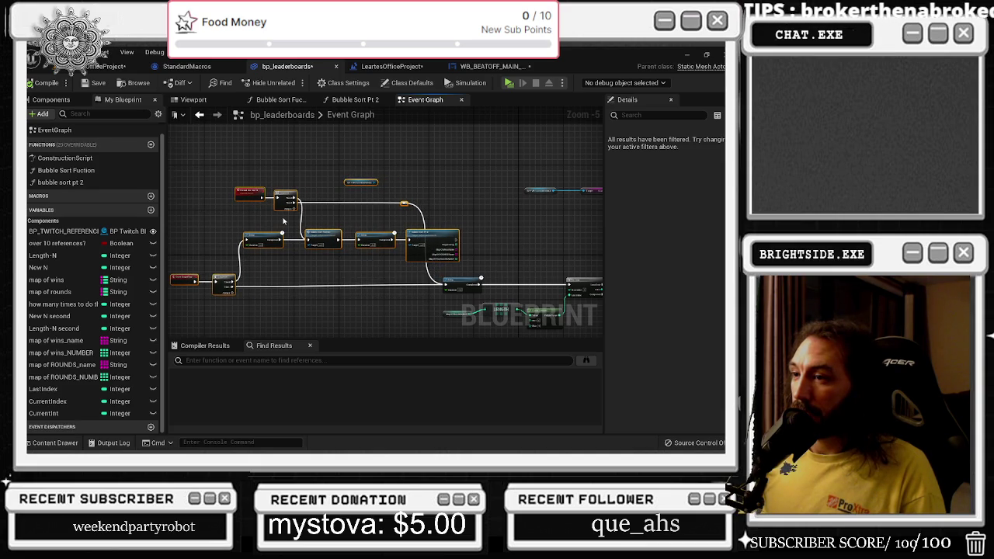
scroll(285, 218, up, 1)
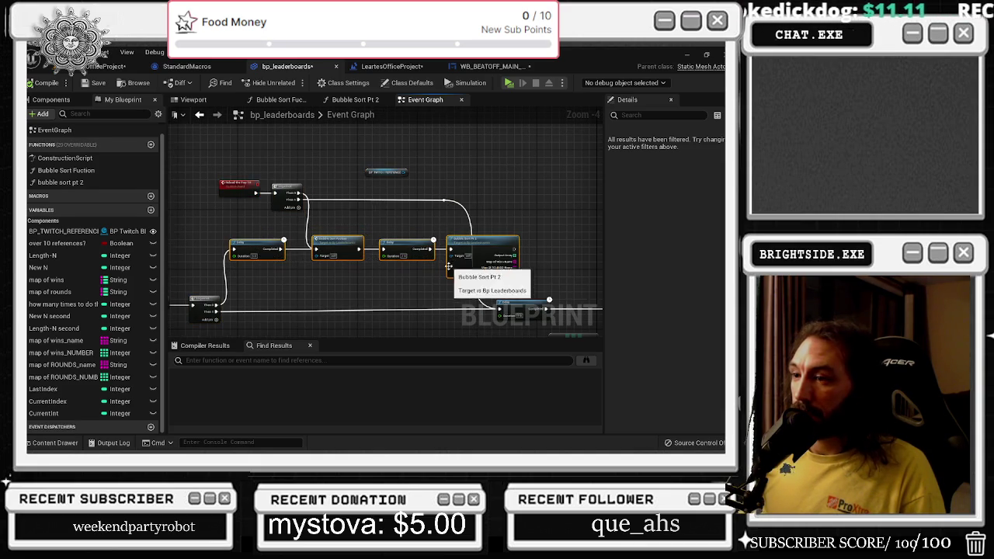
mouse_move(390, 289)
mouse_down()
mouse_move(412, 263)
mouse_move(445, 268)
mouse_move(319, 255)
mouse_move(184, 276)
mouse_up()
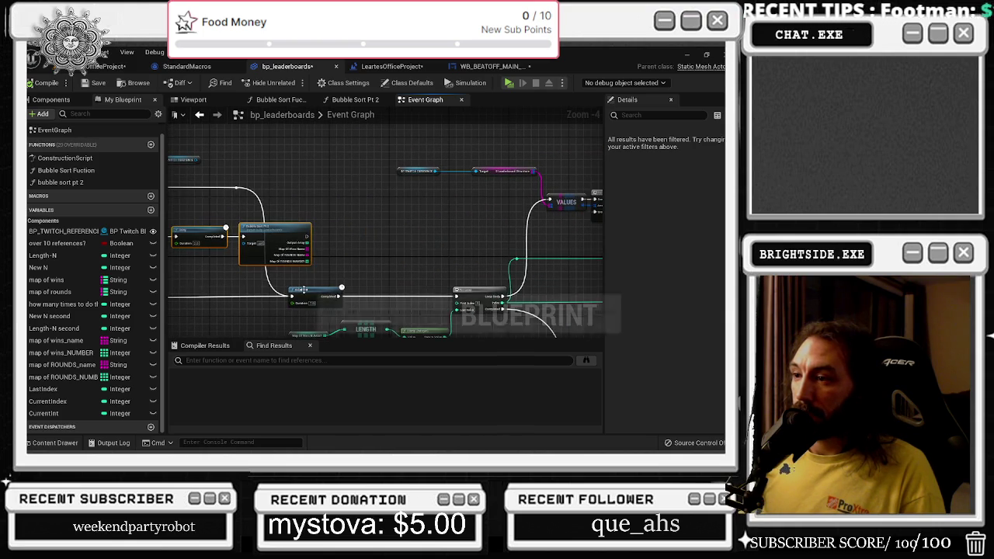
drag(300, 291, 343, 290)
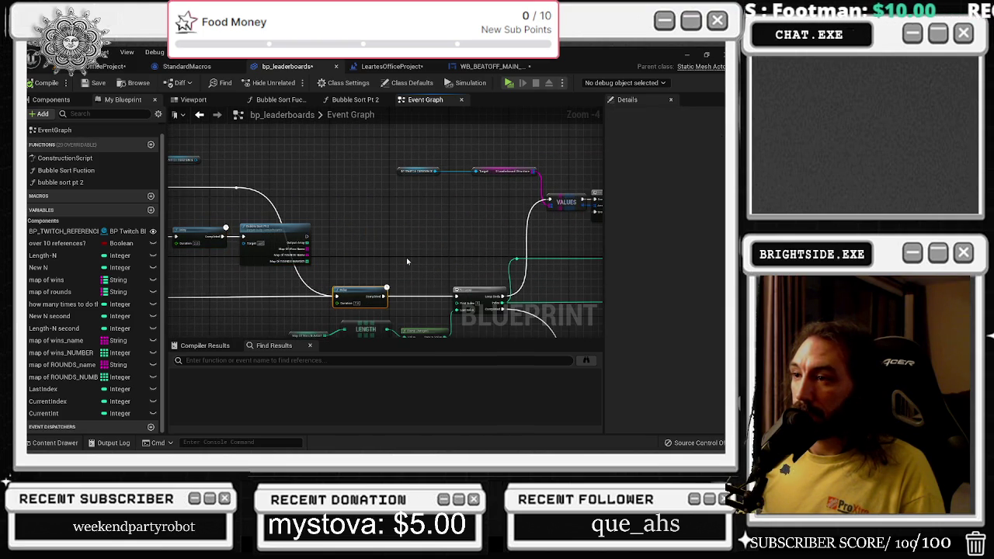
Move the Select node slightly up and left among the loop nodes
scroll(314, 242, up, 1)
mouse_move(196, 161)
mouse_down()
mouse_move(567, 201)
mouse_move(313, 183)
mouse_up()
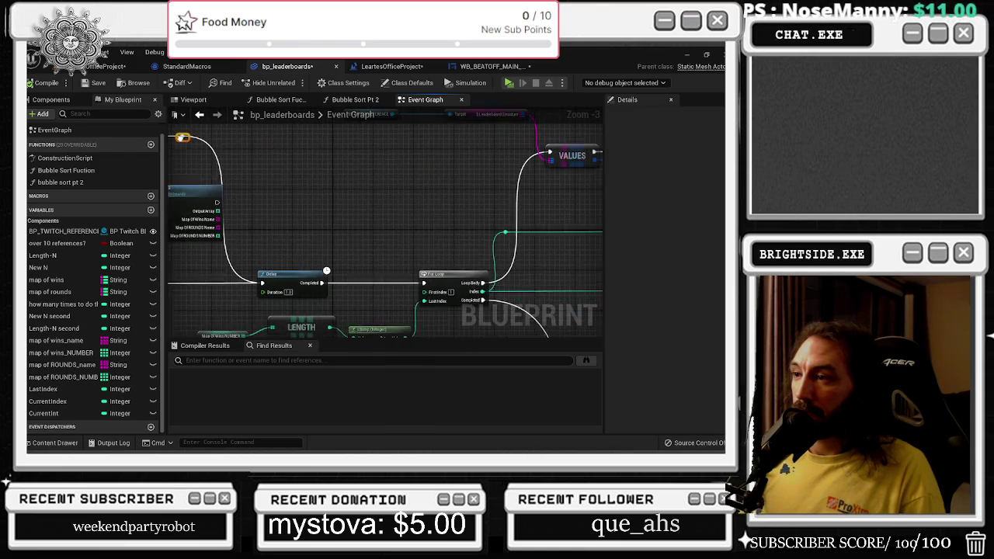
mouse_move(601, 139)
mouse_down()
mouse_move(331, 144)
mouse_move(265, 168)
mouse_move(366, 190)
mouse_up()
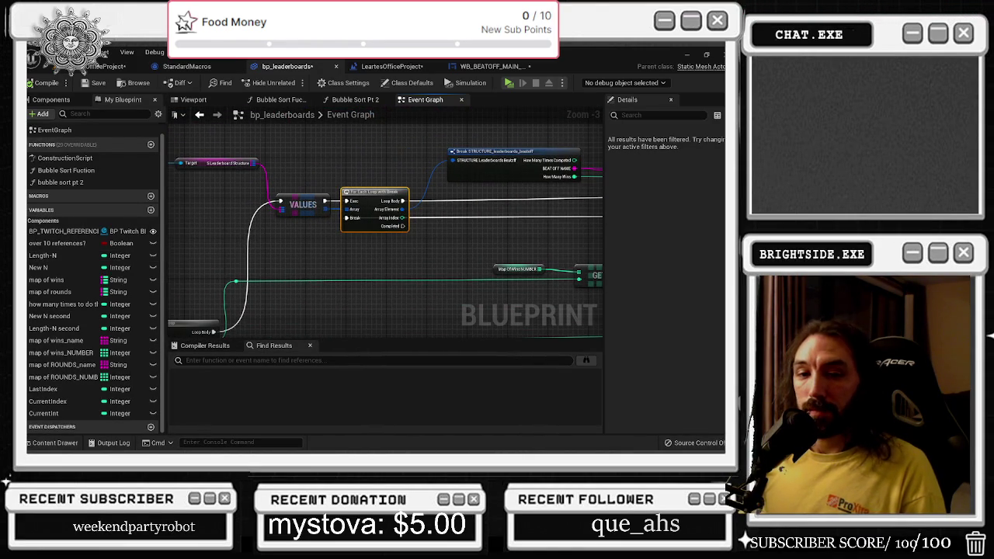
drag(482, 232, 245, 258)
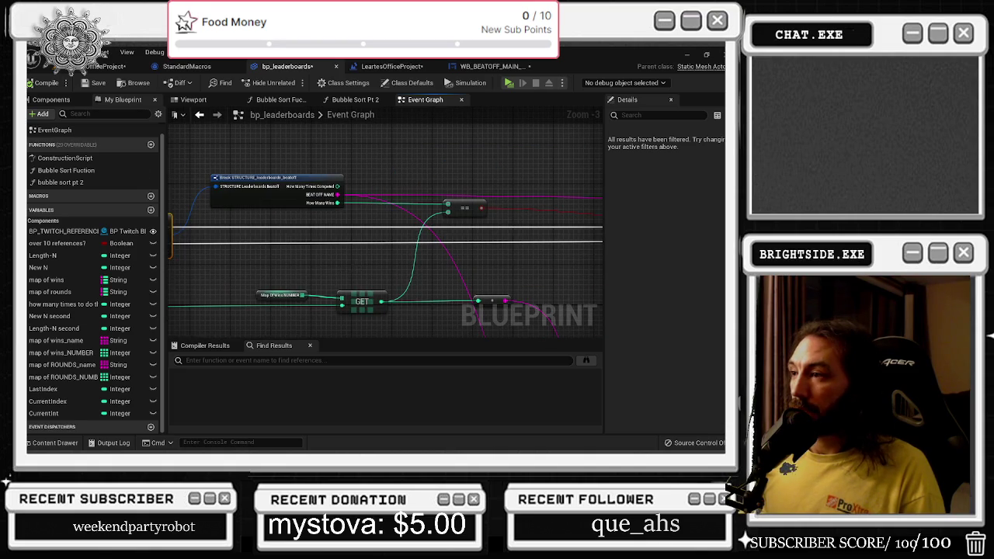
mouse_move(361, 266)
mouse_down()
mouse_move(331, 258)
mouse_move(309, 225)
mouse_up()
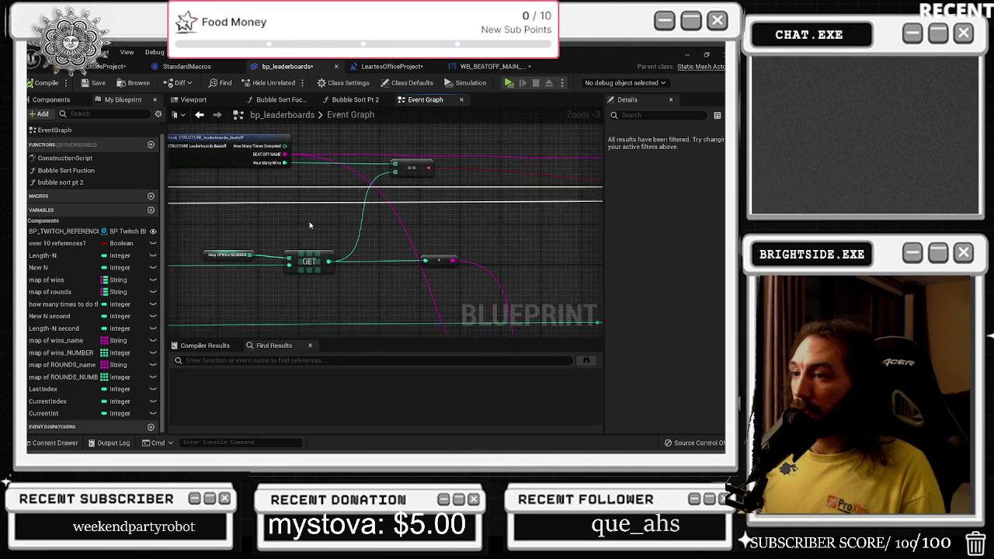
scroll(309, 225, down, 3)
scroll(497, 268, up, 3)
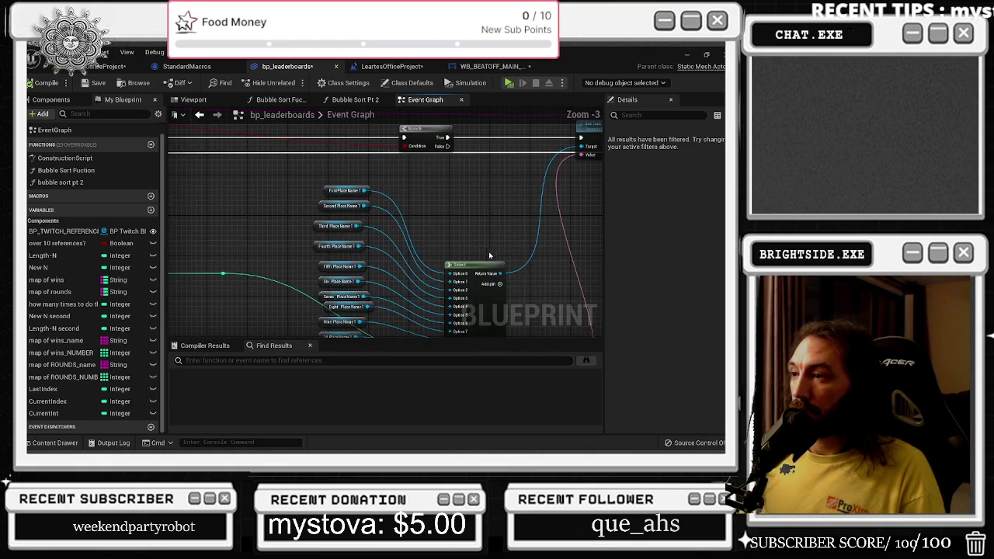
drag(493, 206, 474, 188)
scroll(435, 201, down, 1)
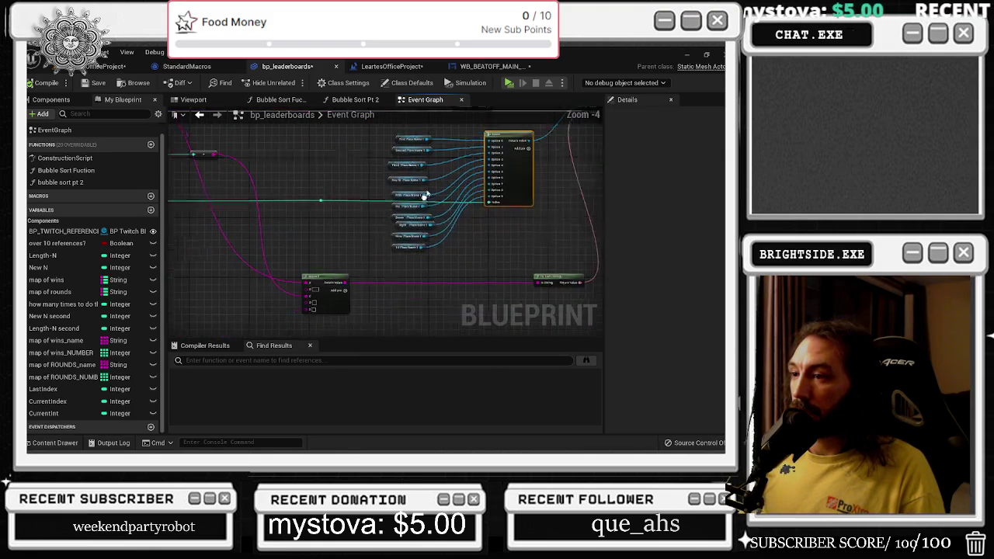
drag(372, 265, 102, 385)
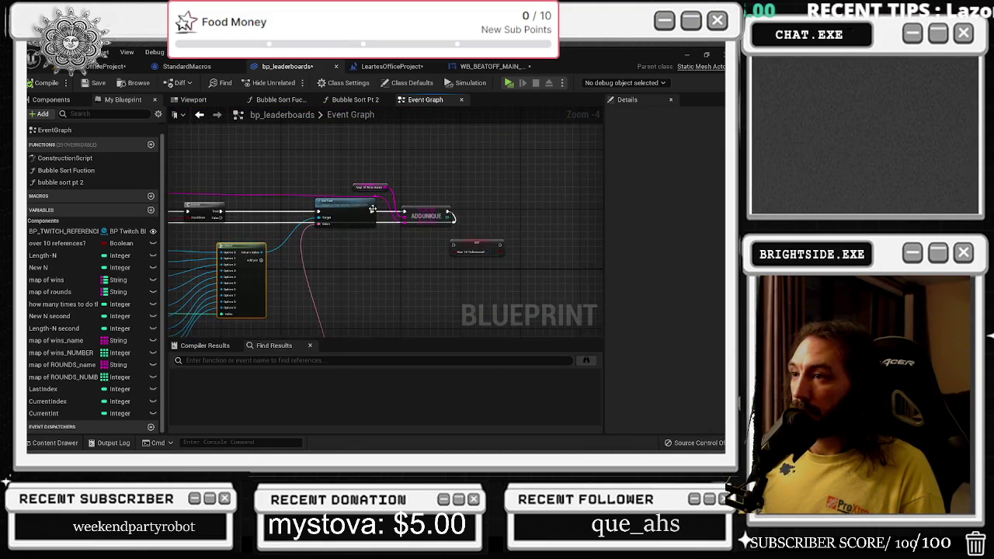
mouse_move(381, 249)
mouse_down()
mouse_move(451, 266)
mouse_move(348, 298)
mouse_up()
Review Bubble Sort Pt 2 from the LAST INDEX setup to the SWAP nodes, then compile bp_leaderboards
click(355, 99)
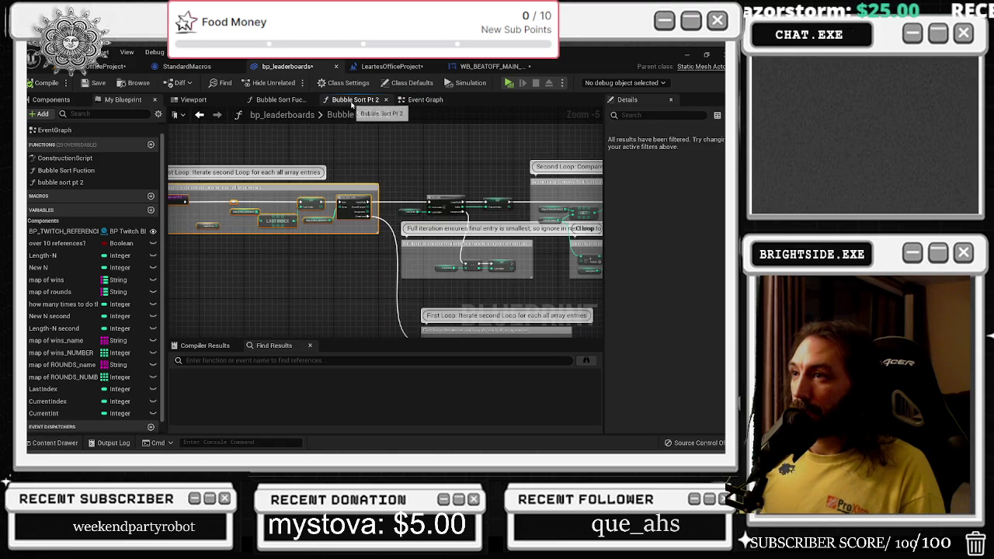
scroll(290, 226, up, 2)
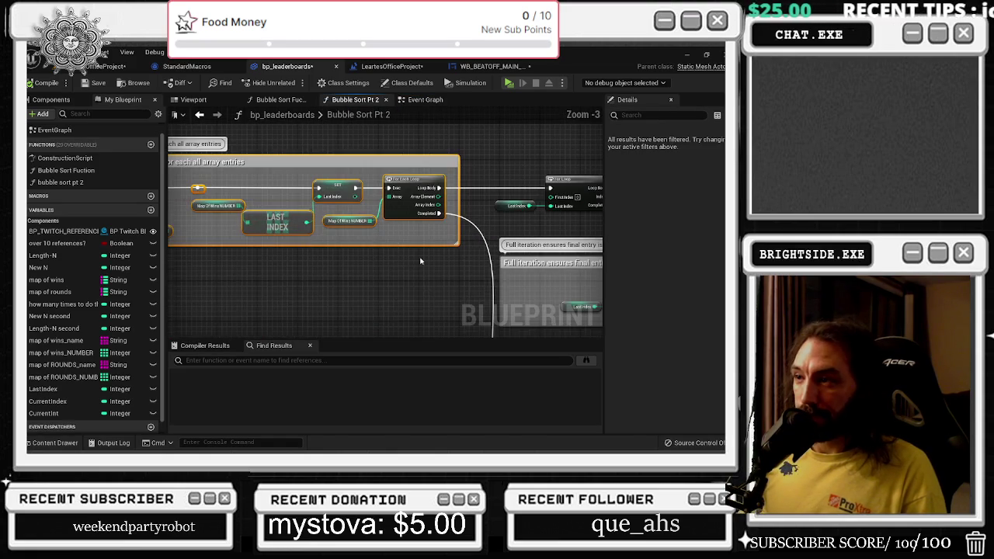
mouse_move(303, 170)
mouse_down()
mouse_move(438, 244)
mouse_move(205, 240)
mouse_up()
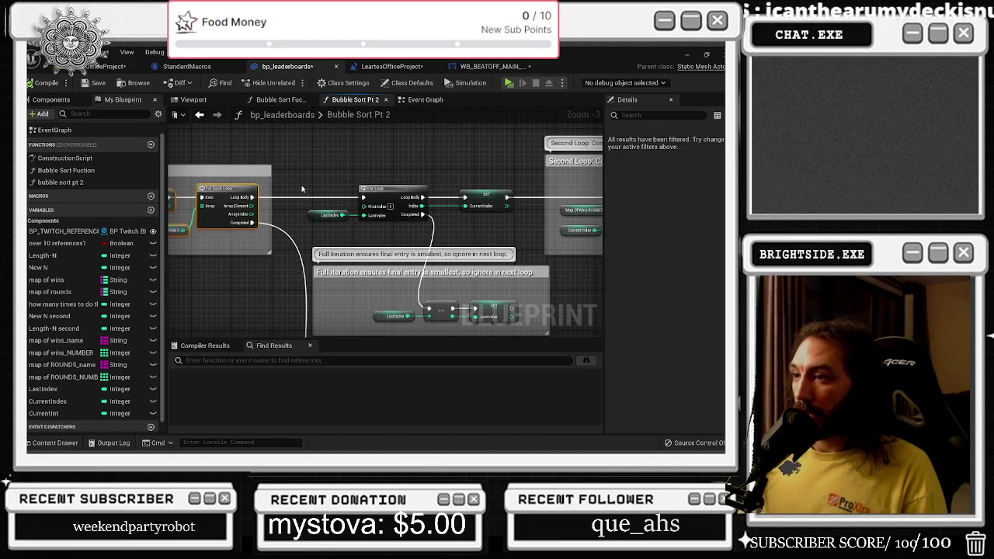
drag(302, 189, 231, 189)
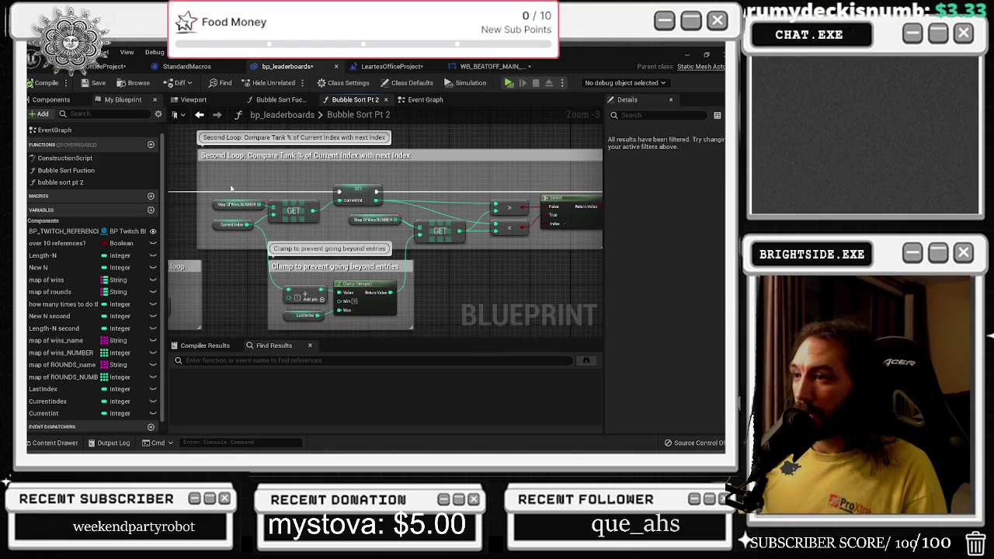
drag(440, 236, 309, 219)
scroll(452, 211, down, 2)
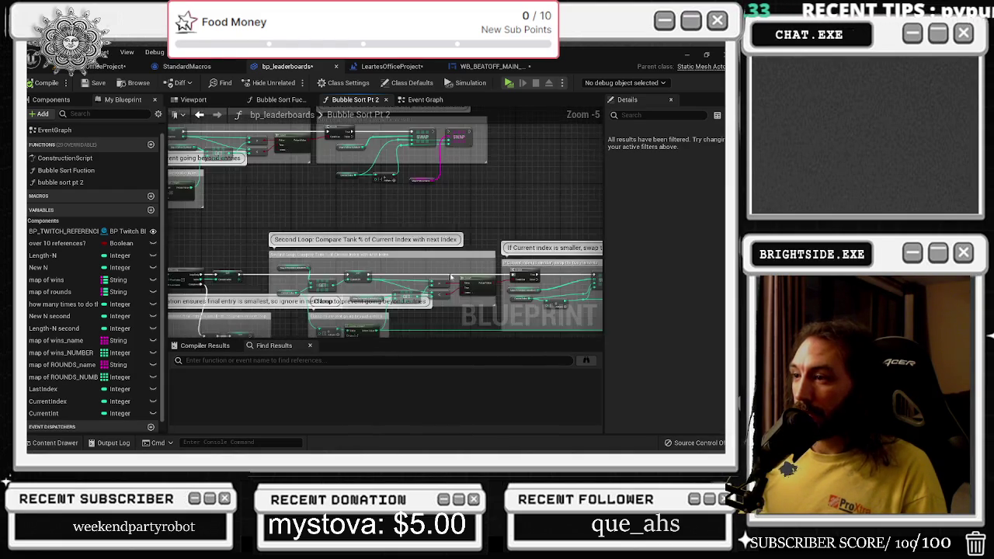
scroll(444, 203, up, 1)
drag(527, 291, 436, 269)
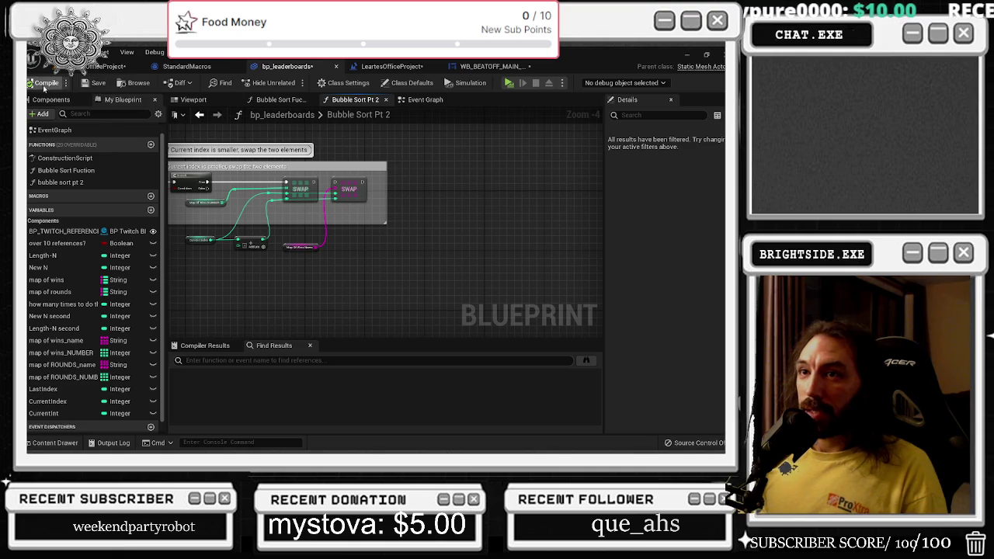
click(43, 83)
click(105, 66)
Play the level, print the entrant list, show the TOP 10 boards, then stop
click(220, 82)
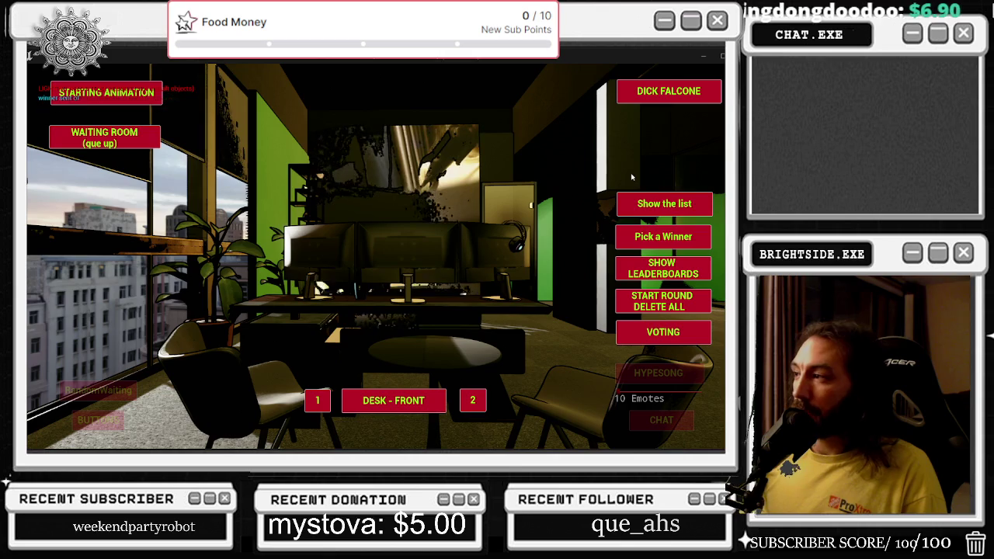
click(672, 267)
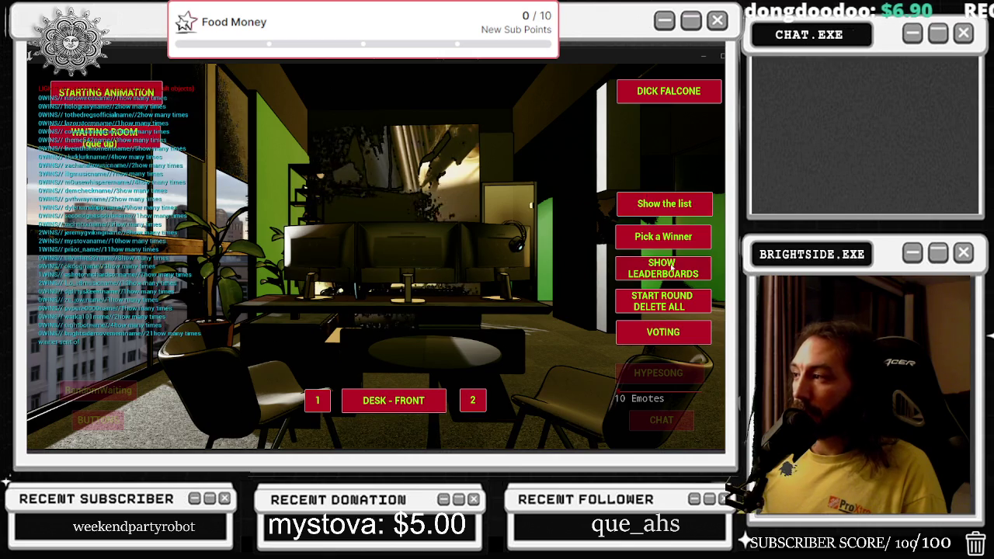
click(664, 203)
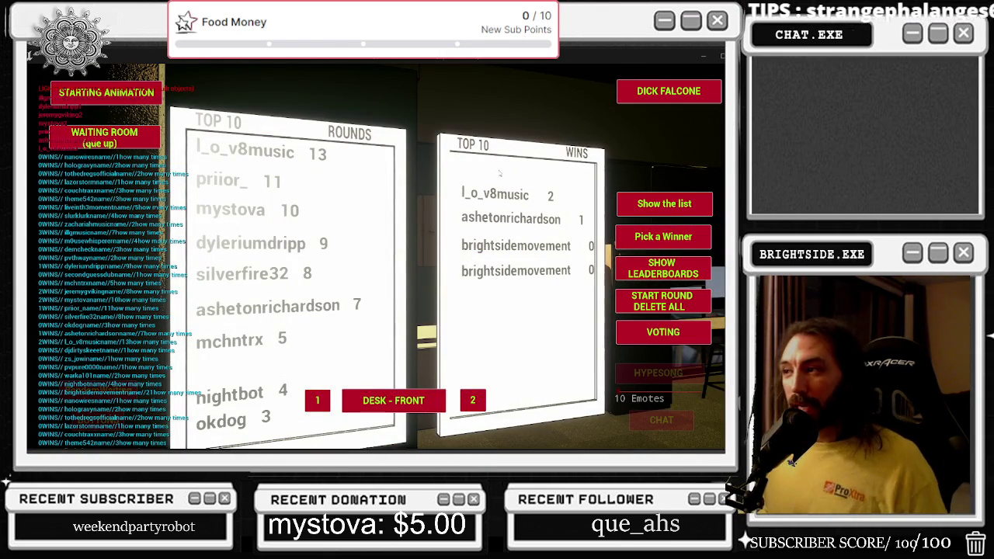
key(Escape)
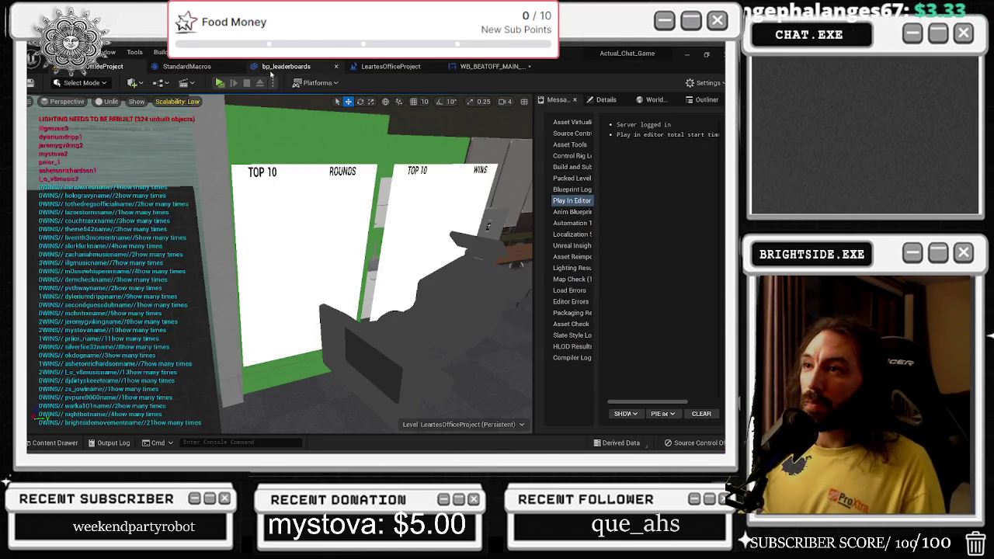
Return to the bp_leaderboards Event Graph and inspect the VALUES For Each Loop and struct break
click(286, 66)
scroll(353, 194, down, 3)
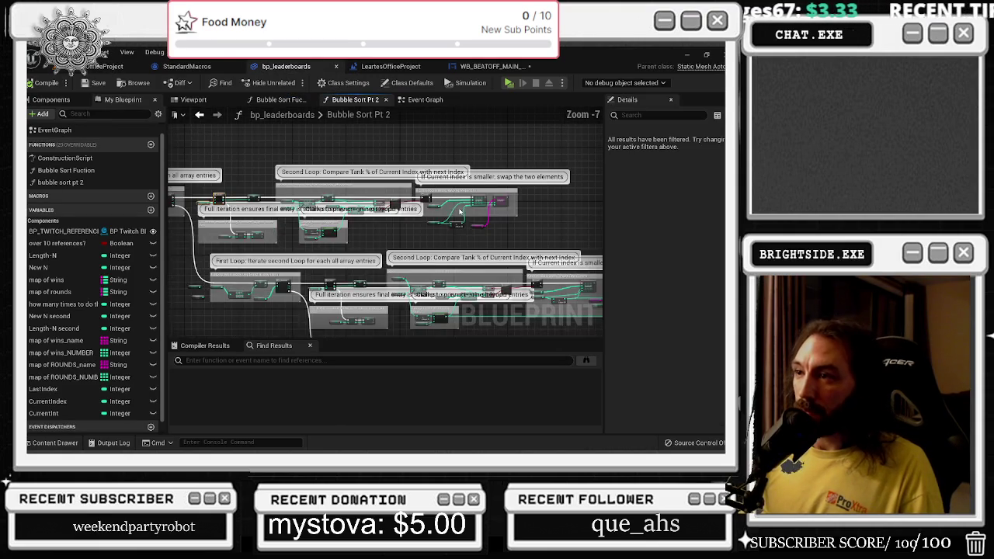
click(425, 99)
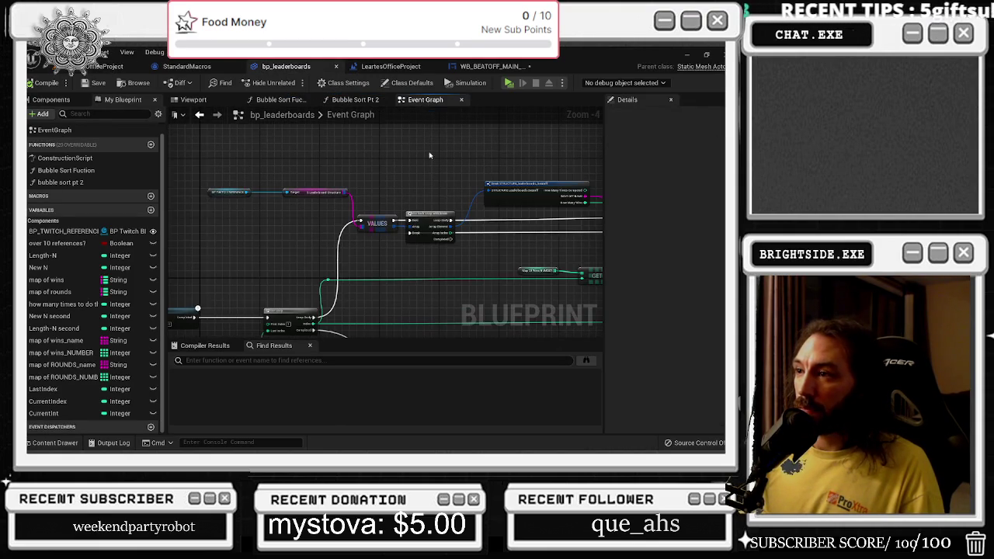
scroll(440, 258, down, 3)
scroll(381, 203, up, 4)
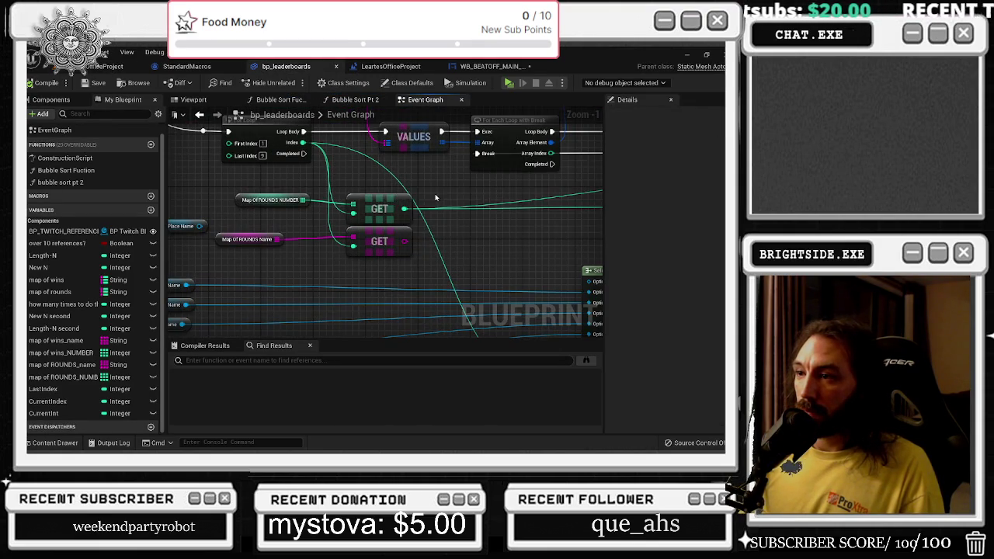
scroll(328, 265, up, 1)
mouse_move(330, 259)
mouse_down()
mouse_move(200, 294)
mouse_move(78, 287)
mouse_up()
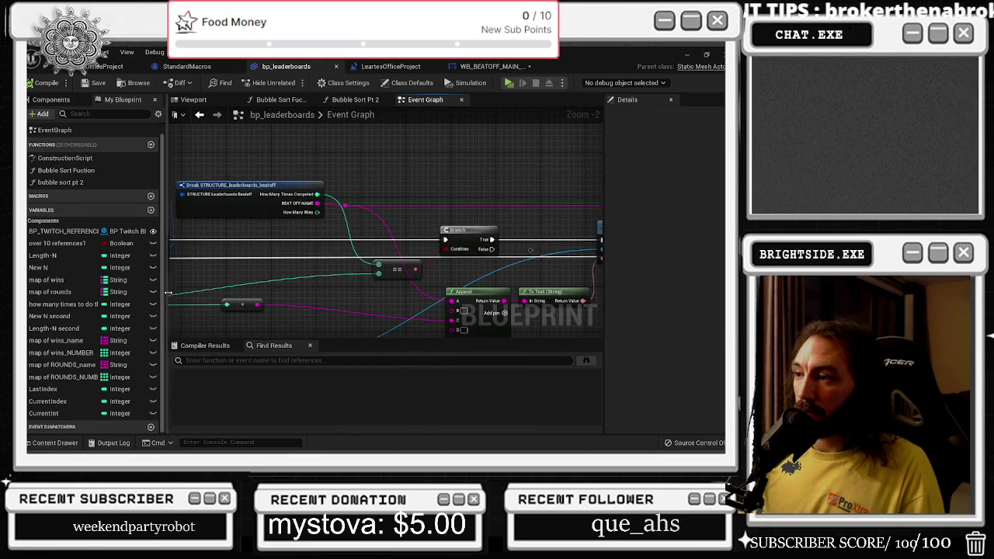
scroll(338, 310, down, 5)
scroll(407, 188, up, 3)
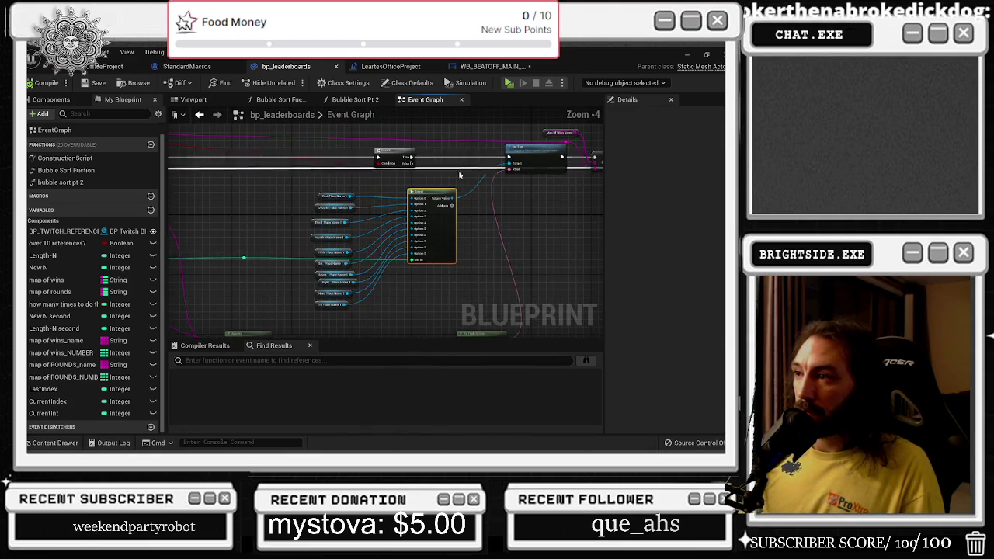
drag(406, 188, 347, 210)
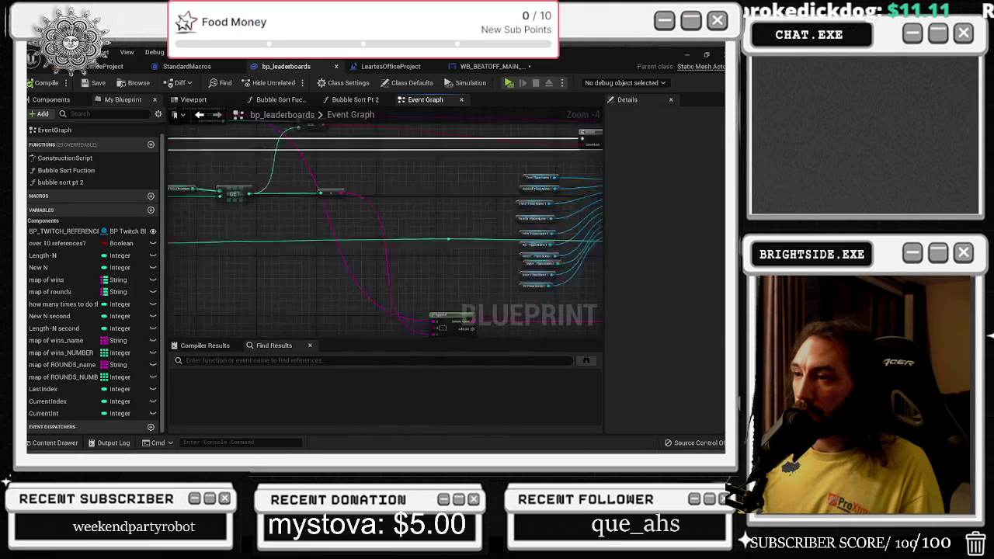
mouse_move(350, 250)
mouse_down()
mouse_move(298, 206)
mouse_move(344, 259)
mouse_up()
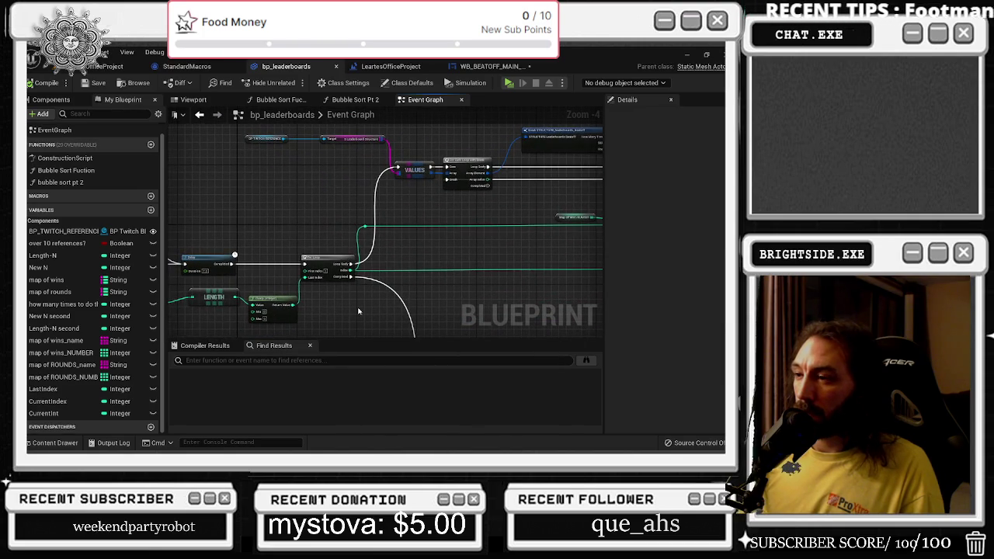
drag(358, 311, 448, 273)
Review the Break STRUCTURE, Set Text, ADDUNIQUE and comparison nodes around the For Each Loop
scroll(329, 259, up, 1)
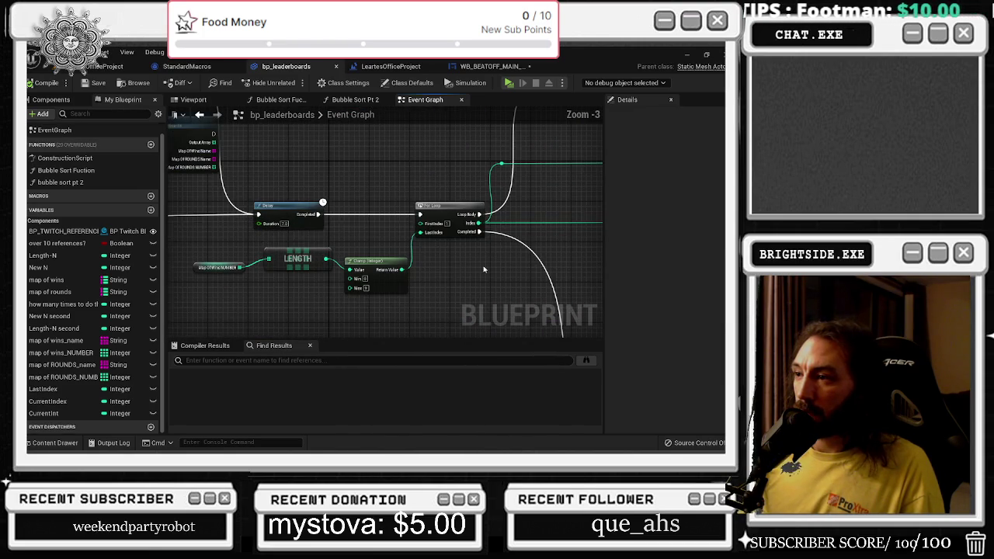
scroll(422, 286, up, 1)
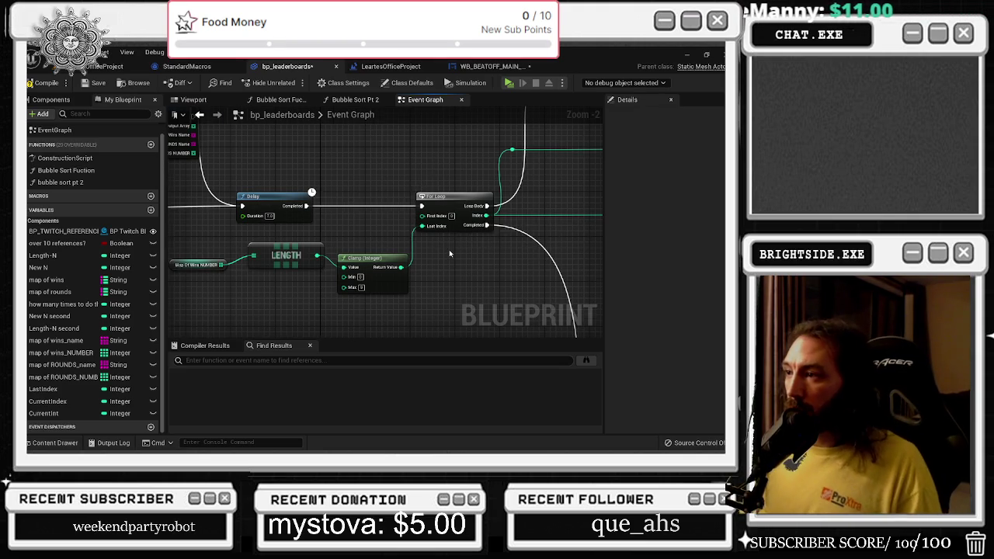
scroll(449, 249, down, 1)
mouse_move(452, 250)
mouse_down()
mouse_move(402, 256)
mouse_move(365, 325)
mouse_move(173, 339)
mouse_move(72, 310)
mouse_move(398, 233)
mouse_move(166, 233)
mouse_move(181, 237)
mouse_move(186, 207)
mouse_move(124, 334)
mouse_up()
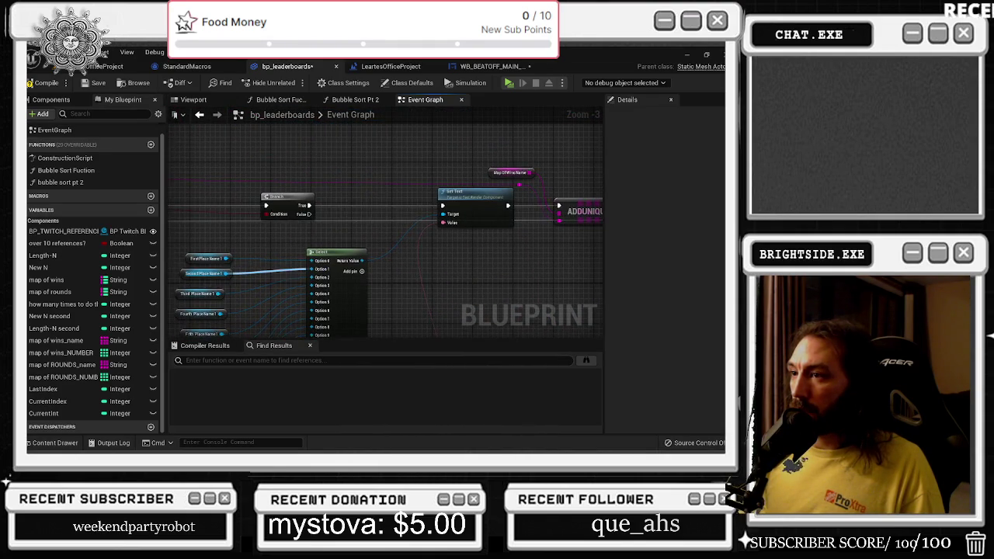
drag(466, 232, 318, 249)
drag(388, 233, 419, 187)
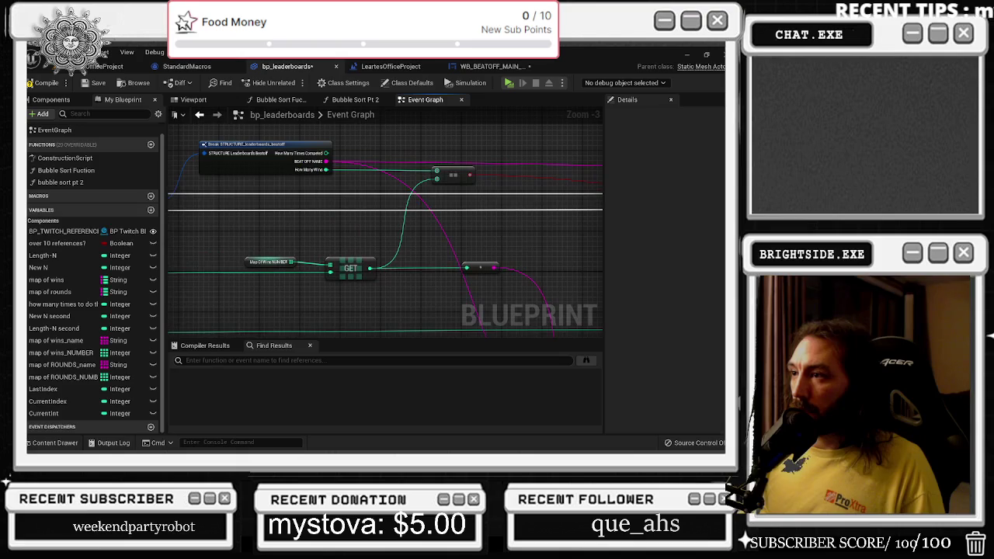
mouse_move(295, 233)
mouse_down()
mouse_move(373, 221)
mouse_move(572, 221)
mouse_up()
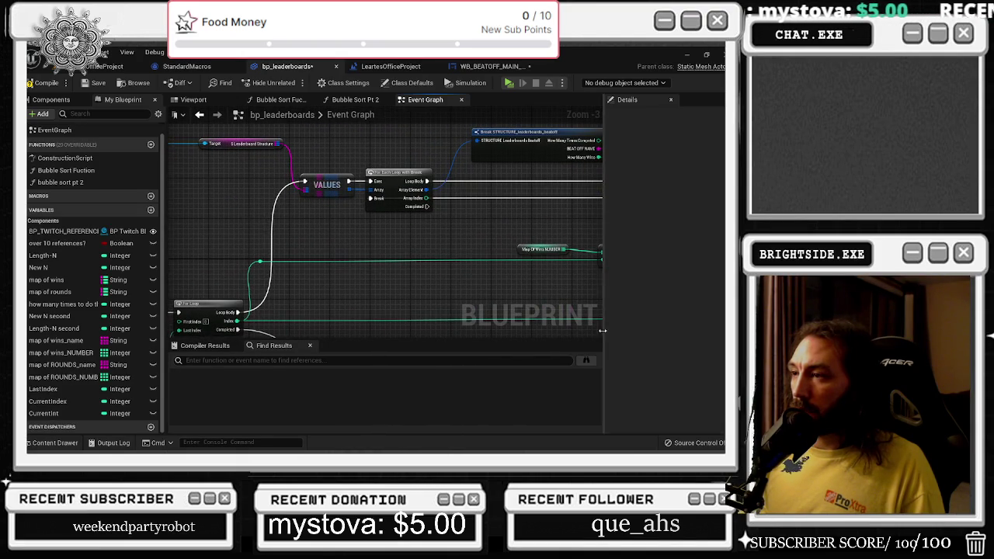
Save, test-disconnect and restore the Array Index wire, rewire from the loop's Break input, and save
key(ctrl+s)
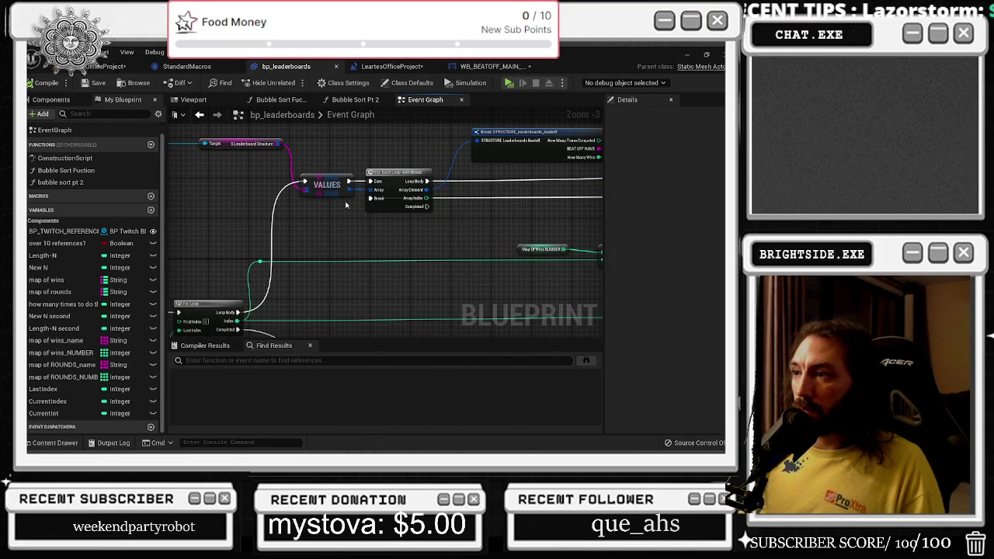
alt+click(425, 198)
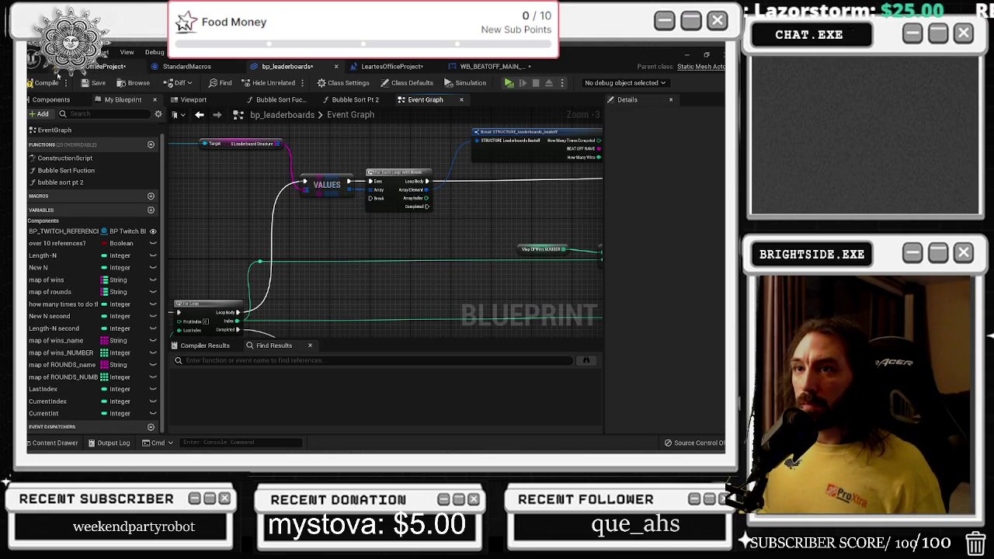
key(ctrl+z)
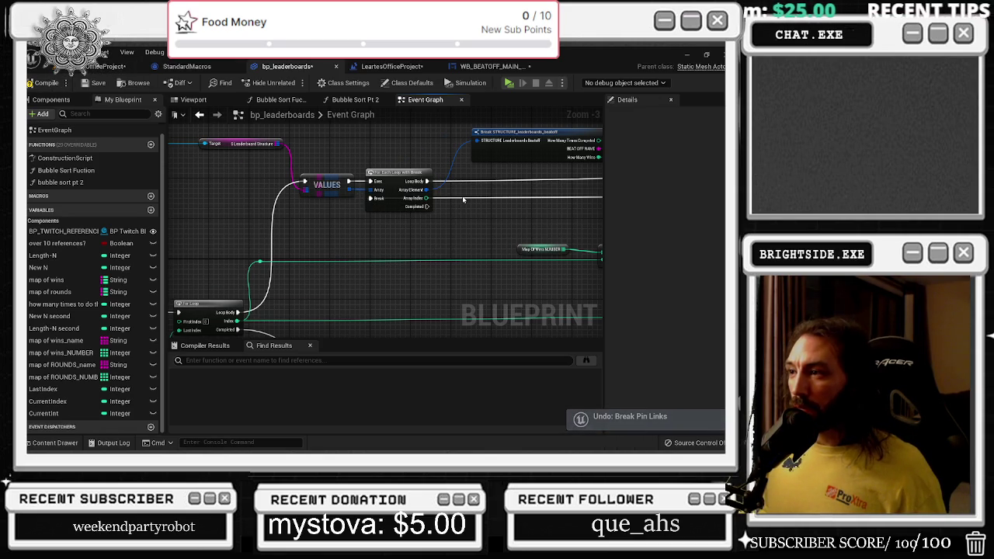
drag(377, 198, 462, 197)
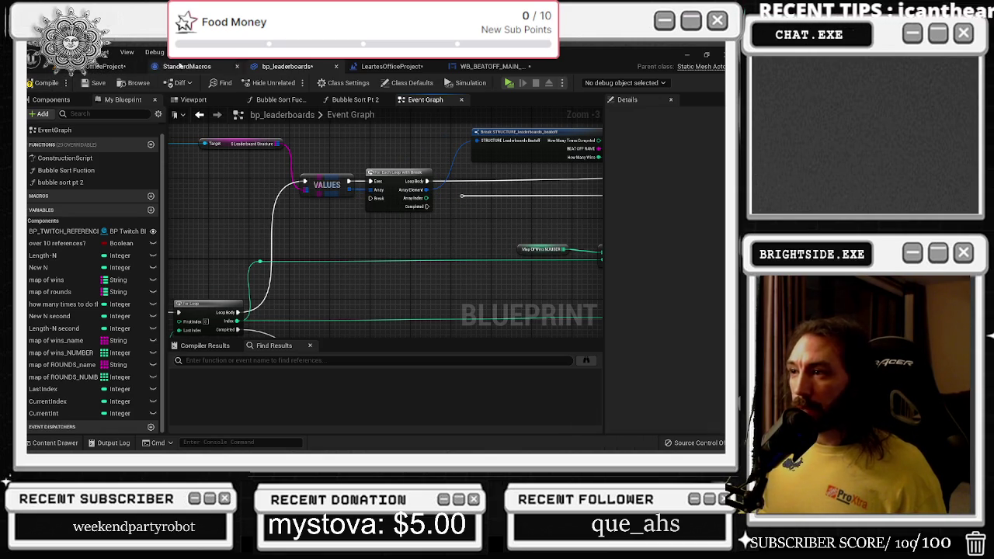
click(97, 84)
Play the office level, show and fill both TOP 10 boards, then refresh to check Wins sorted 3 to 0
click(109, 66)
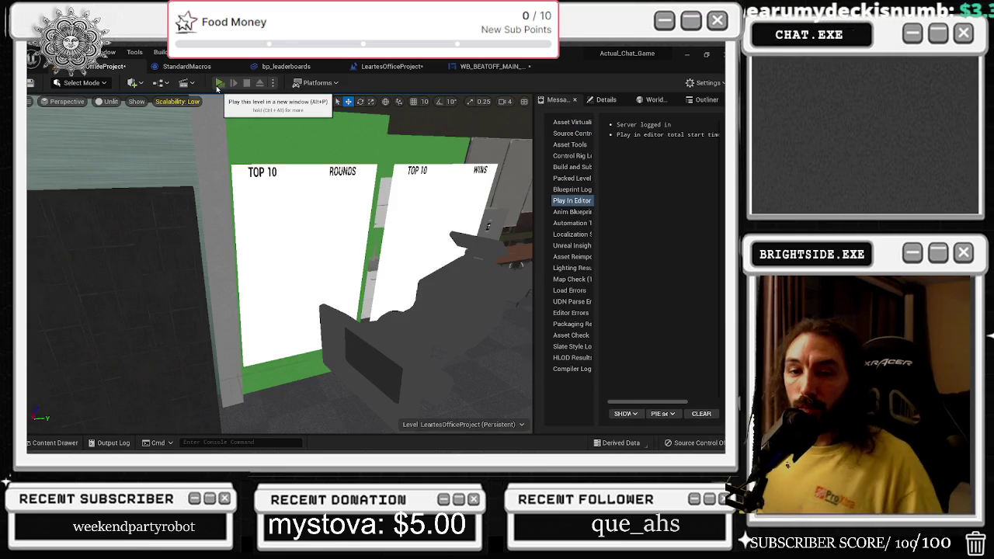
click(220, 82)
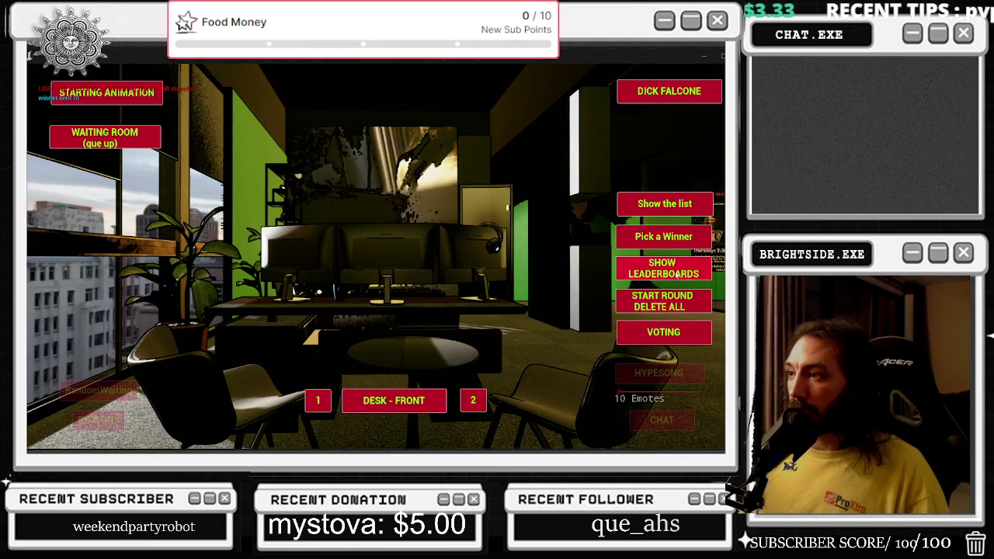
click(650, 209)
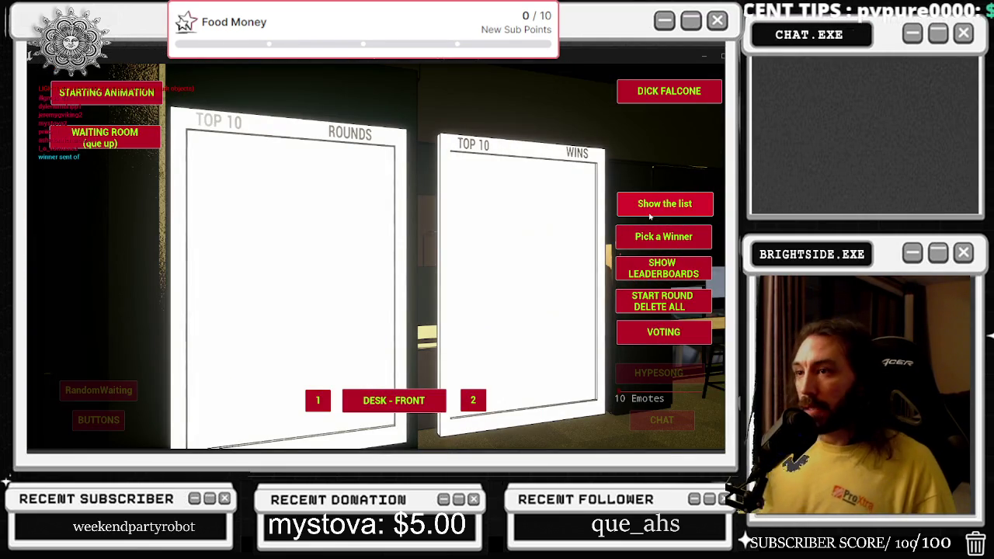
click(650, 214)
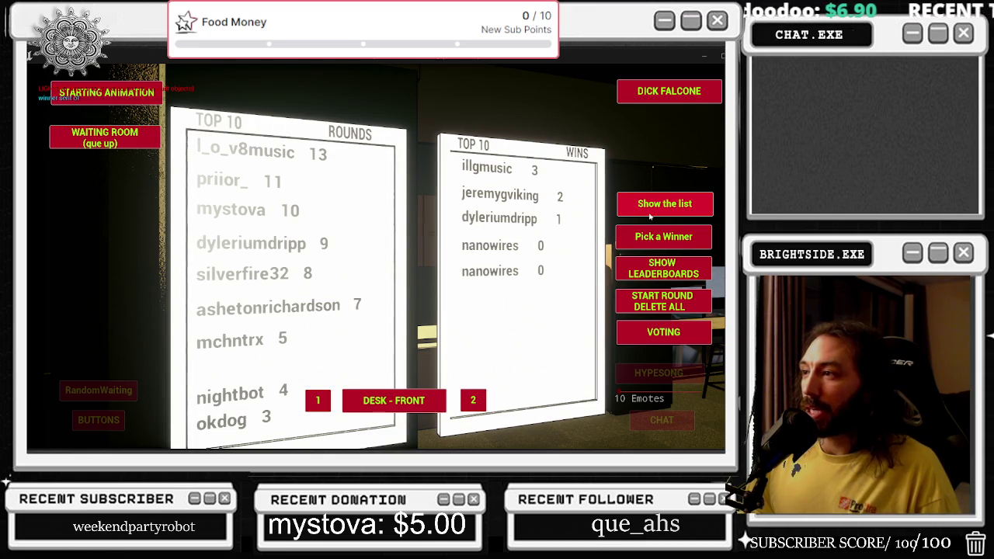
click(650, 213)
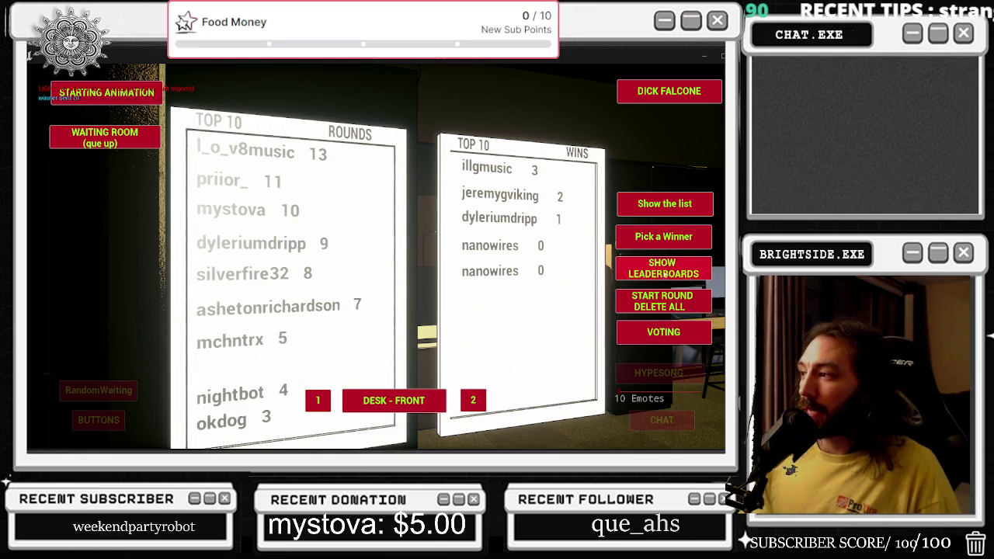
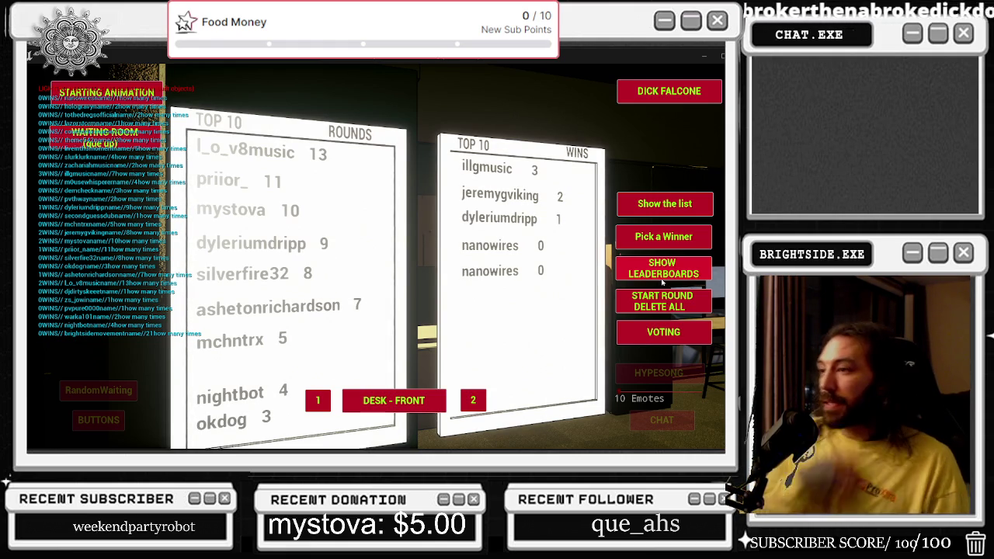
Stop the play session and view bp_leaderboards' Break STRUCTURE and Map Of Wins GET nodes
key(Escape)
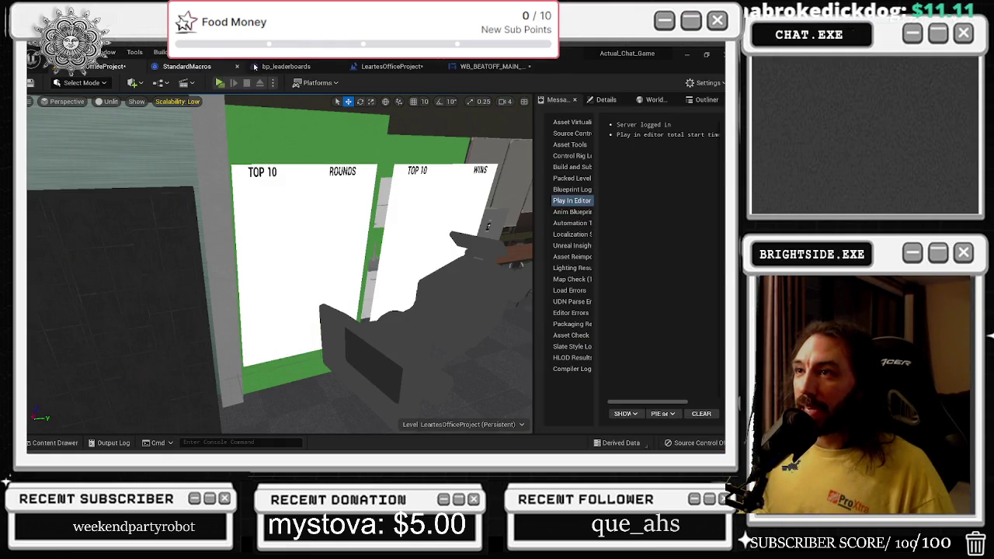
click(275, 67)
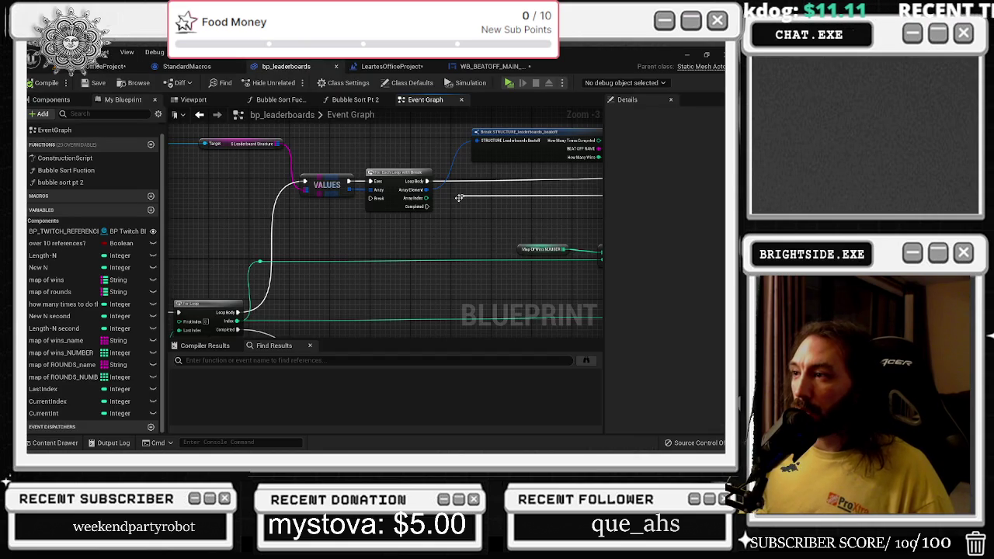
drag(412, 214, 324, 253)
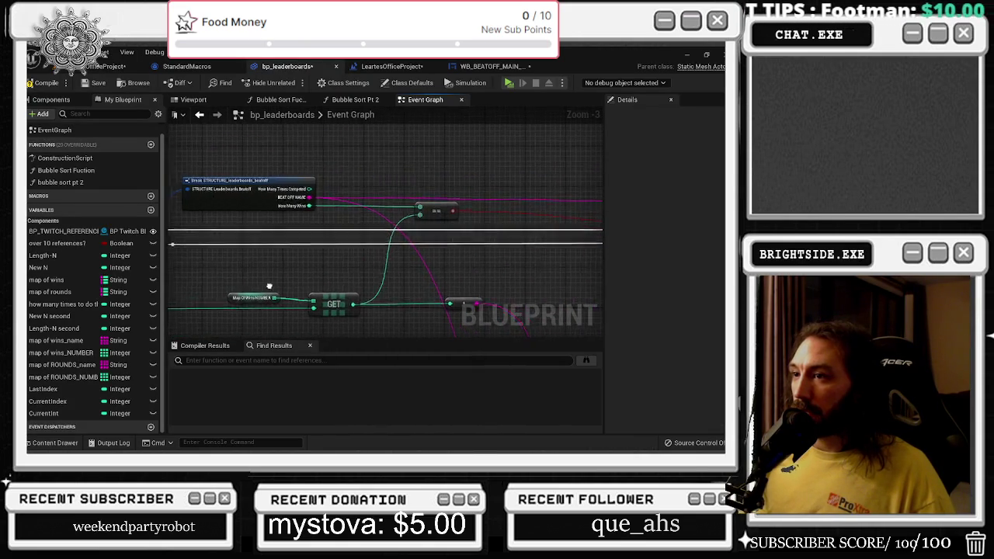
drag(302, 195, 362, 198)
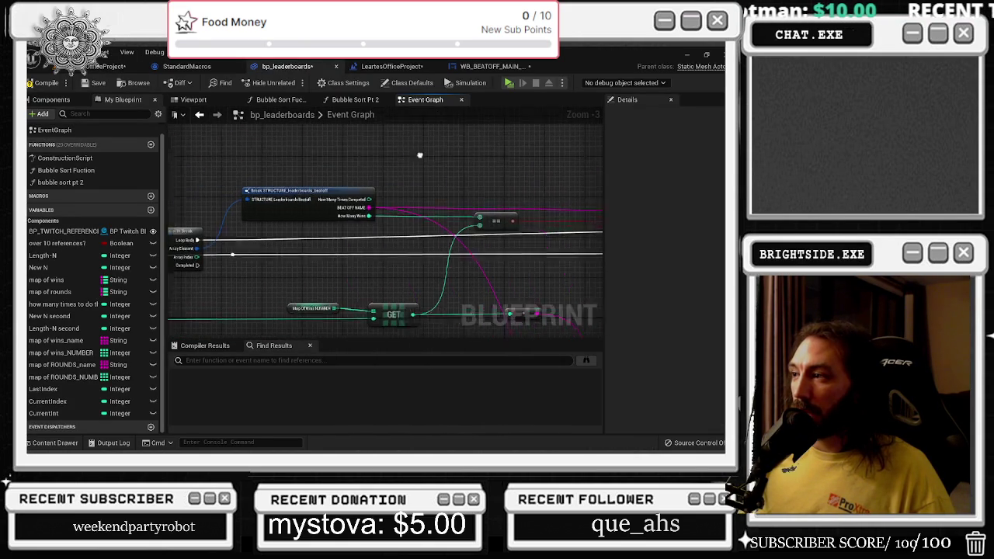
drag(248, 269, 324, 306)
click(324, 305)
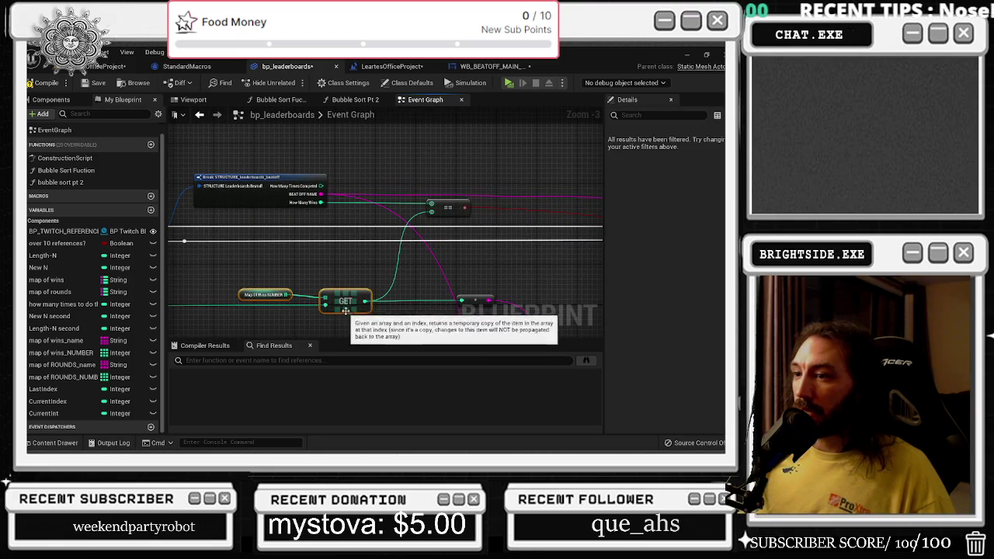
Pan the Event Graph to the Branch, Select and Set Text nodes
drag(379, 288, 217, 265)
drag(497, 267, 217, 268)
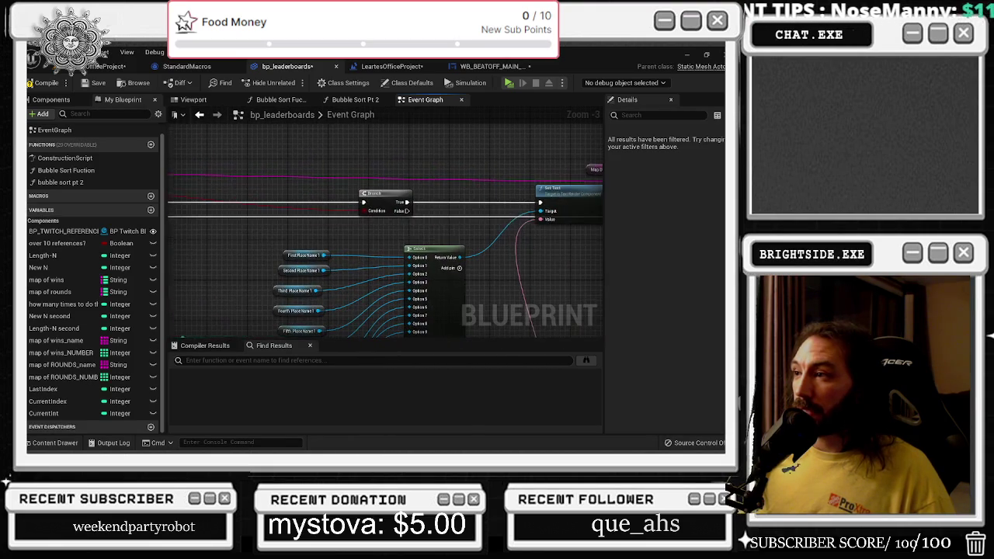
click(365, 194)
drag(442, 183, 305, 185)
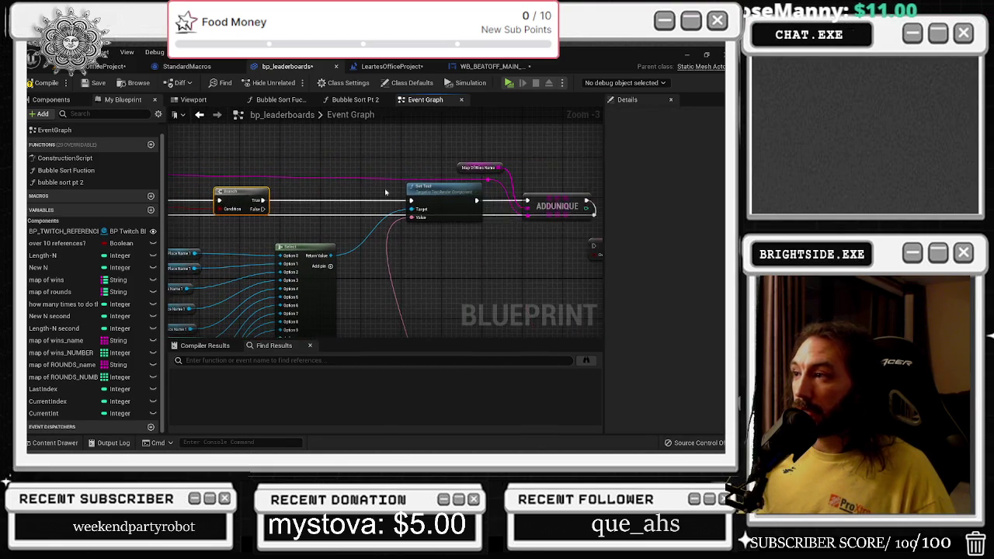
drag(245, 270, 345, 236)
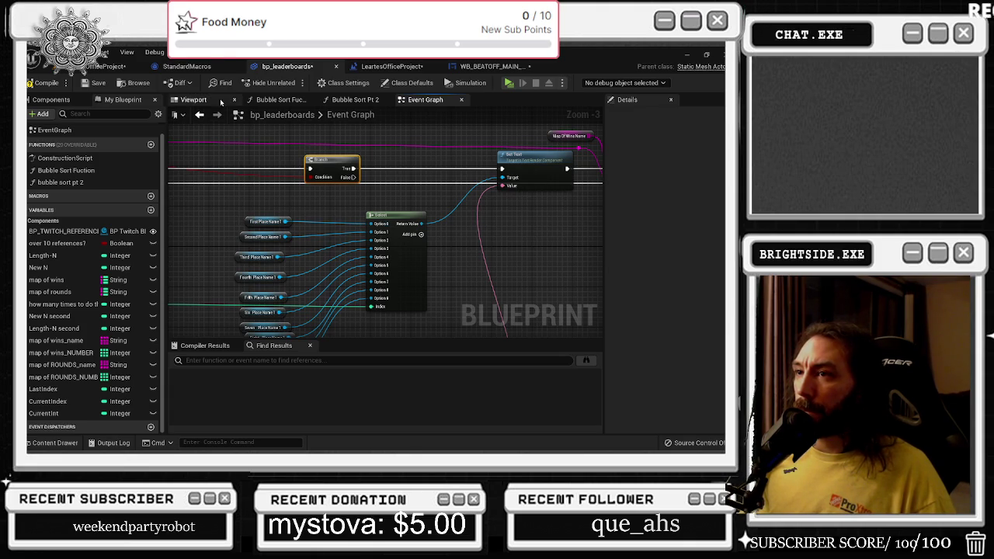
click(193, 100)
Select the First Place name 1 text component and filter its Details by VIS
click(50, 100)
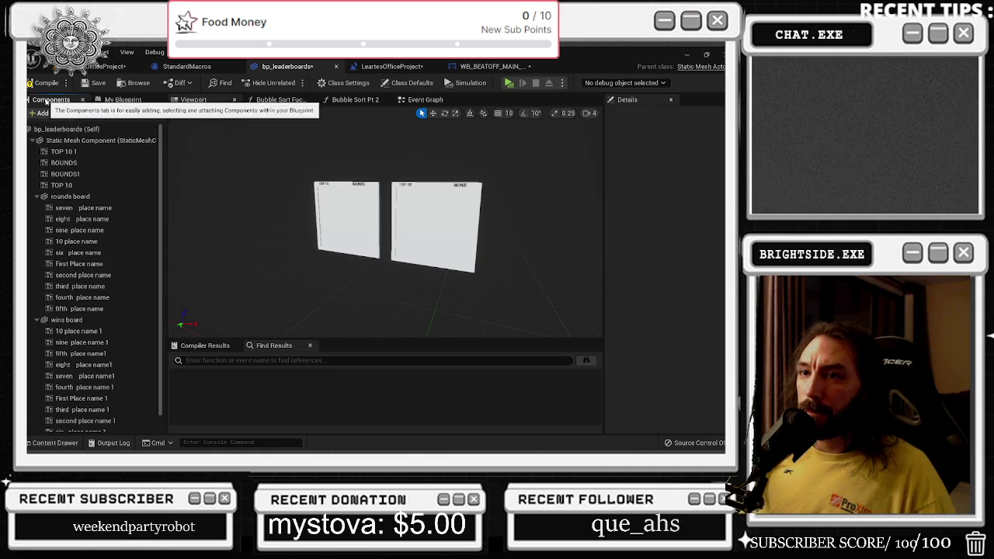
scroll(96, 351, down, 1)
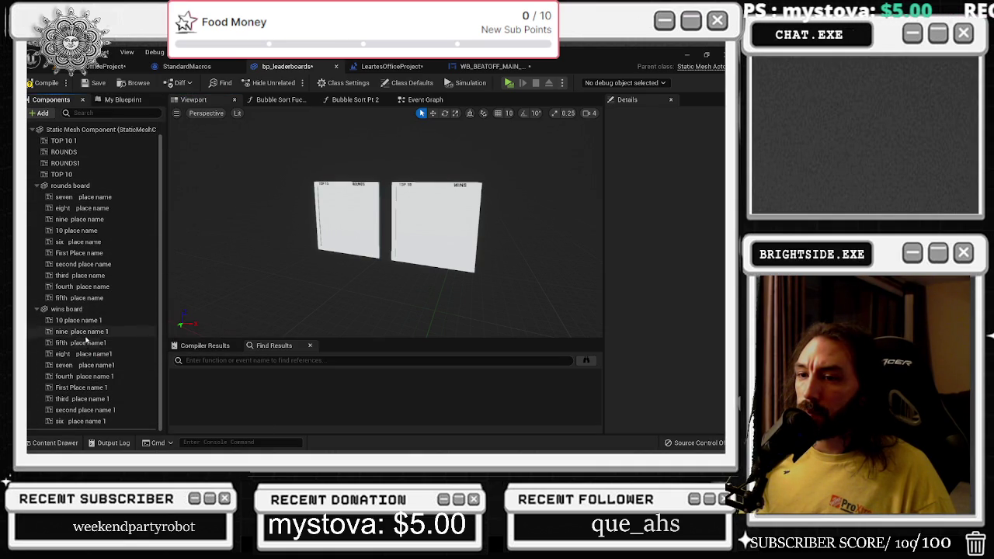
click(90, 388)
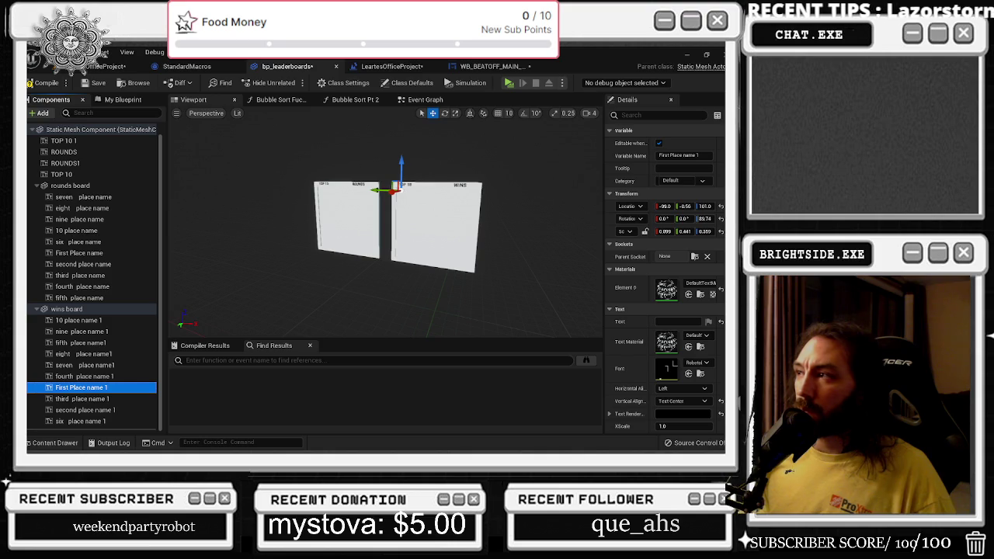
click(660, 115)
text(VIS)
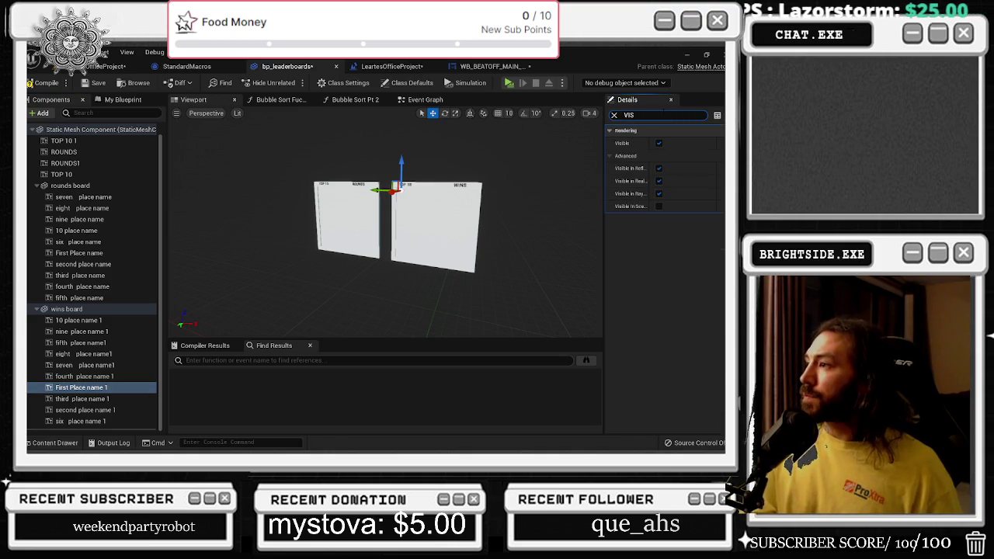
Check visibility on the wins and rounds board name entries by selecting them
click(85, 420)
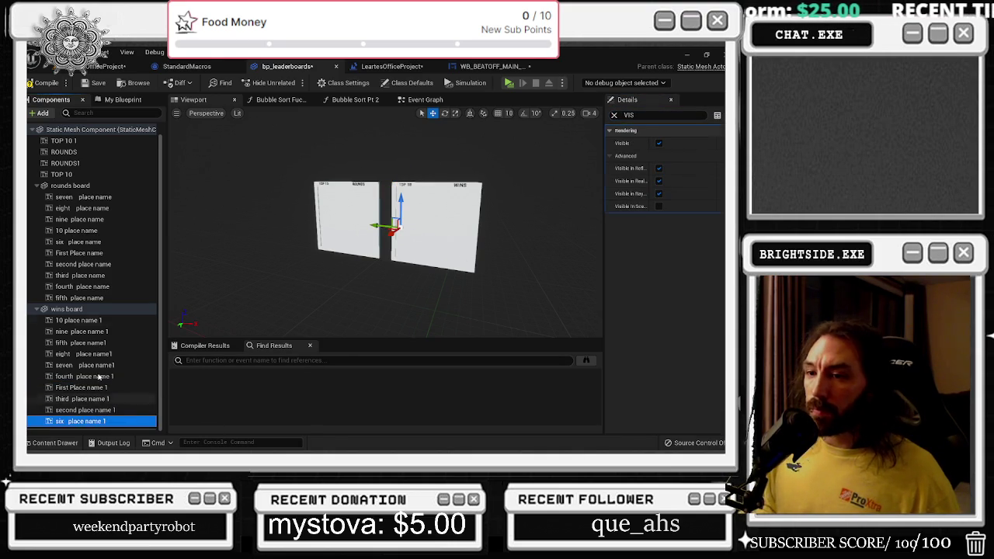
shift+click(76, 322)
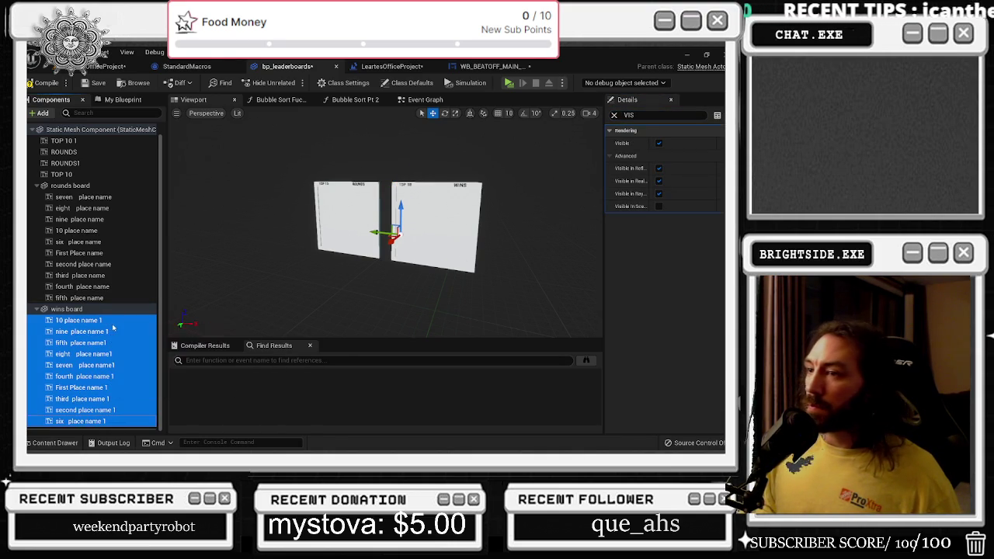
click(130, 307)
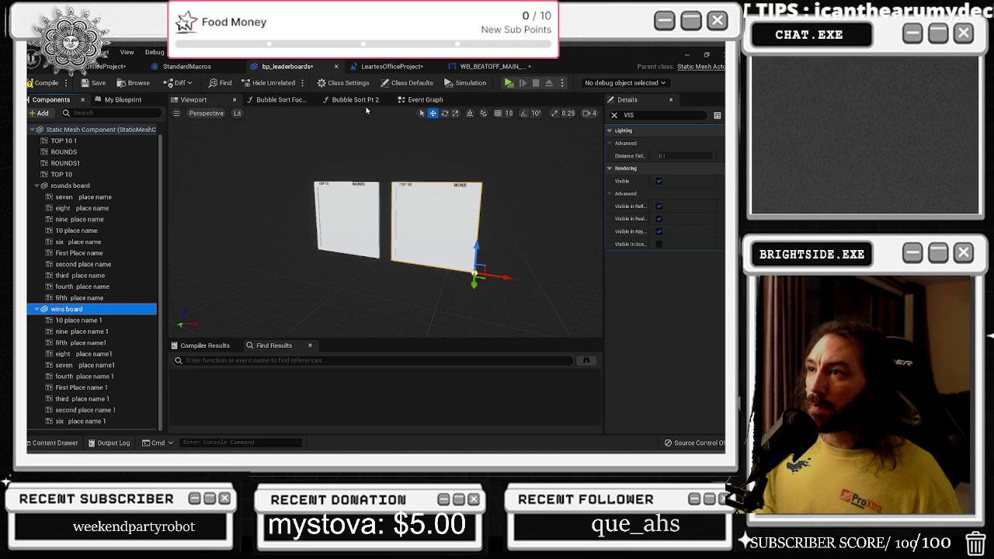
click(77, 320)
shift+click(85, 421)
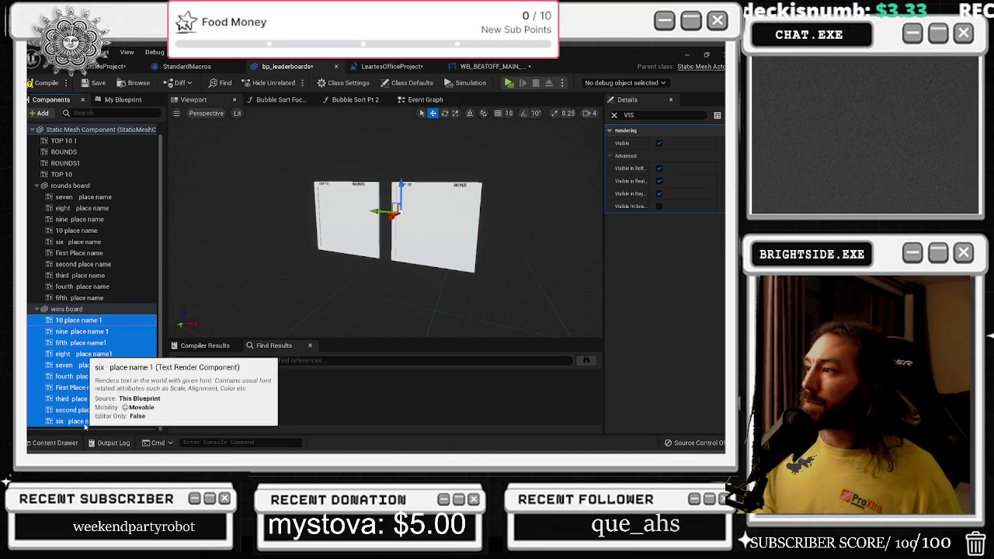
click(86, 297)
shift+click(89, 198)
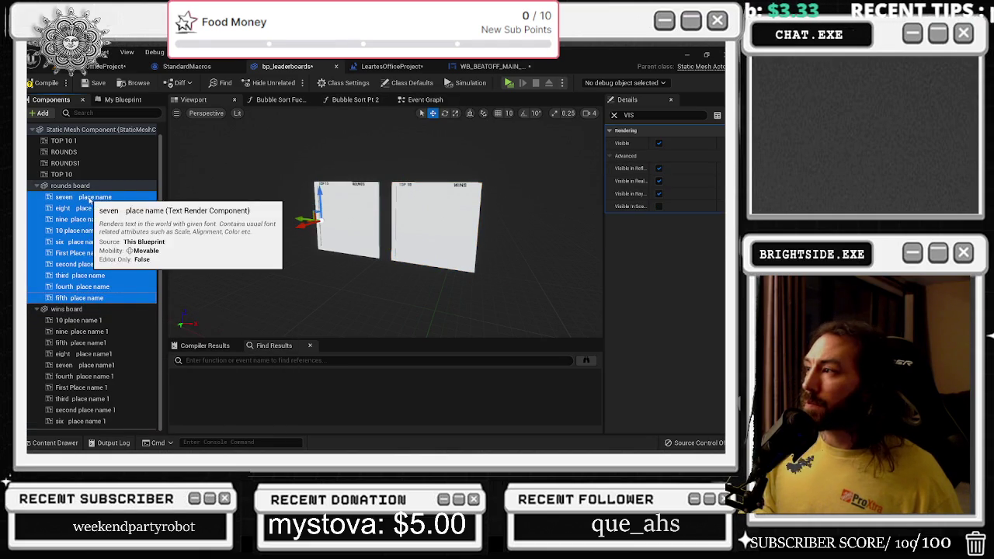
Feed Map Of Wins NUMBER's LENGTH into the Clamp Max pin, tidy the nodes and save
click(416, 101)
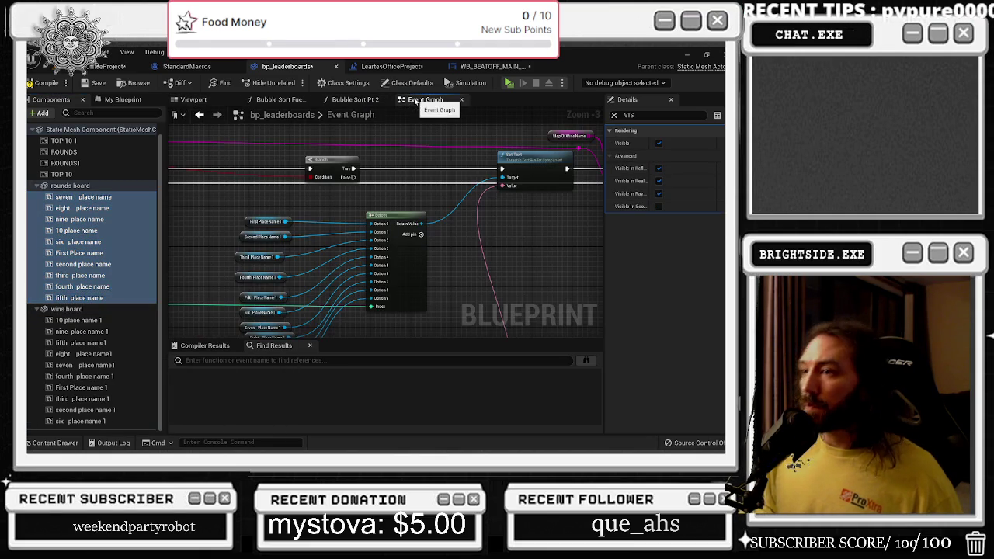
drag(310, 233, 567, 240)
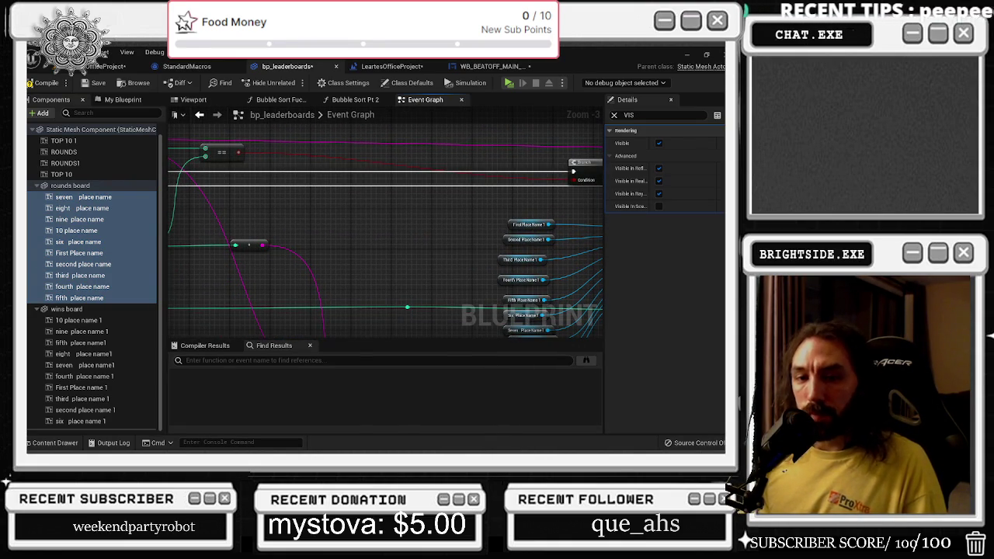
drag(447, 231, 439, 269)
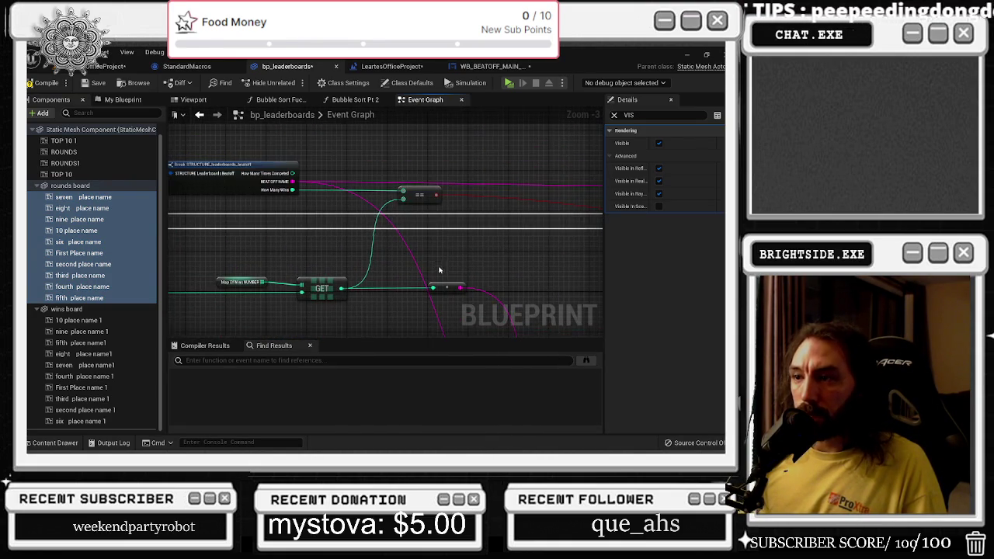
mouse_move(369, 254)
mouse_down()
mouse_move(454, 283)
mouse_move(531, 200)
mouse_move(633, 149)
mouse_up()
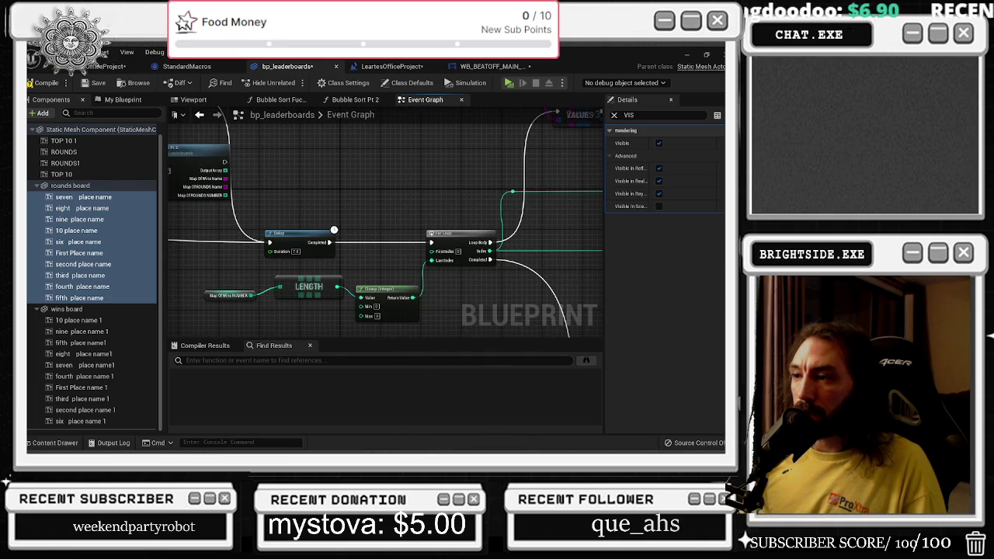
drag(481, 151, 600, 116)
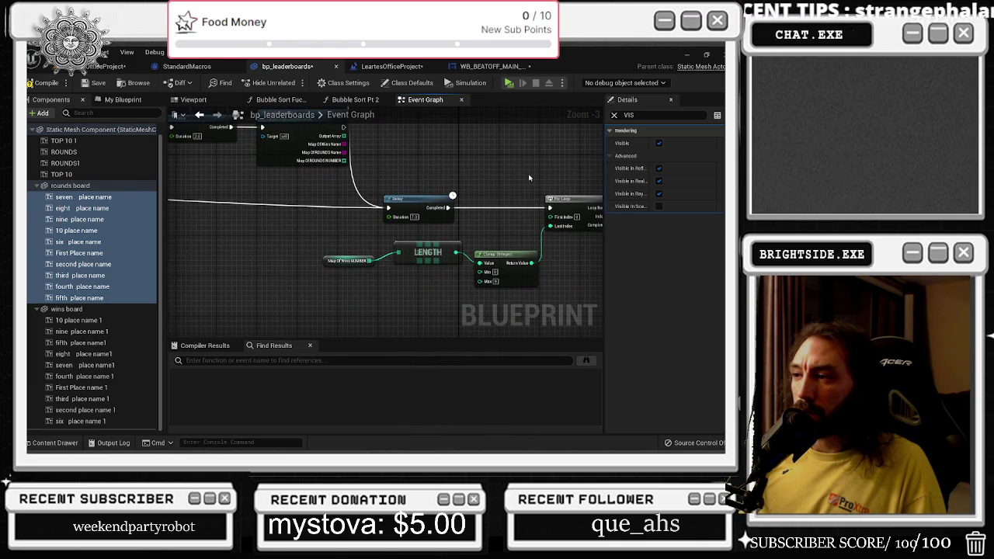
drag(512, 238, 405, 209)
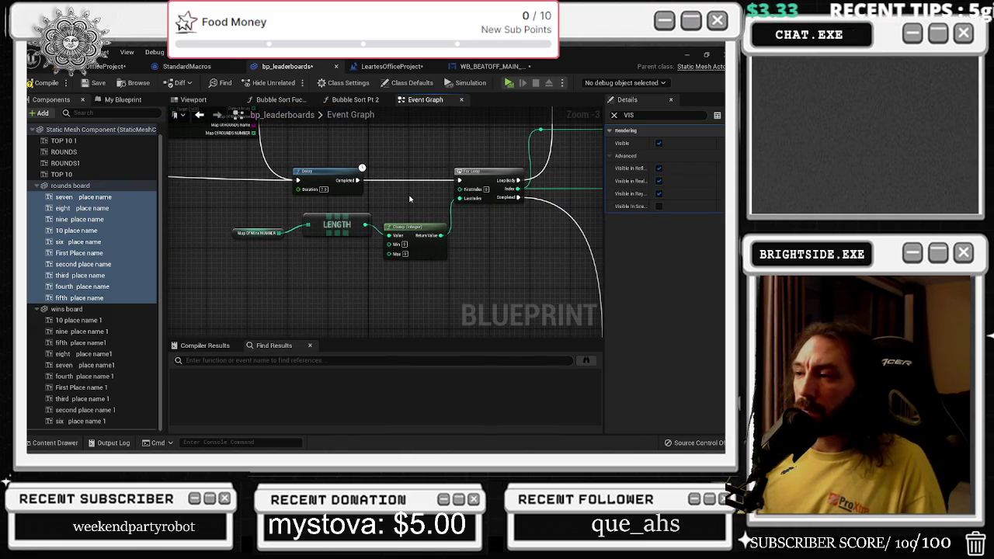
drag(365, 225, 389, 254)
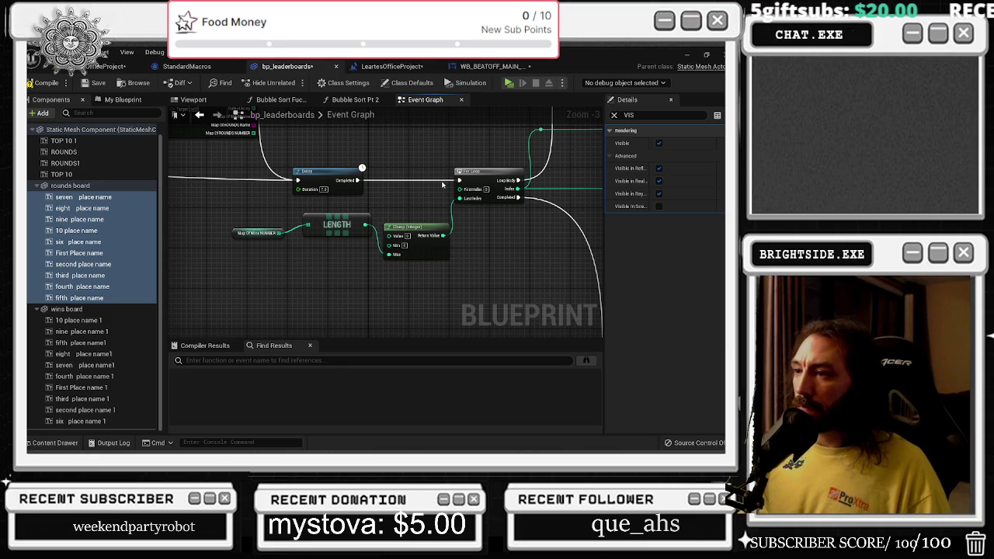
mouse_move(258, 222)
mouse_down()
mouse_move(363, 230)
mouse_move(327, 254)
mouse_up()
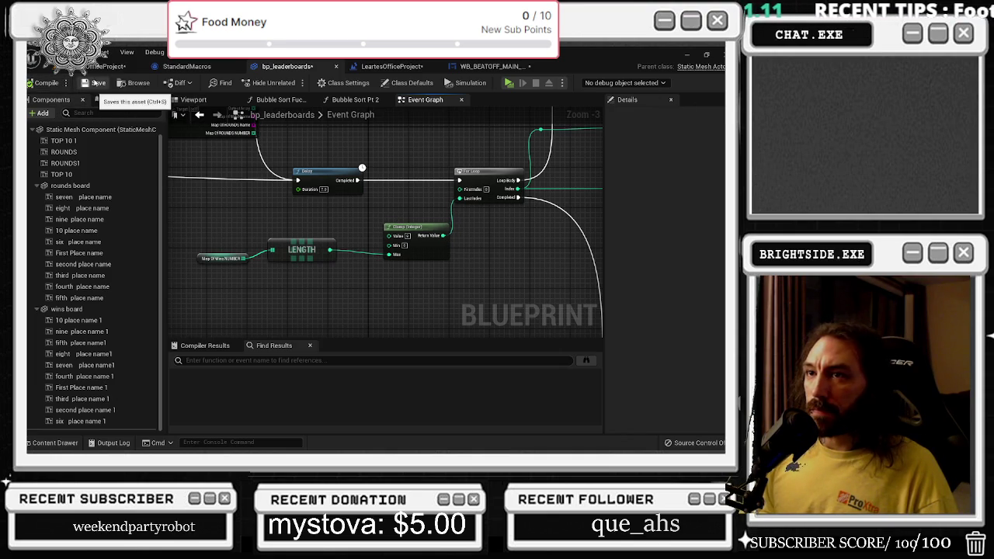
click(93, 82)
Play the office level, show the TOP 10 leaderboards and list, then stop play
click(107, 66)
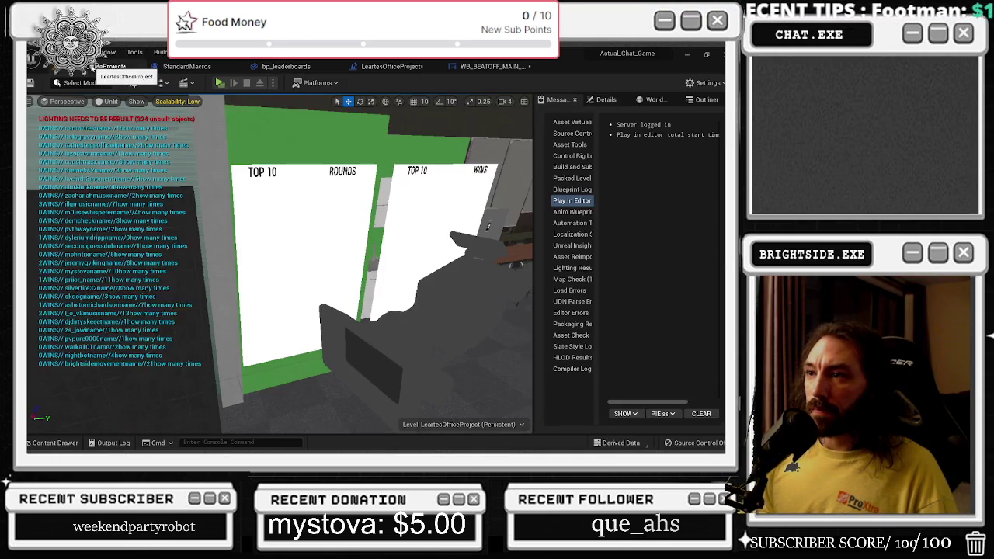
click(218, 82)
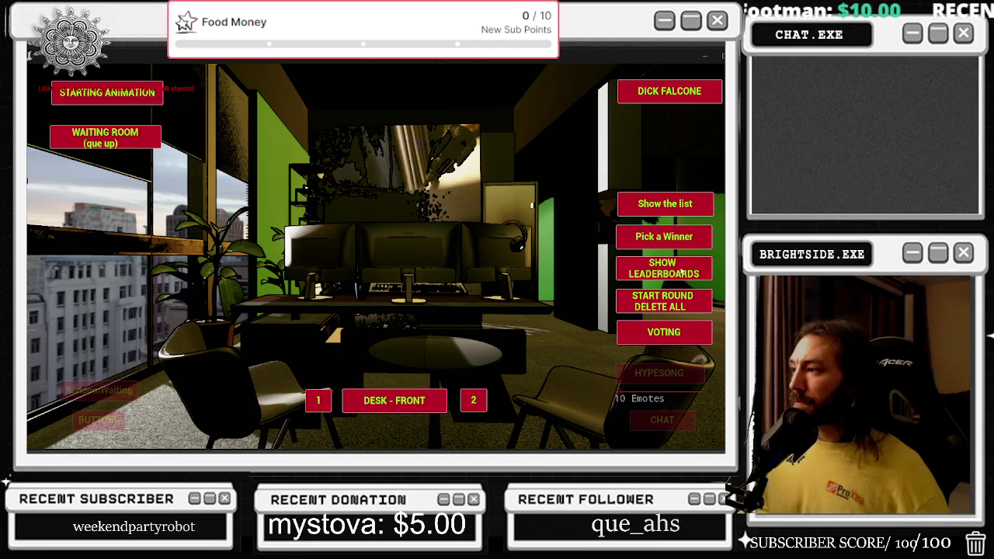
click(680, 272)
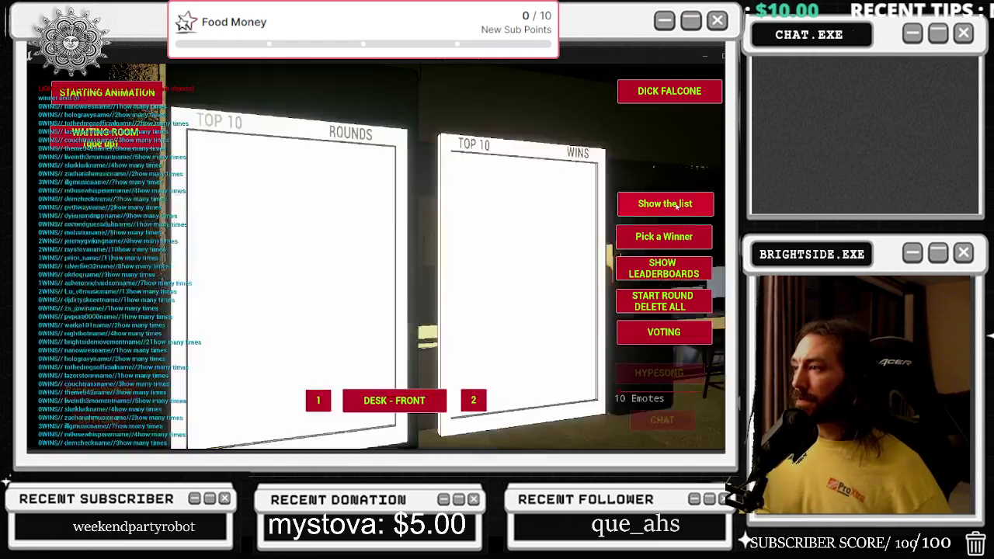
click(677, 203)
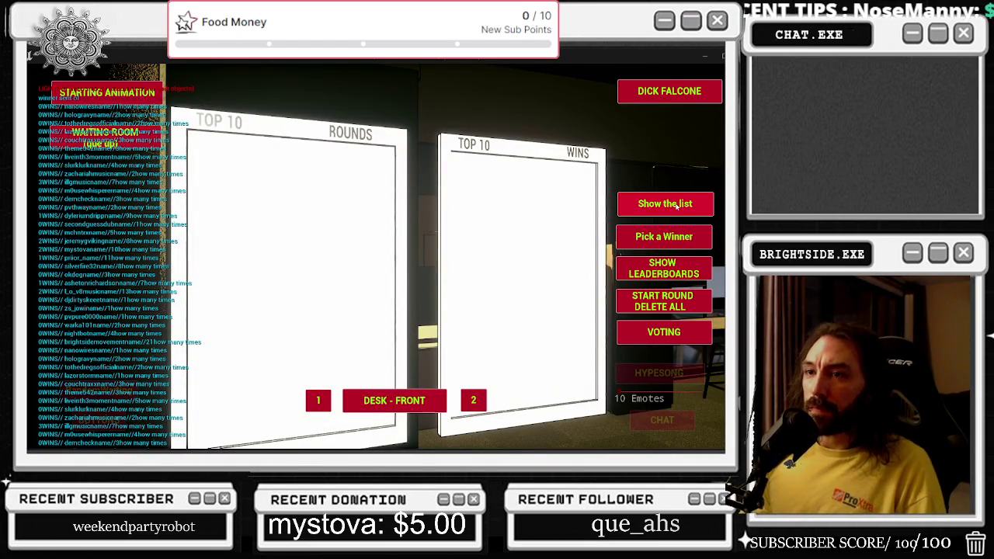
click(677, 203)
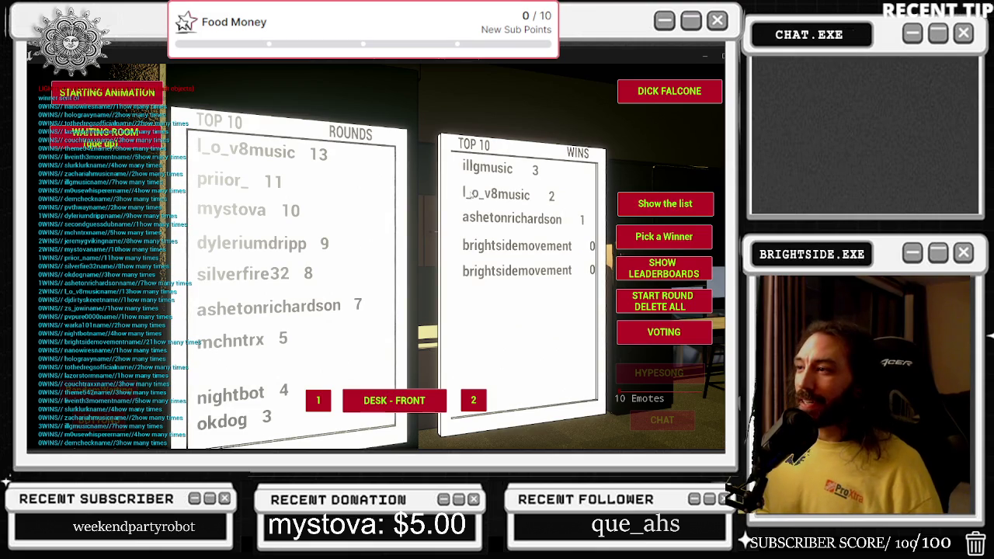
key(Escape)
Compile and save the bp_leaderboards Blueprint
click(188, 67)
click(285, 67)
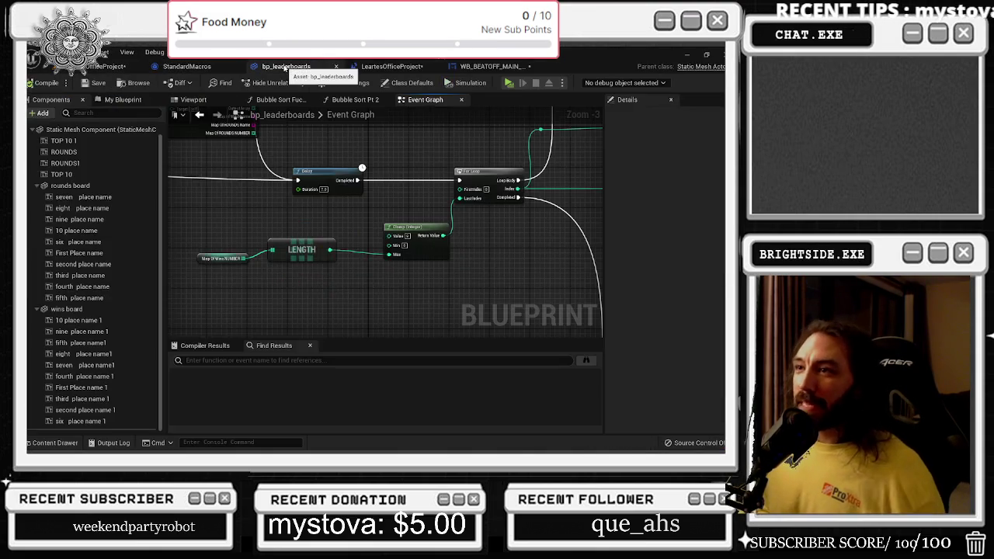
scroll(281, 243, down, 2)
scroll(282, 243, up, 3)
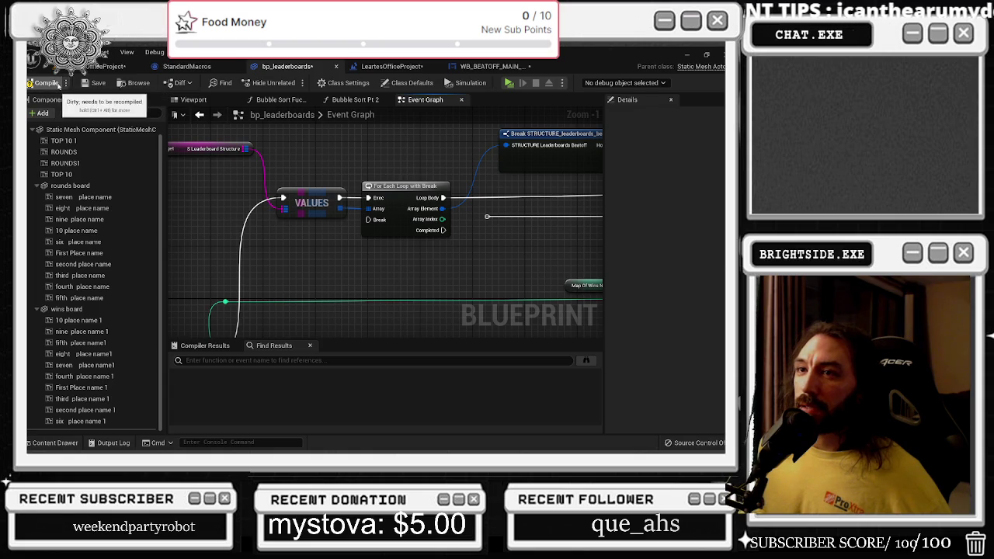
click(95, 82)
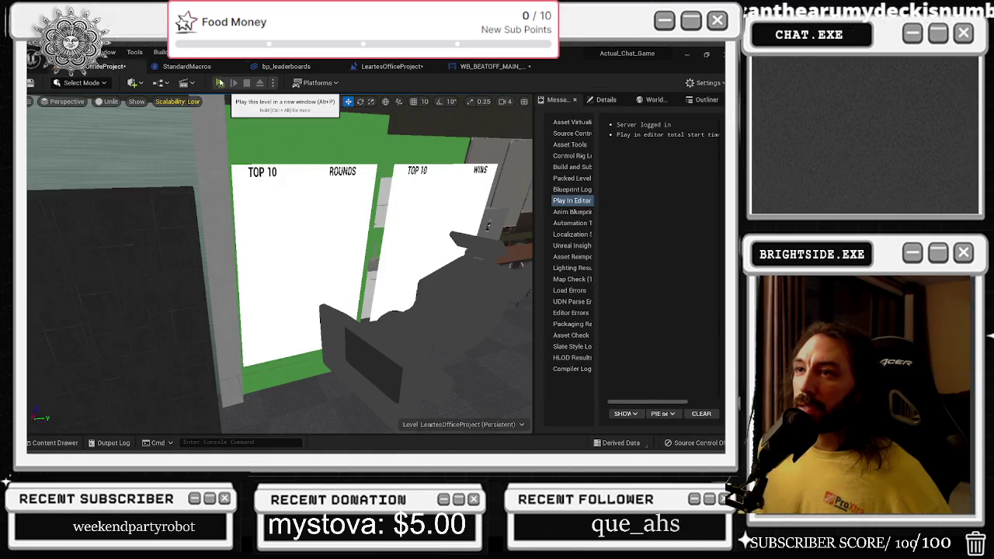
Test play the level, showing the leaderboards and filling them with the player list
click(215, 87)
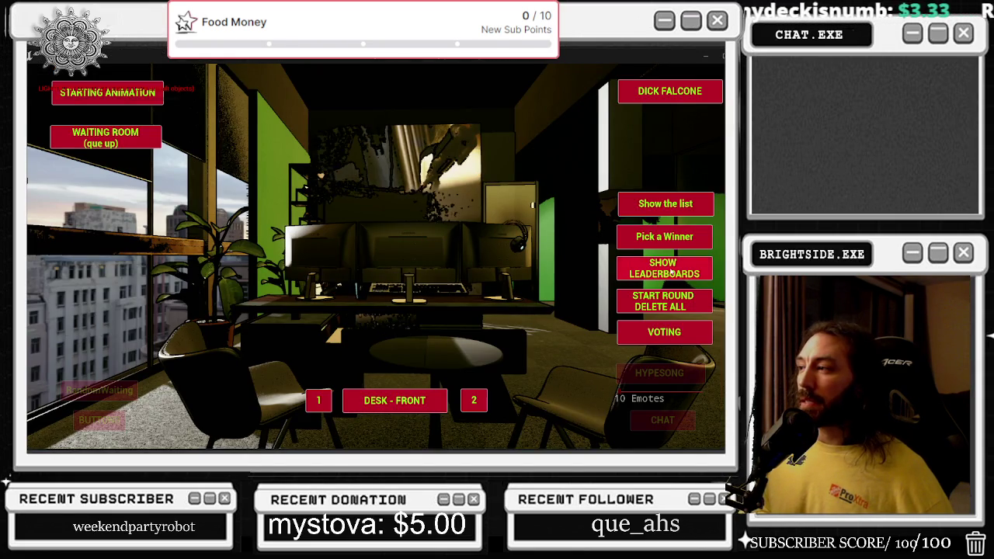
click(665, 204)
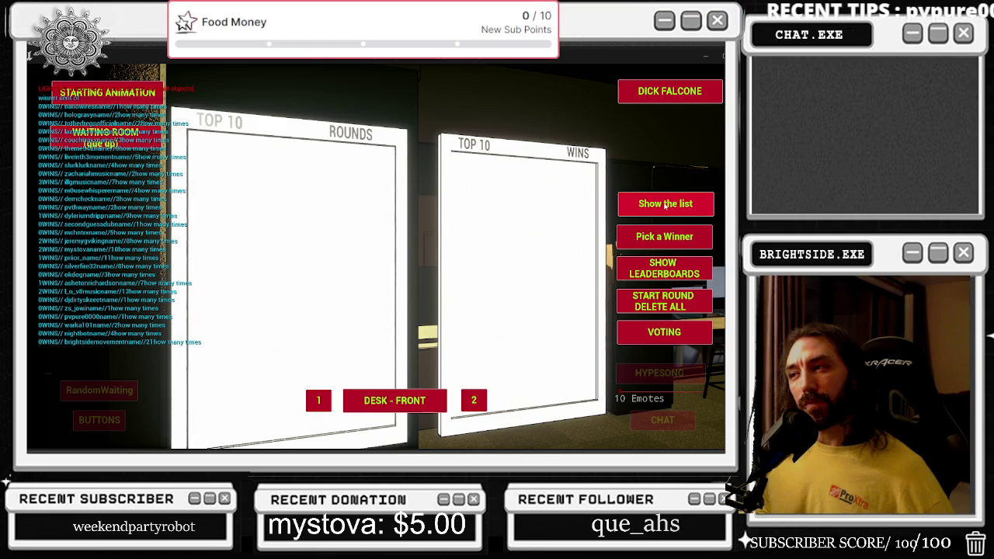
click(665, 204)
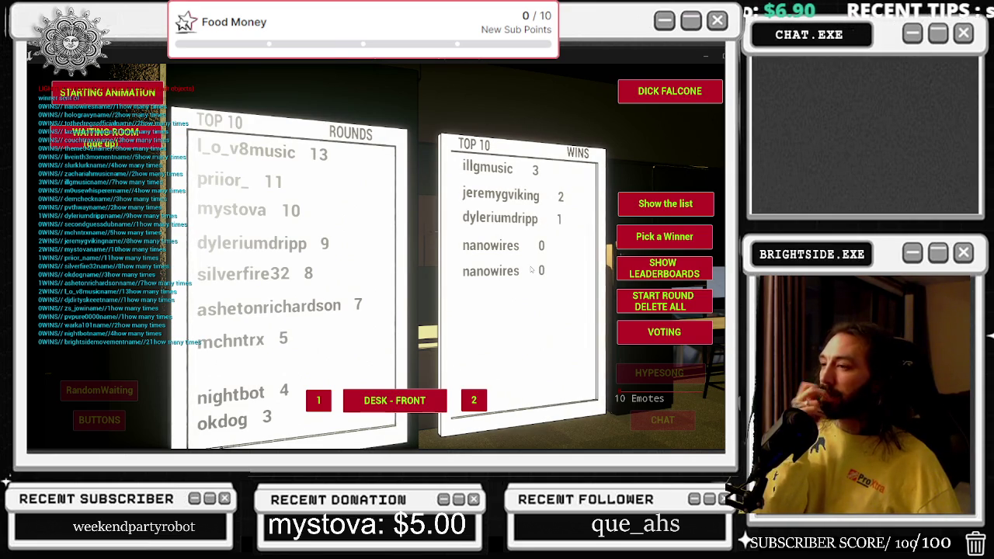
Stop play and disconnect the clamped length from the For Loop's Last Index
key(Escape)
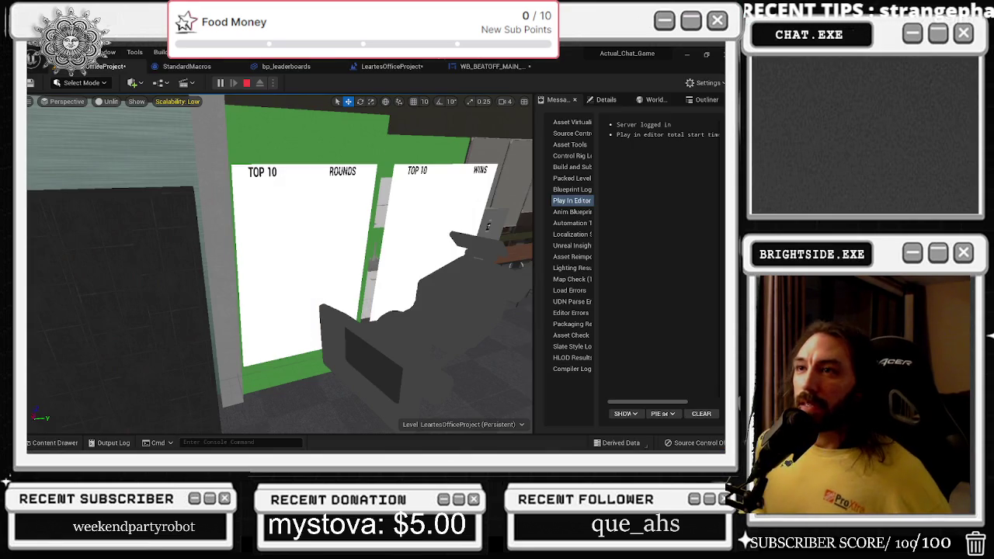
click(265, 64)
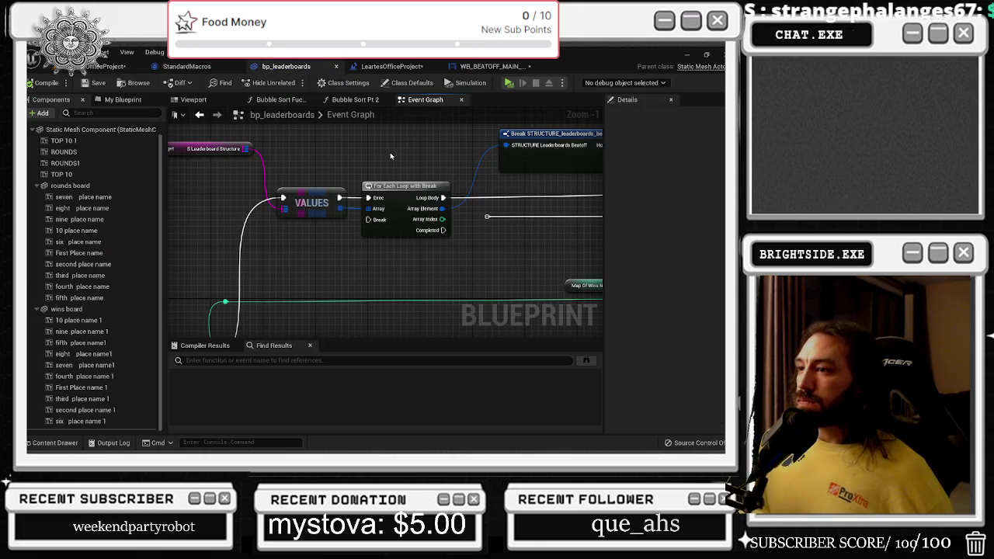
scroll(359, 168, down, 4)
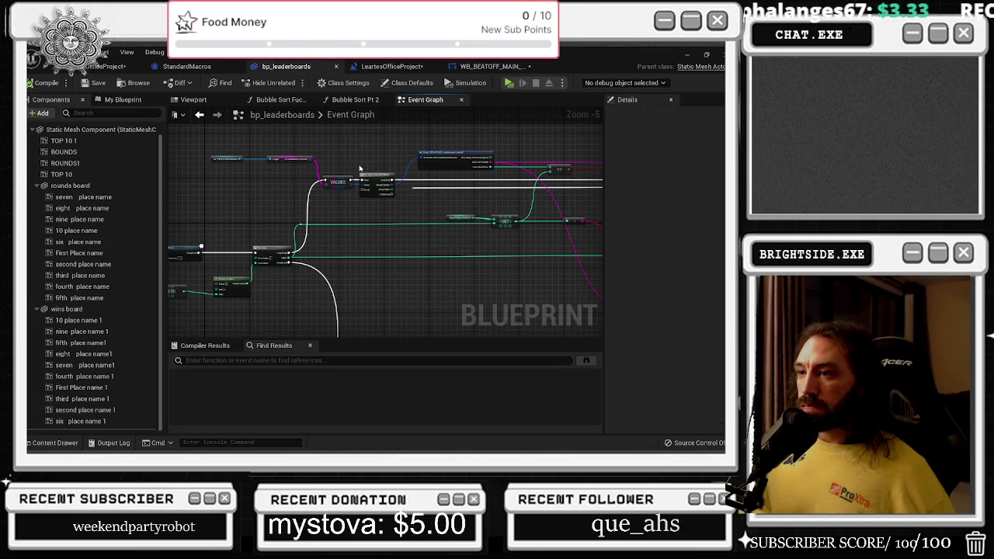
drag(307, 256, 464, 235)
scroll(464, 234, up, 2)
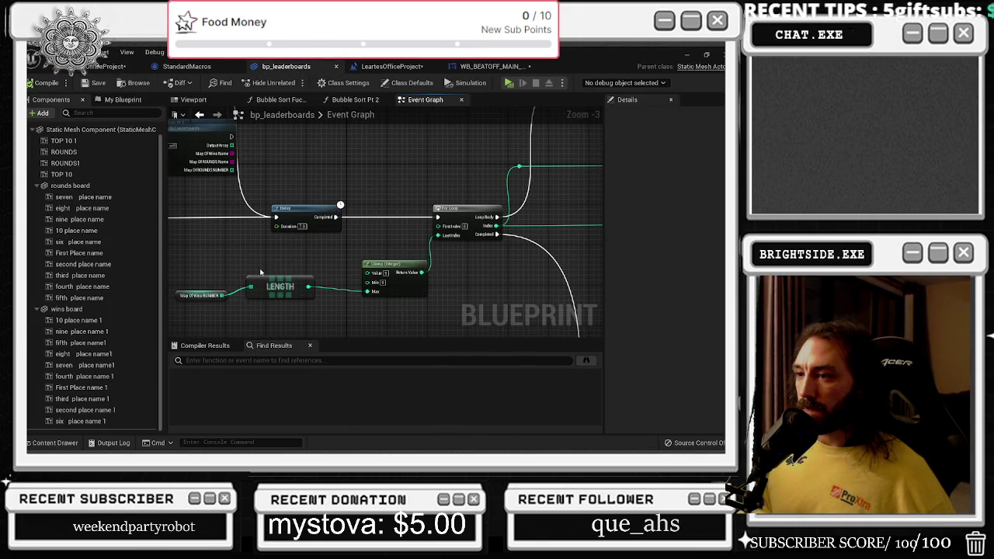
mouse_move(440, 241)
mouse_down()
mouse_move(683, 252)
mouse_move(504, 260)
mouse_up()
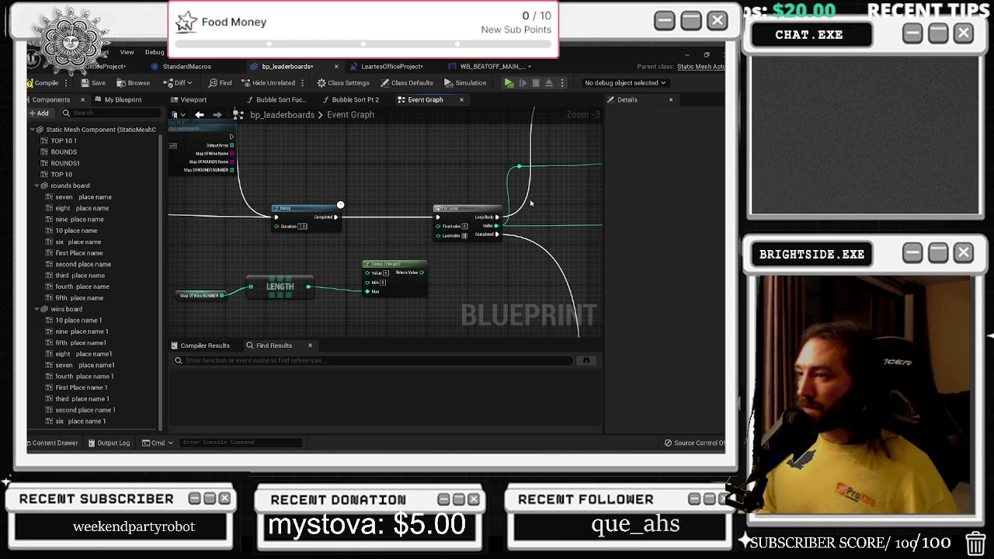
Reposition the Map Of Wins NUMBER, Break STRUCTURE and == comparison nodes
mouse_move(544, 200)
mouse_down()
mouse_move(477, 199)
mouse_move(320, 293)
mouse_up()
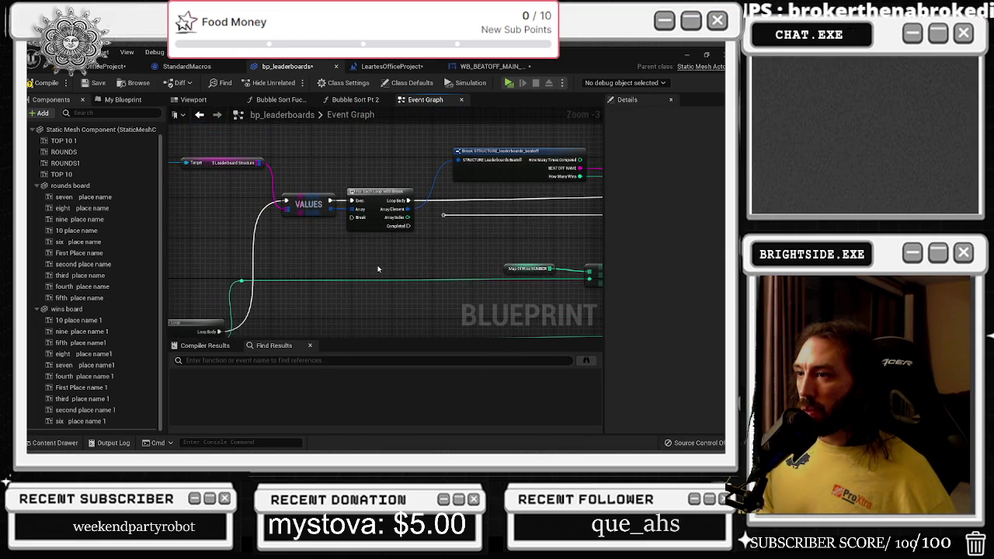
mouse_move(378, 262)
mouse_down()
mouse_move(333, 261)
mouse_move(440, 244)
mouse_move(419, 194)
mouse_move(434, 233)
mouse_move(404, 209)
mouse_move(388, 218)
mouse_move(463, 202)
mouse_move(278, 174)
mouse_move(204, 184)
mouse_move(318, 277)
mouse_move(447, 277)
mouse_move(325, 271)
mouse_up()
mouse_move(493, 260)
mouse_down()
mouse_move(520, 245)
mouse_move(500, 198)
mouse_move(401, 223)
mouse_move(365, 261)
mouse_move(330, 264)
mouse_move(527, 206)
mouse_up()
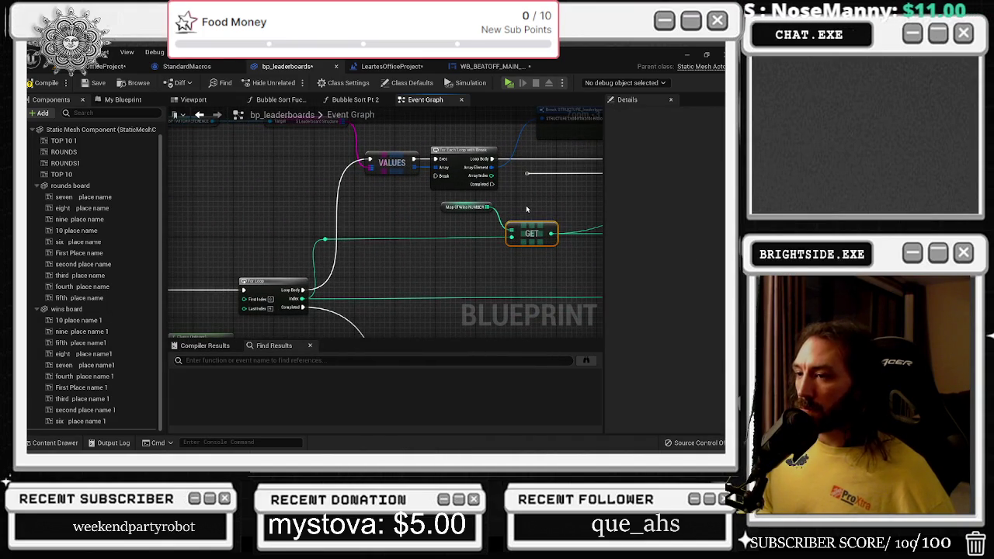
mouse_move(488, 218)
mouse_down()
mouse_move(426, 255)
mouse_move(335, 272)
mouse_move(511, 311)
mouse_up()
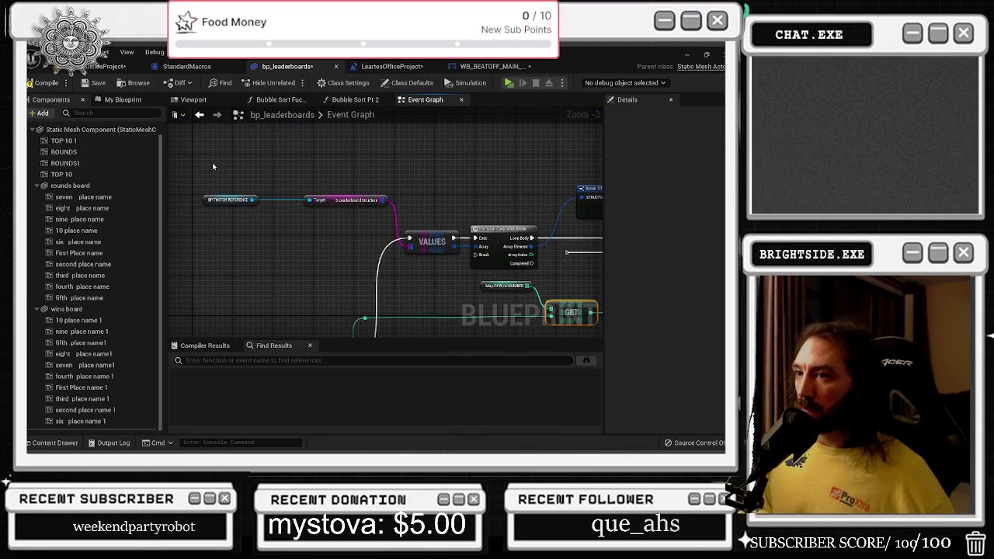
drag(213, 166, 498, 258)
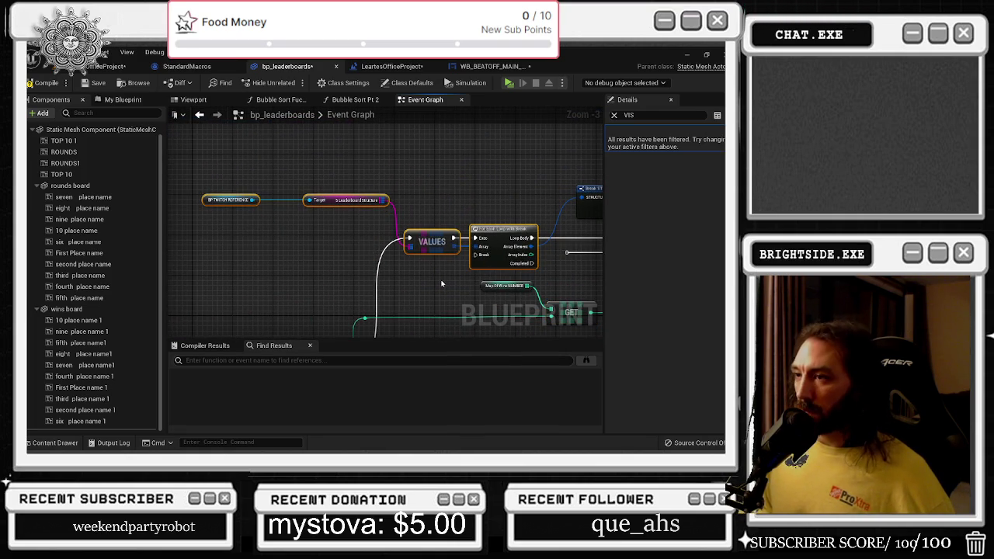
drag(437, 286, 246, 292)
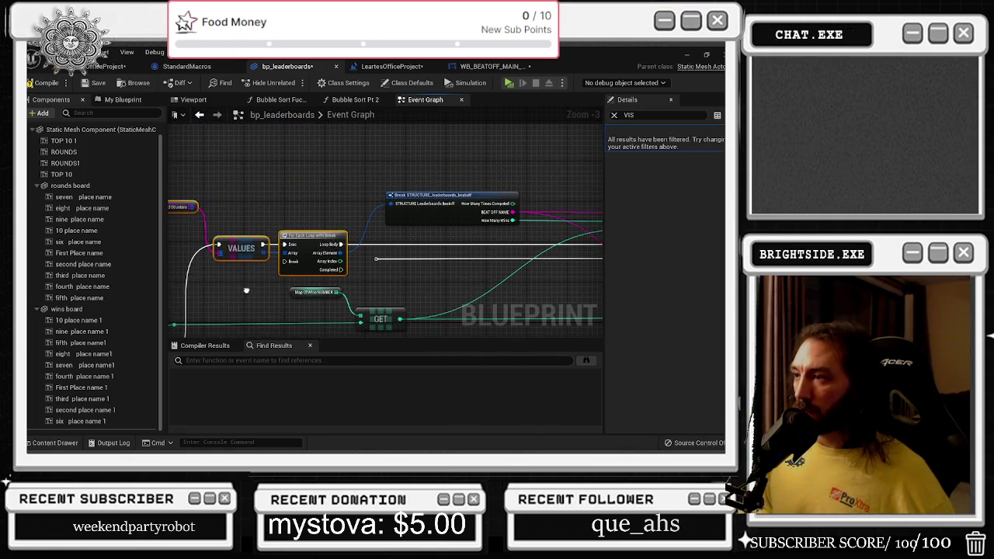
mouse_move(442, 289)
mouse_down()
mouse_move(392, 253)
mouse_move(301, 262)
mouse_up()
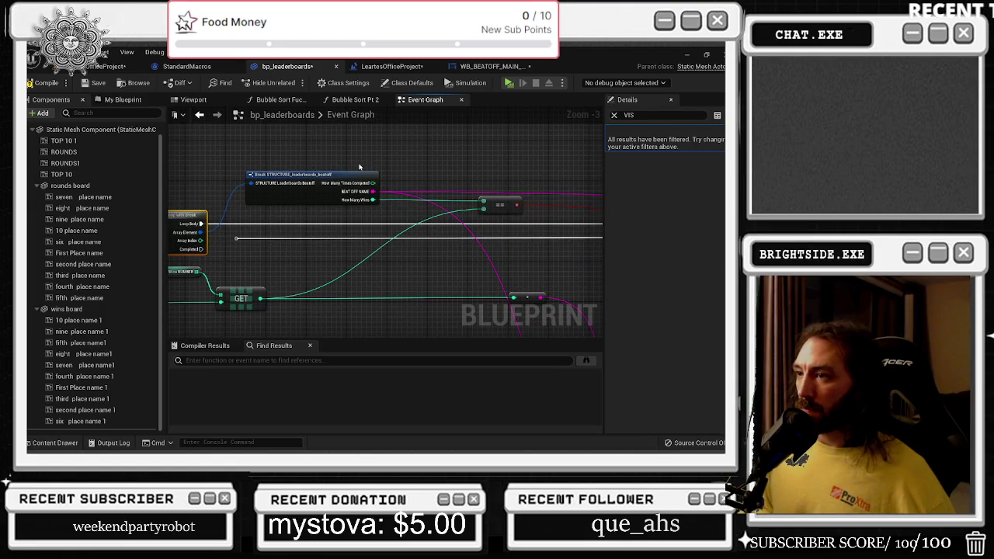
drag(354, 175, 332, 177)
click(503, 186)
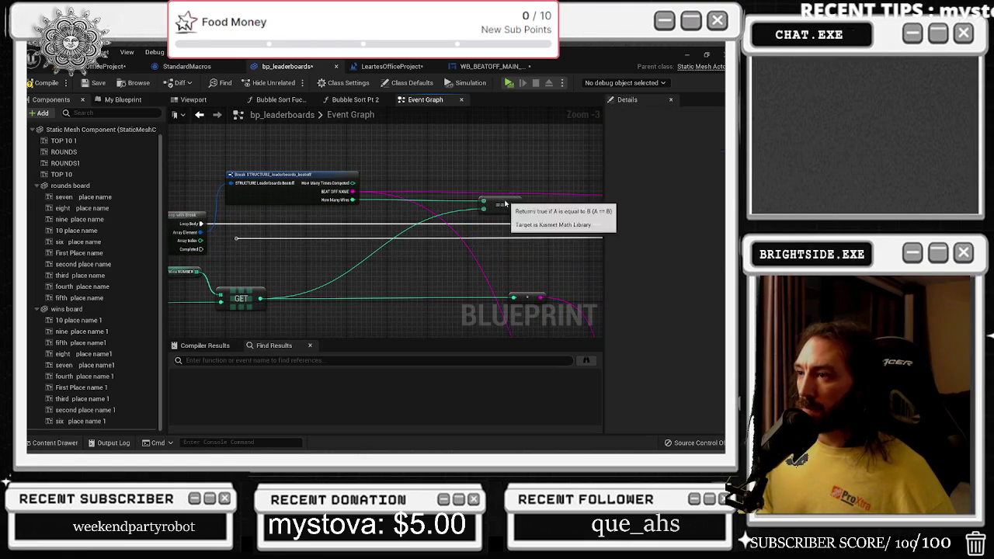
drag(509, 203, 454, 204)
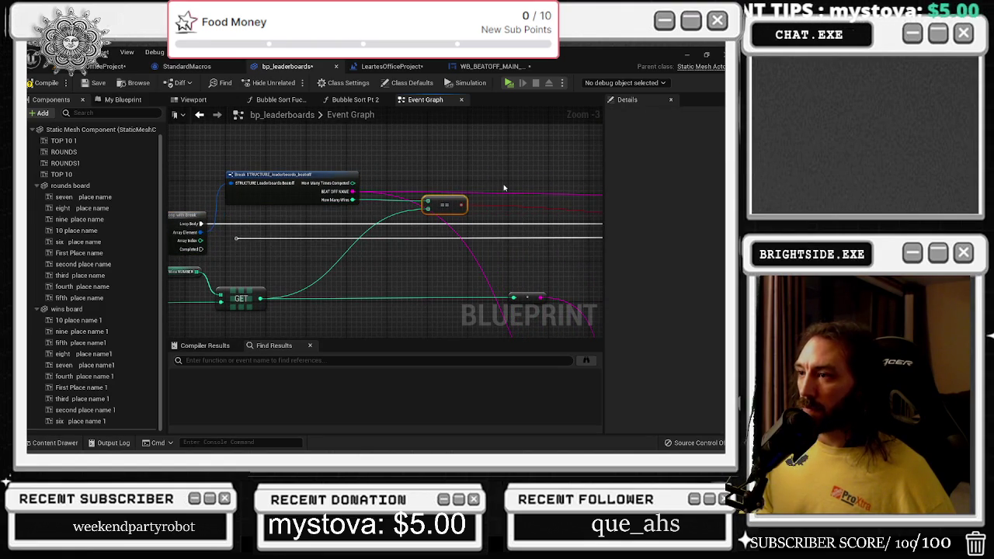
Move the text conversion node left and review the loop, GET, Branch and Select nodes
mouse_move(402, 281)
mouse_down()
mouse_move(210, 213)
mouse_move(171, 220)
mouse_move(168, 171)
mouse_up()
scroll(311, 218, down, 4)
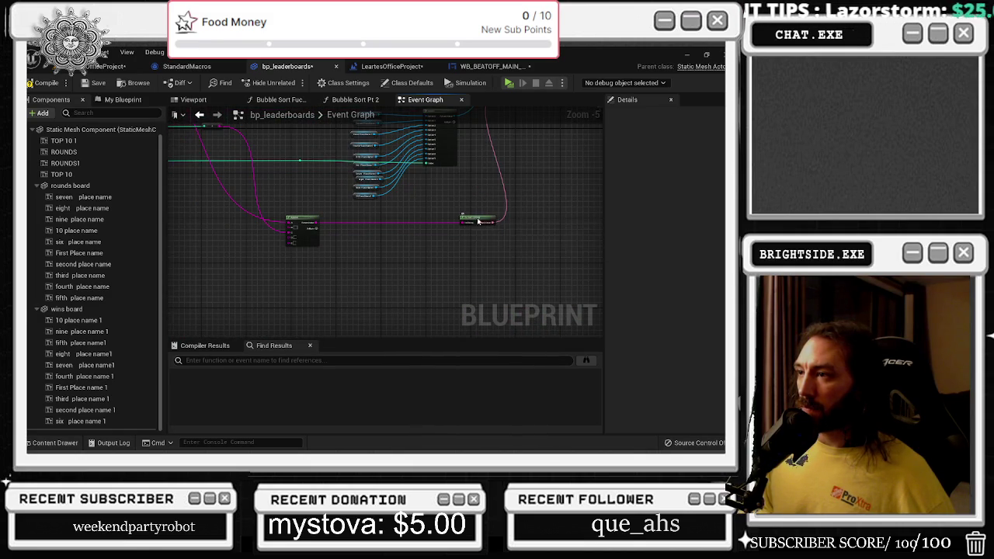
drag(472, 223, 432, 218)
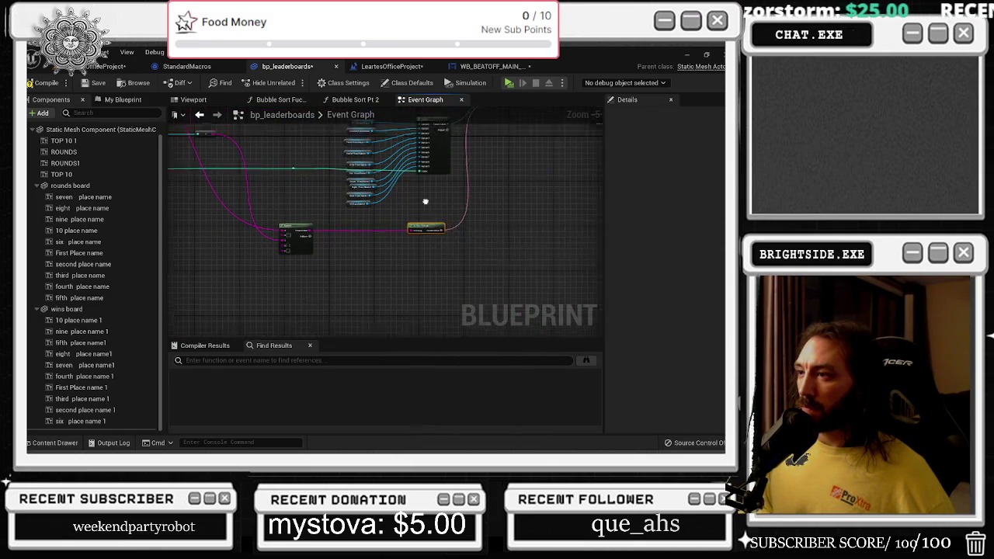
scroll(466, 229, up, 2)
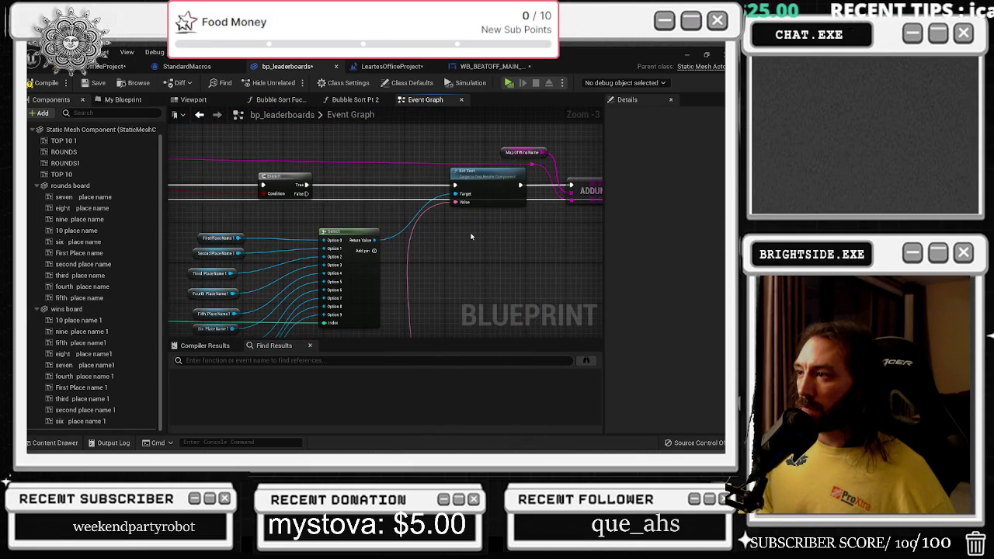
drag(498, 232, 583, 204)
scroll(583, 204, down, 1)
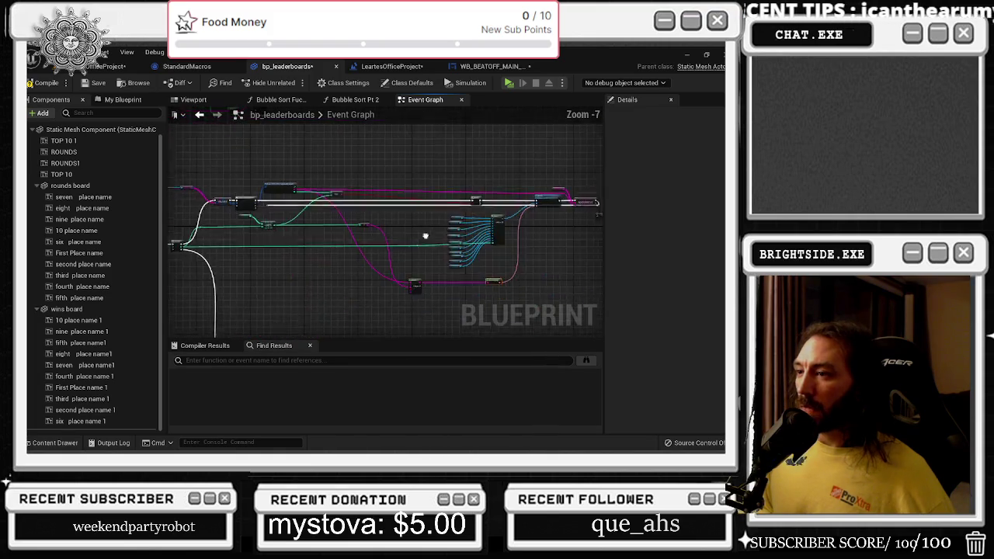
drag(422, 233, 324, 262)
click(296, 191)
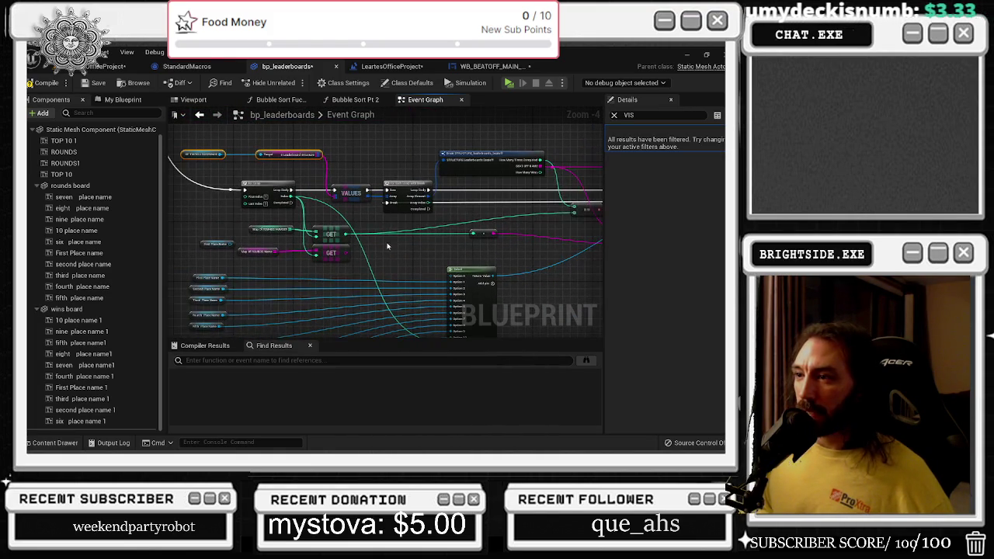
mouse_move(360, 255)
mouse_down()
mouse_move(197, 283)
mouse_move(352, 214)
mouse_move(275, 230)
mouse_move(225, 264)
mouse_move(168, 338)
mouse_up()
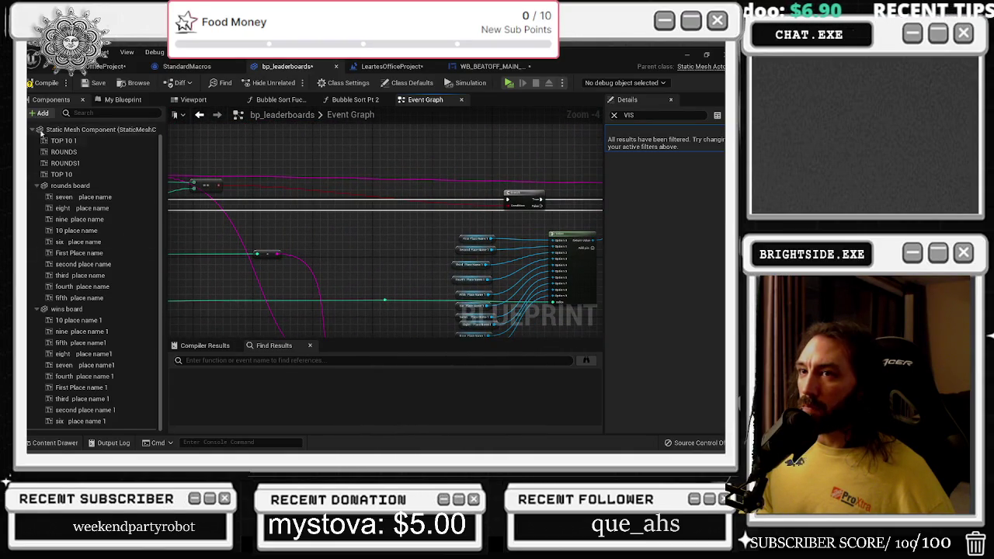
Save all assets and the level map
click(98, 82)
click(93, 66)
key(ctrl+s)
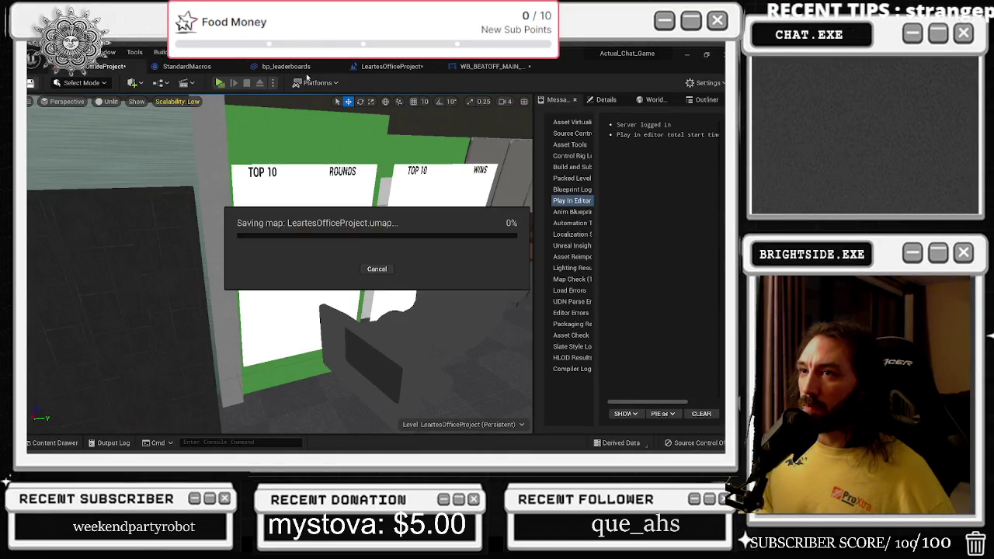
Test play with the TOP 10 leaderboards shown, then return to bp_leaderboards
click(222, 85)
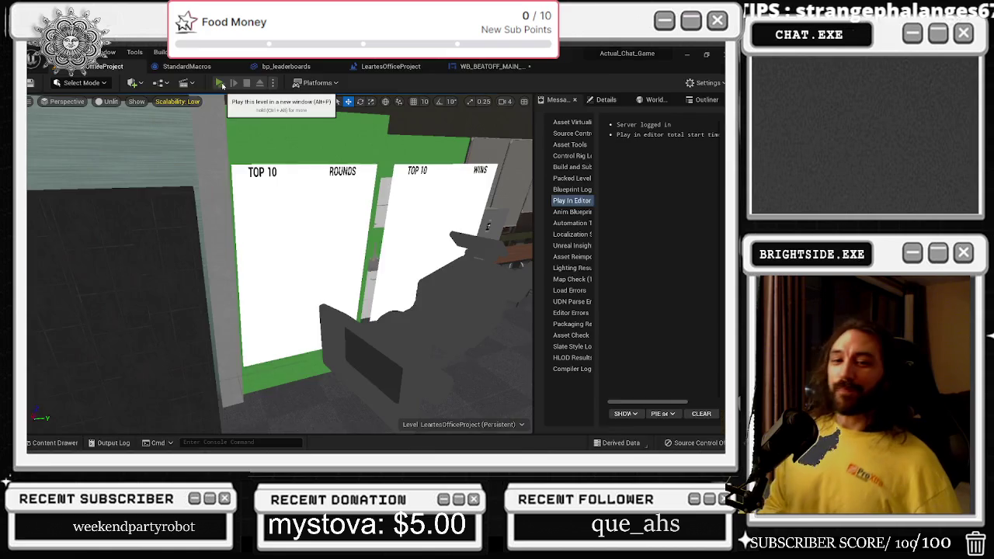
click(664, 267)
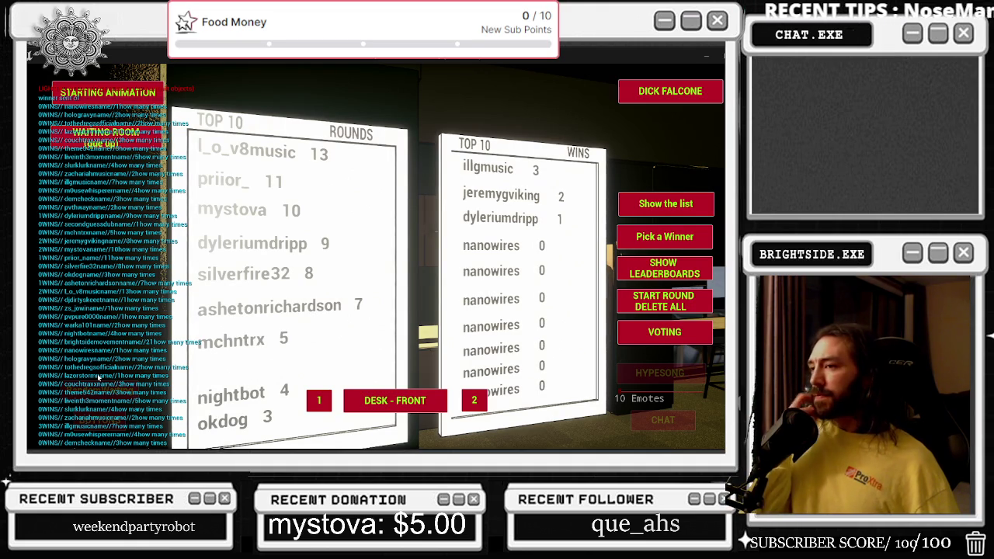
key(Escape)
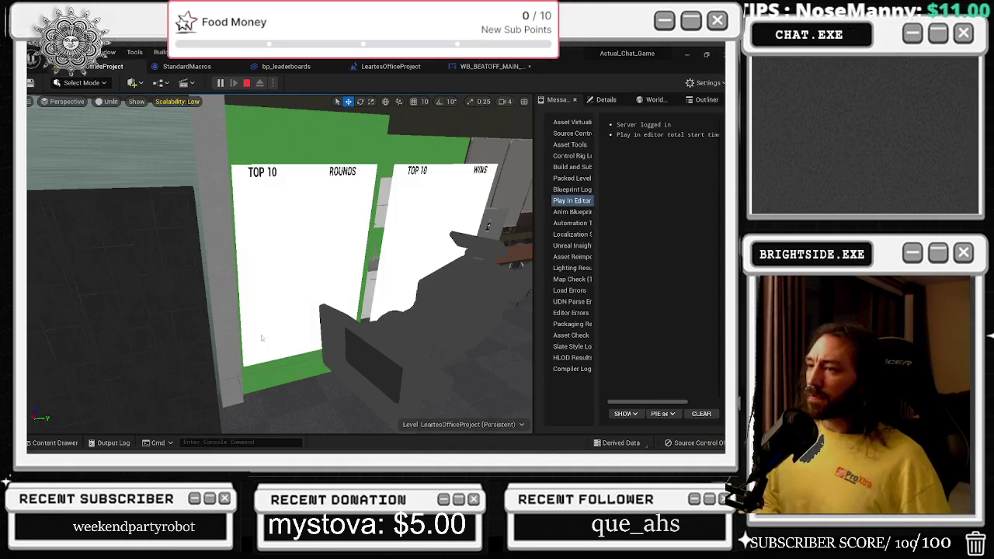
click(186, 66)
click(298, 67)
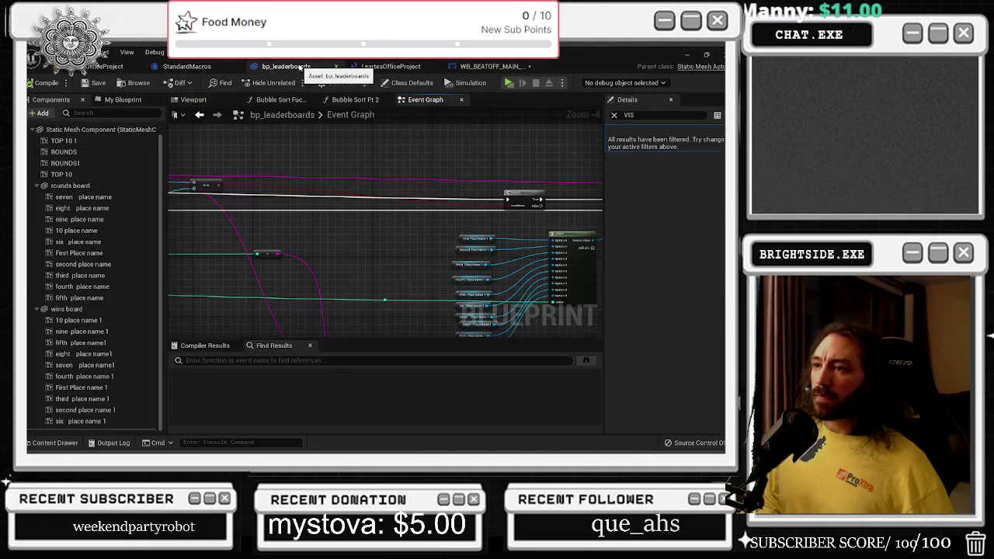
click(347, 117)
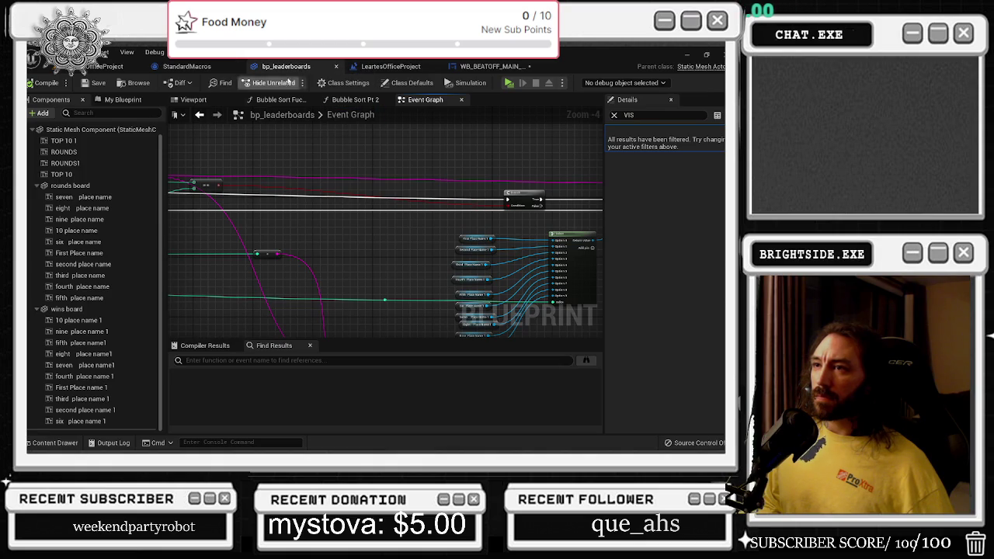
scroll(291, 270, up, 1)
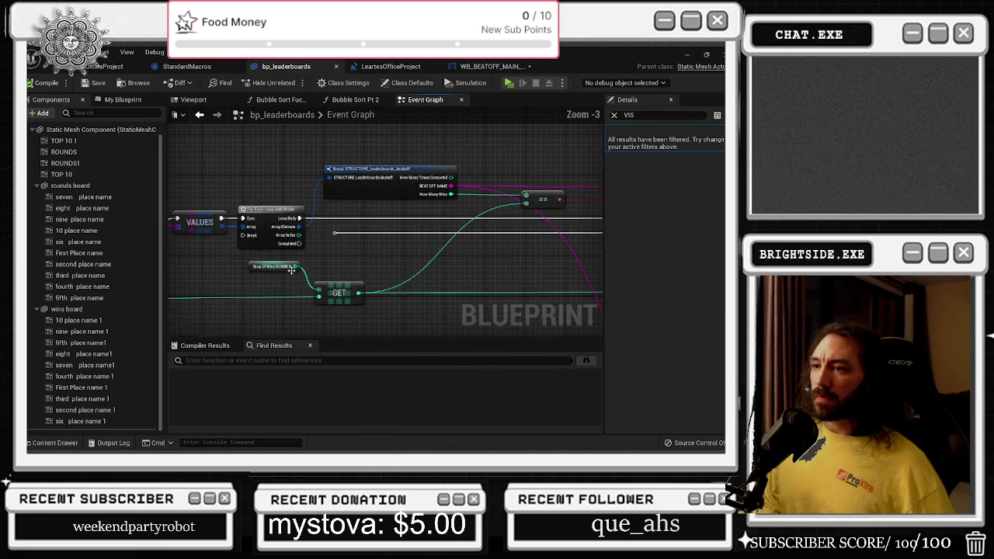
drag(291, 269, 392, 283)
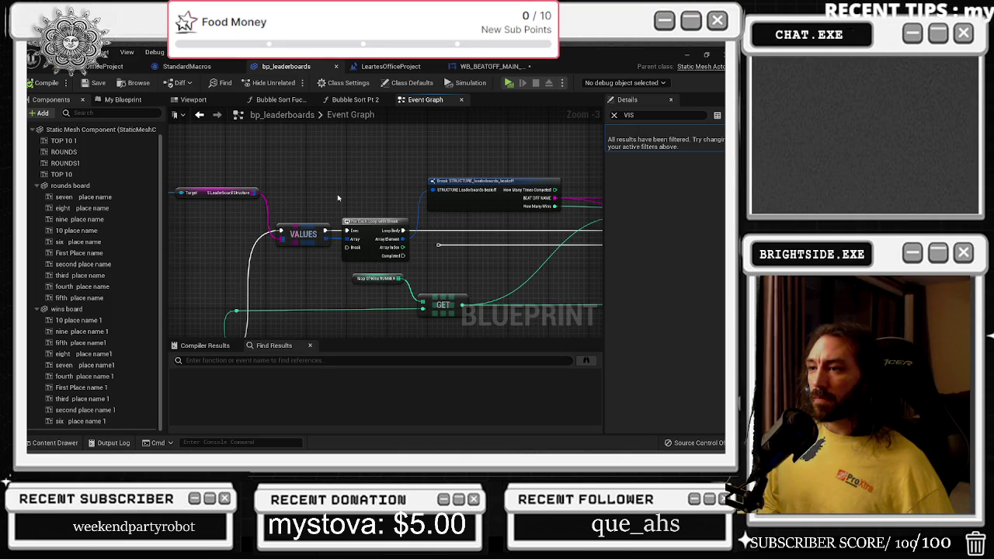
mouse_move(337, 196)
mouse_down()
mouse_move(239, 208)
mouse_move(265, 254)
mouse_move(276, 193)
mouse_move(372, 154)
mouse_up()
text(GET)
click(318, 256)
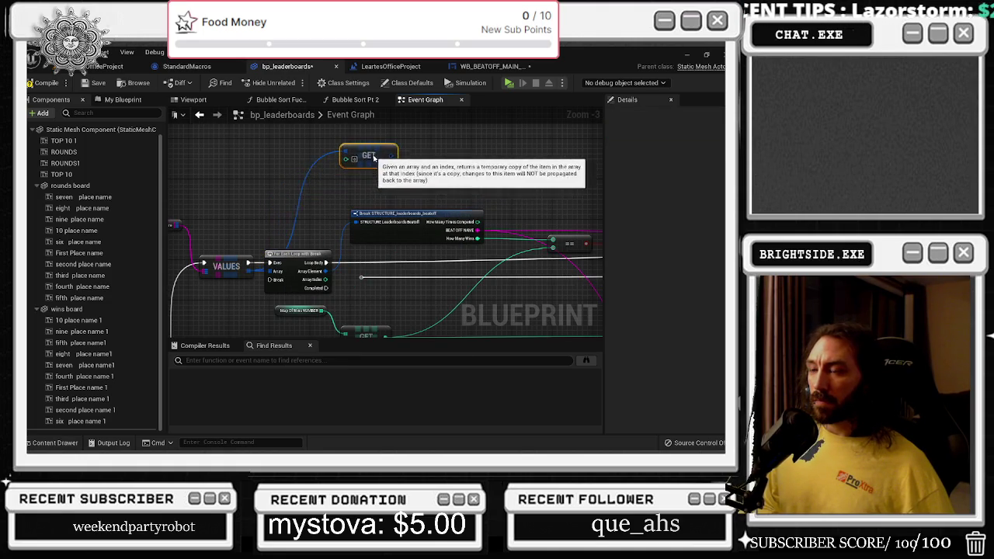
scroll(362, 161, up, 1)
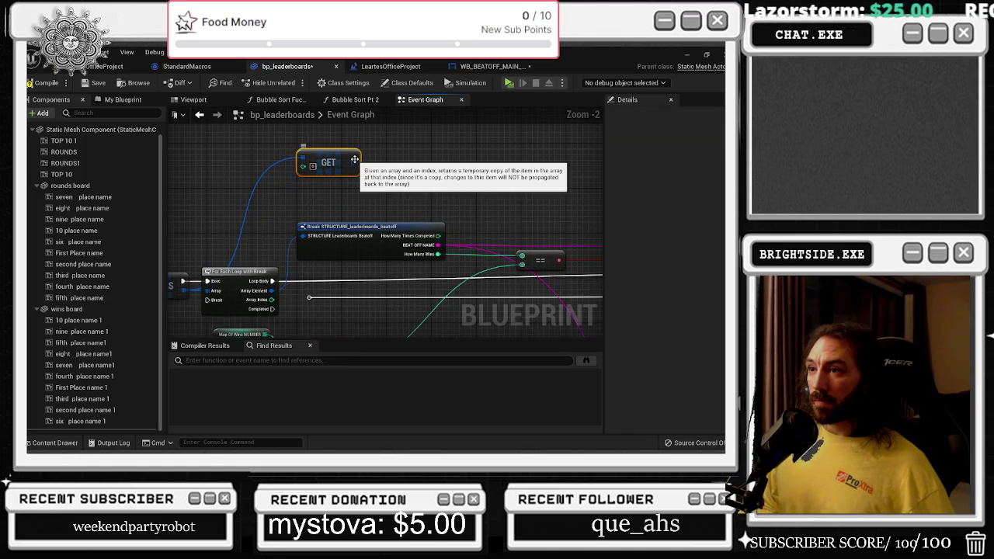
mouse_move(354, 163)
mouse_down()
mouse_move(396, 167)
mouse_move(510, 137)
mouse_up()
click(308, 259)
mouse_move(400, 203)
mouse_down()
mouse_move(390, 196)
mouse_move(419, 177)
mouse_up()
text(BE)
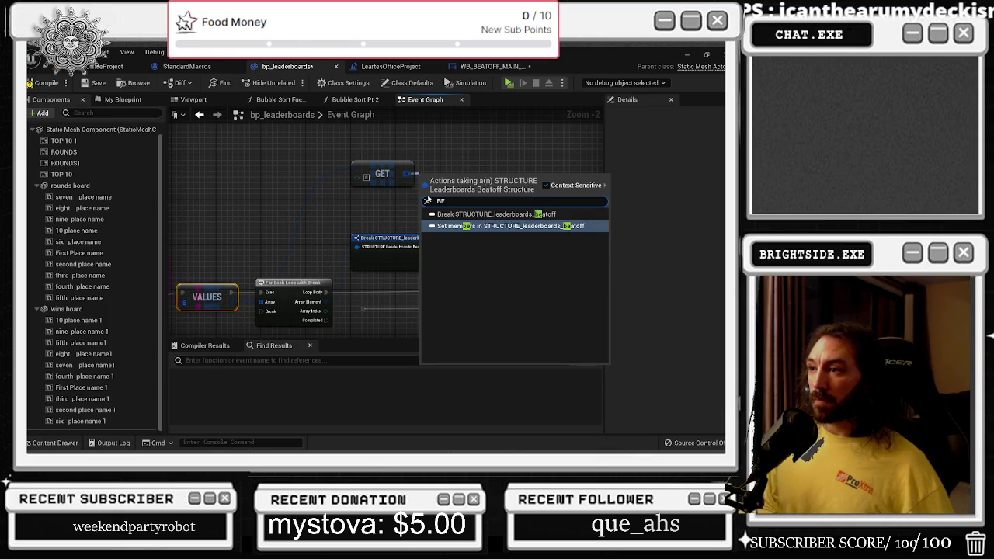
key(Return)
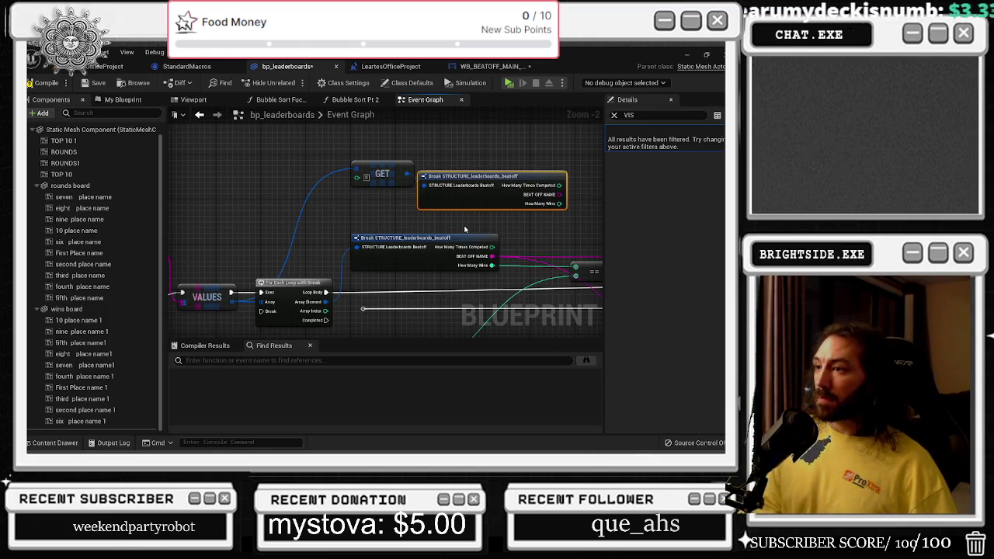
click(464, 169)
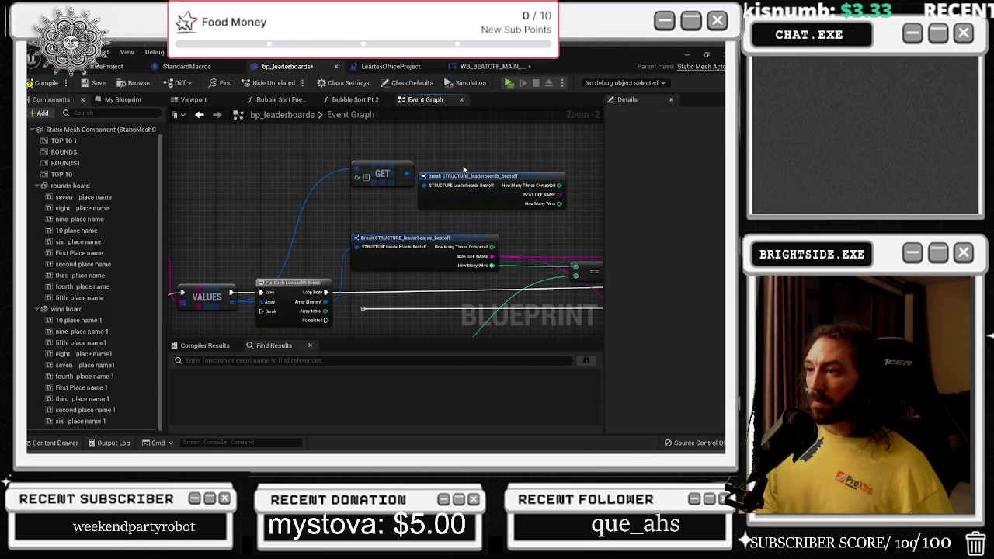
drag(488, 164, 374, 179)
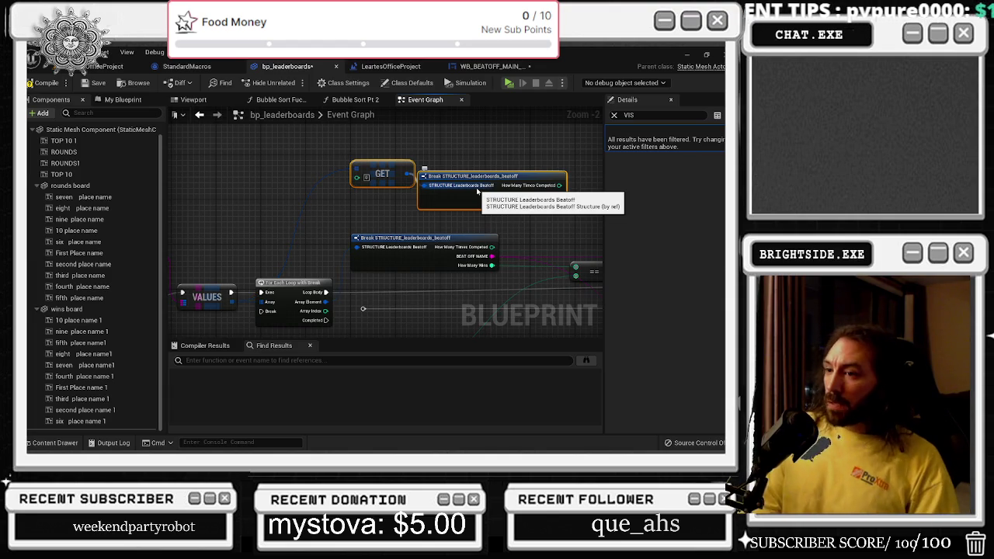
key(Delete)
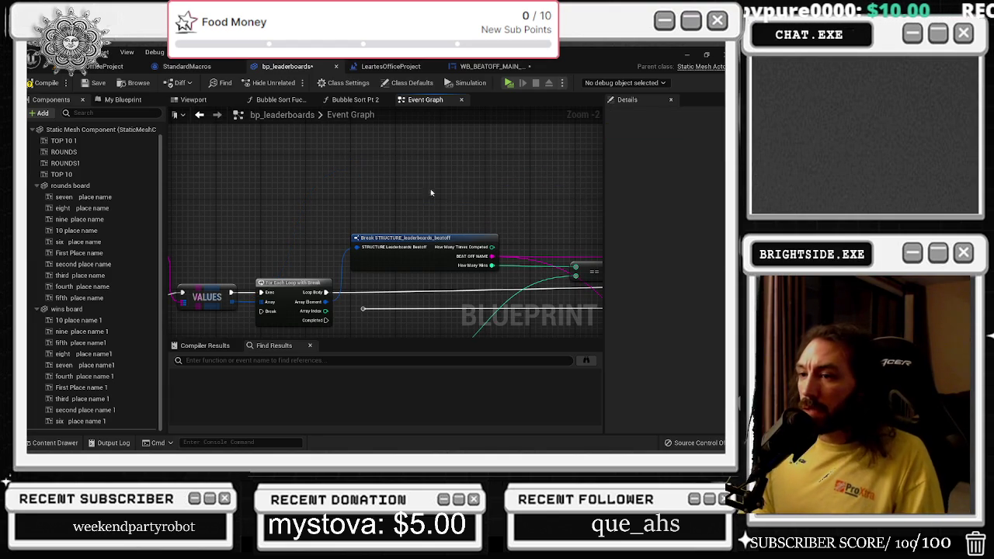
scroll(431, 202, down, 1)
drag(428, 202, 311, 164)
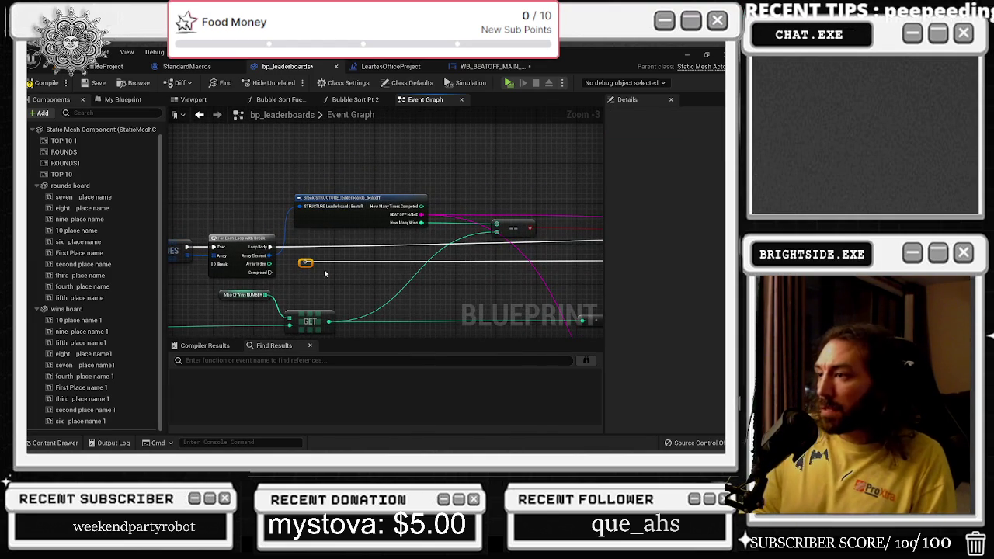
scroll(325, 273, down, 1)
drag(320, 257, 334, 243)
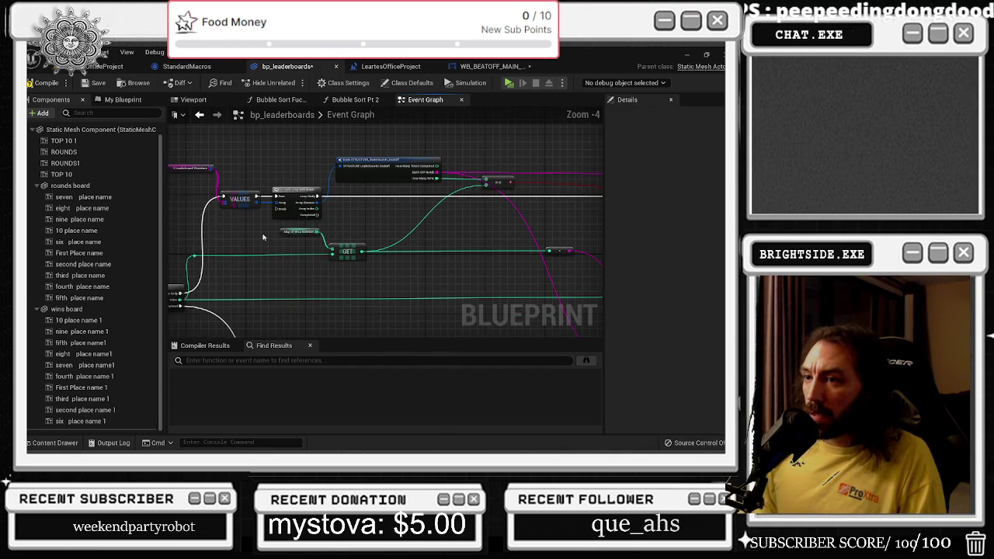
mouse_move(262, 237)
mouse_down()
mouse_move(365, 263)
mouse_move(360, 253)
mouse_move(461, 253)
mouse_up()
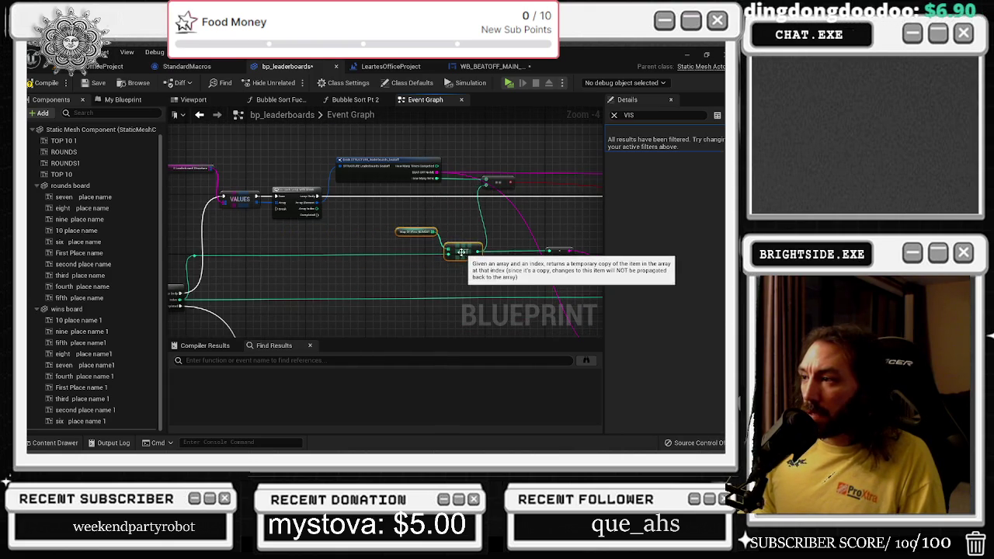
scroll(461, 252, up, 2)
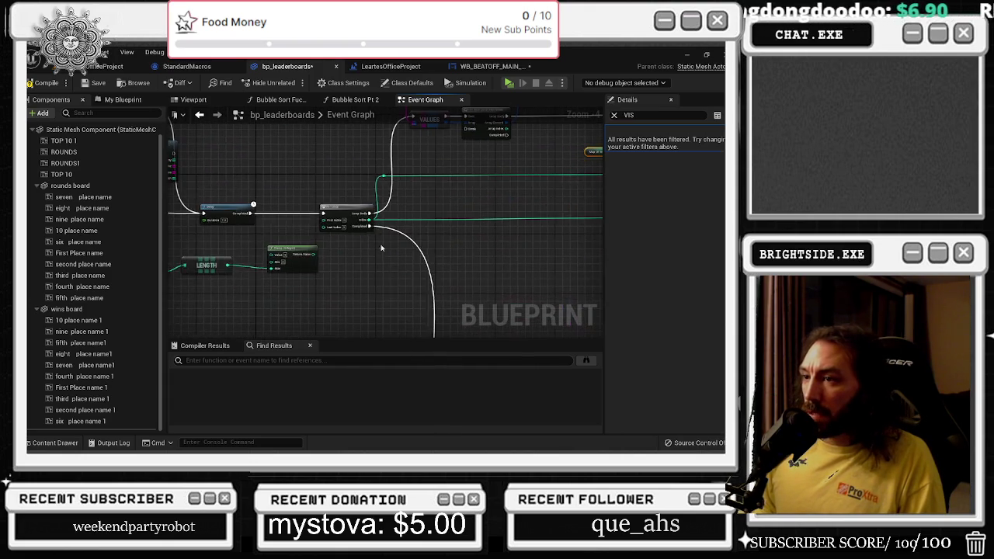
click(529, 286)
mouse_move(529, 286)
mouse_down()
mouse_move(488, 278)
mouse_move(585, 284)
mouse_move(501, 222)
mouse_up()
scroll(577, 287, down, 1)
scroll(535, 249, down, 1)
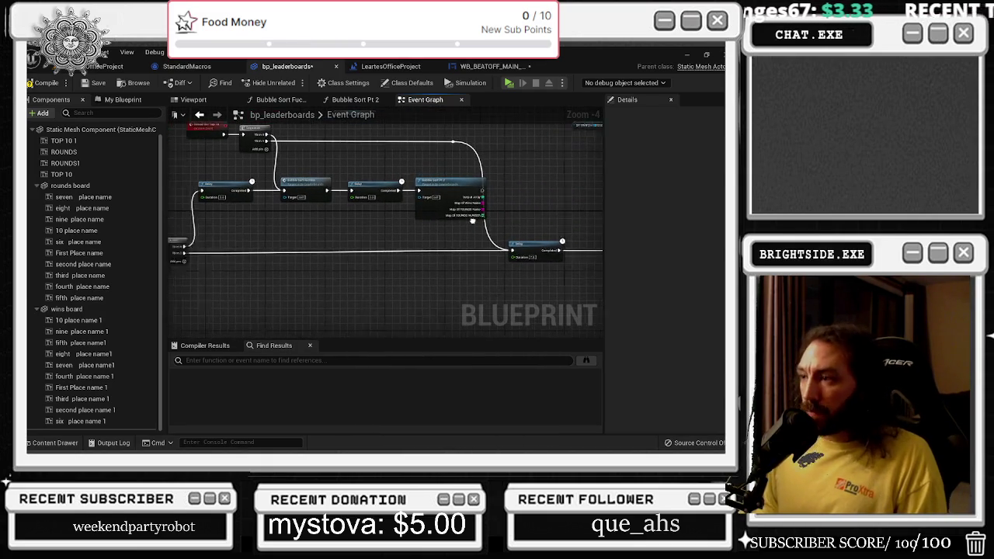
drag(460, 162, 493, 188)
mouse_move(222, 136)
mouse_down()
mouse_move(408, 224)
mouse_move(543, 233)
mouse_up()
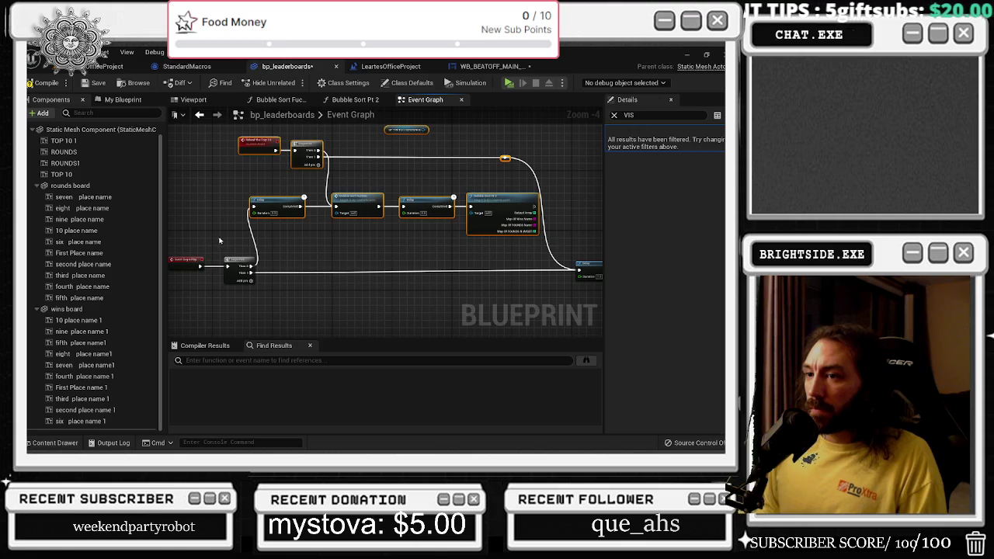
drag(193, 254, 221, 281)
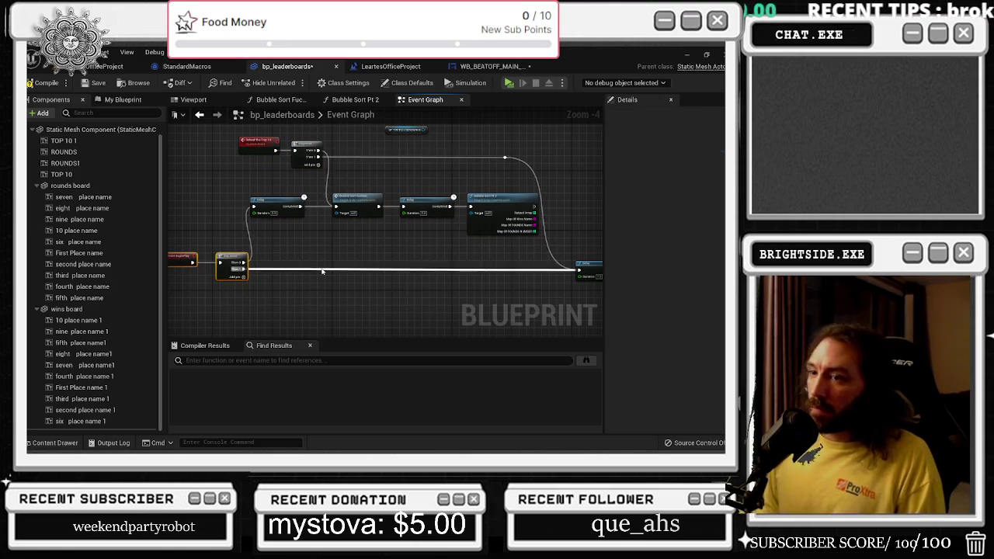
scroll(412, 267, up, 2)
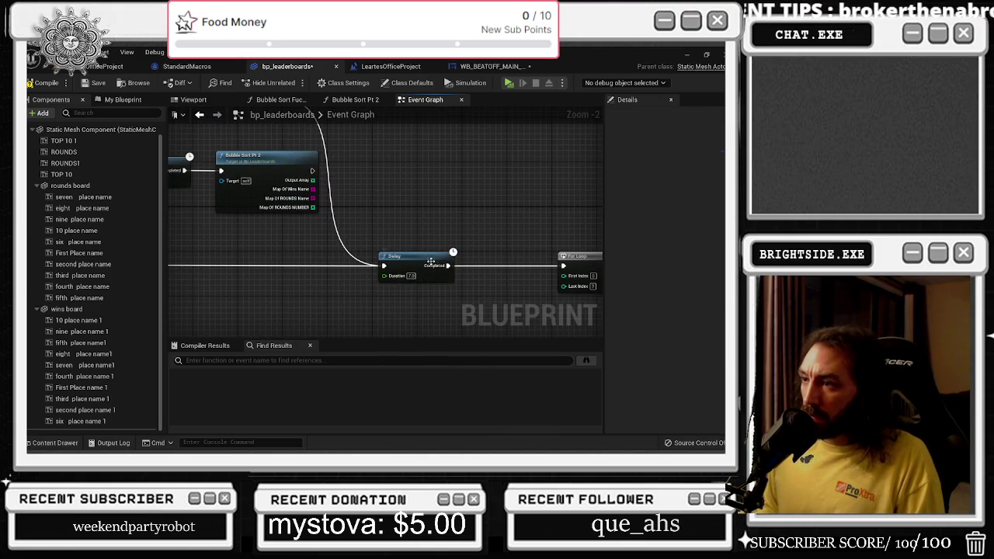
drag(412, 268, 407, 268)
mouse_move(466, 230)
mouse_down()
mouse_move(327, 224)
mouse_move(509, 303)
mouse_up()
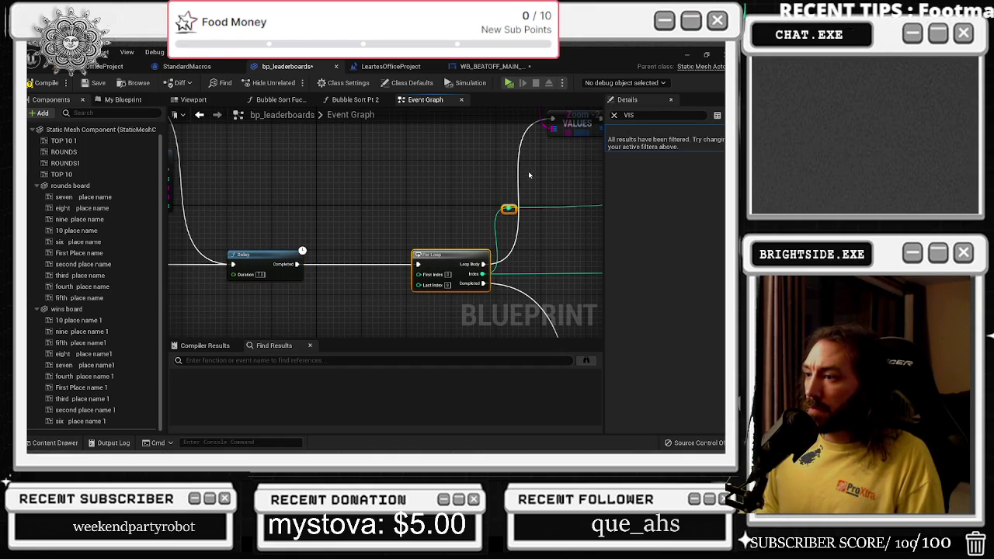
mouse_move(529, 175)
mouse_down()
mouse_move(485, 182)
mouse_move(434, 167)
mouse_move(326, 208)
mouse_move(325, 225)
mouse_up()
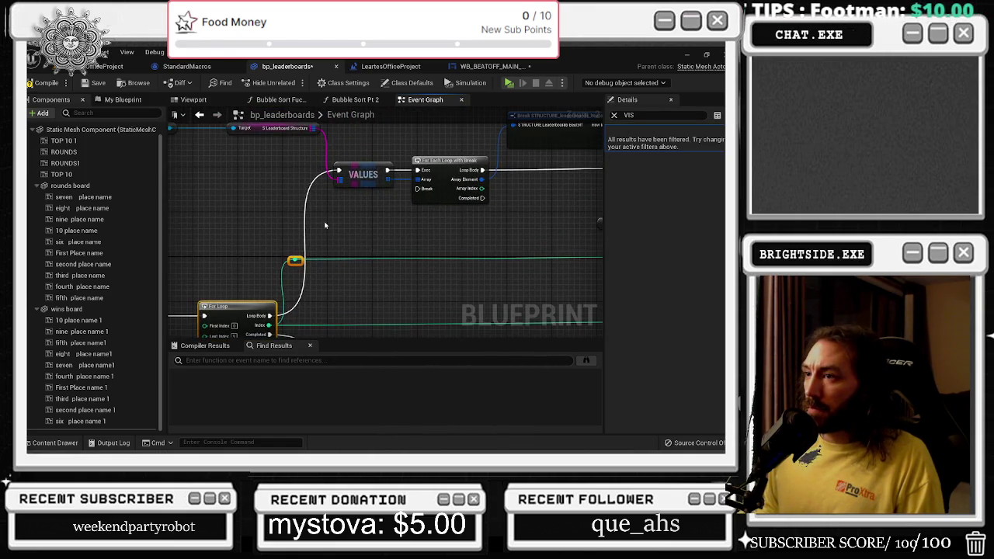
mouse_move(459, 226)
mouse_down()
mouse_move(364, 251)
mouse_move(326, 282)
mouse_move(249, 293)
mouse_up()
mouse_move(444, 261)
mouse_down()
mouse_move(391, 241)
mouse_move(364, 311)
mouse_up()
drag(426, 304, 401, 304)
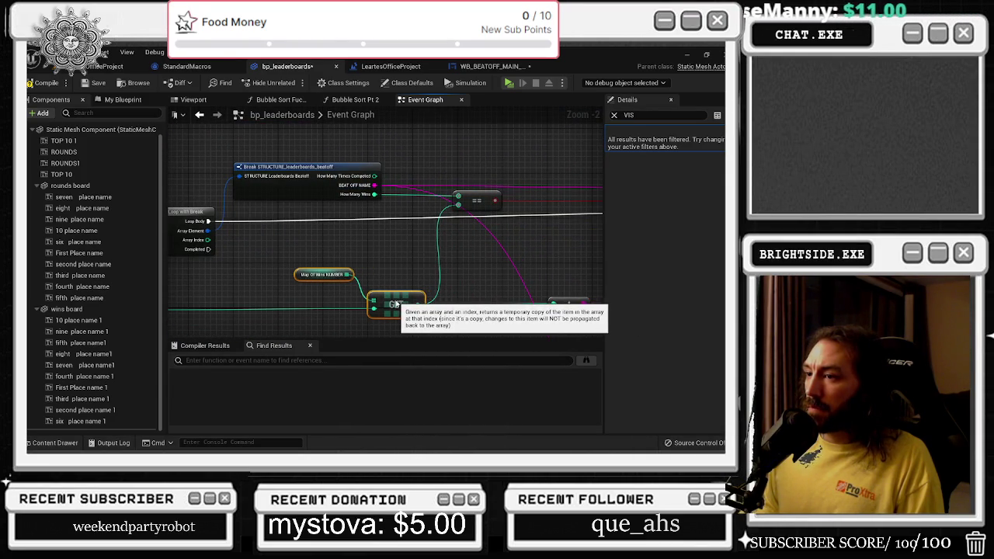
click(395, 283)
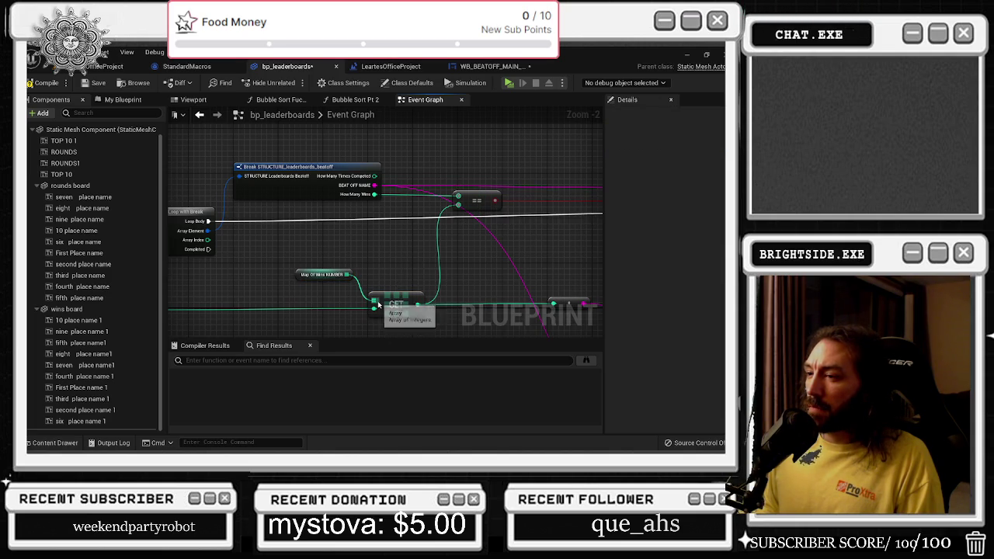
Drag off Map Of Wins NUMBER and search the action menu for VALU and KE
drag(346, 275, 368, 270)
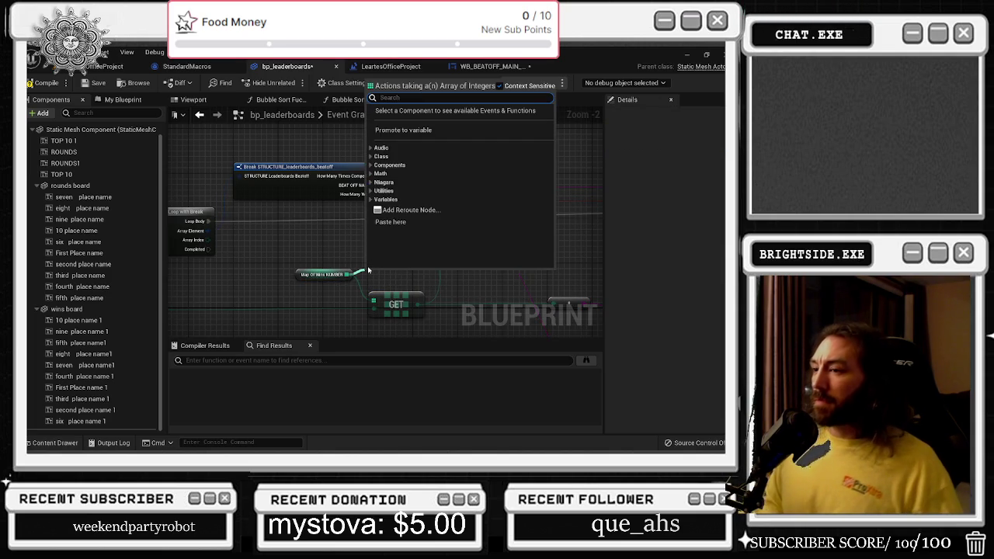
text(VALU)
key(BackSpace)
key(BackSpace)
key(BackSpace)
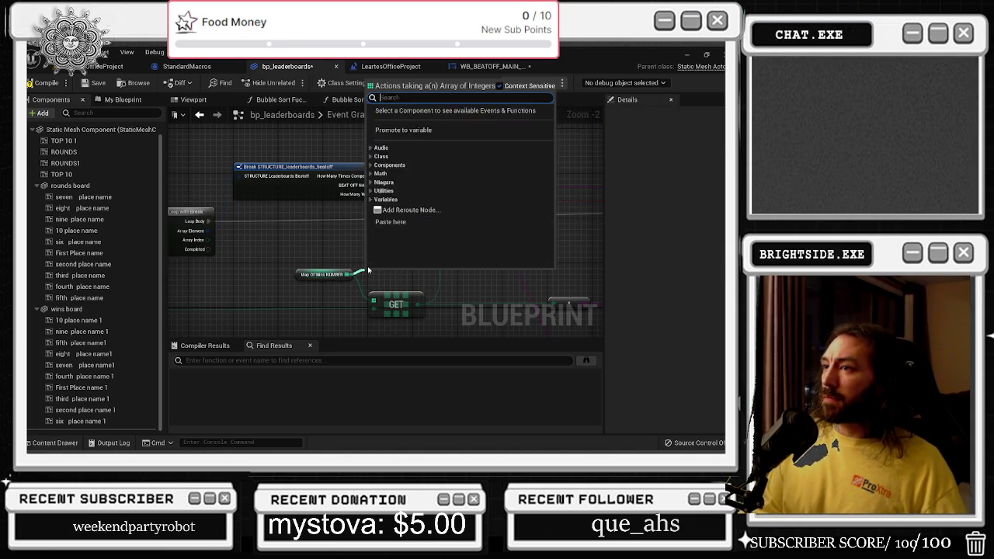
text(KE)
key(BackSpace)
key(BackSpace)
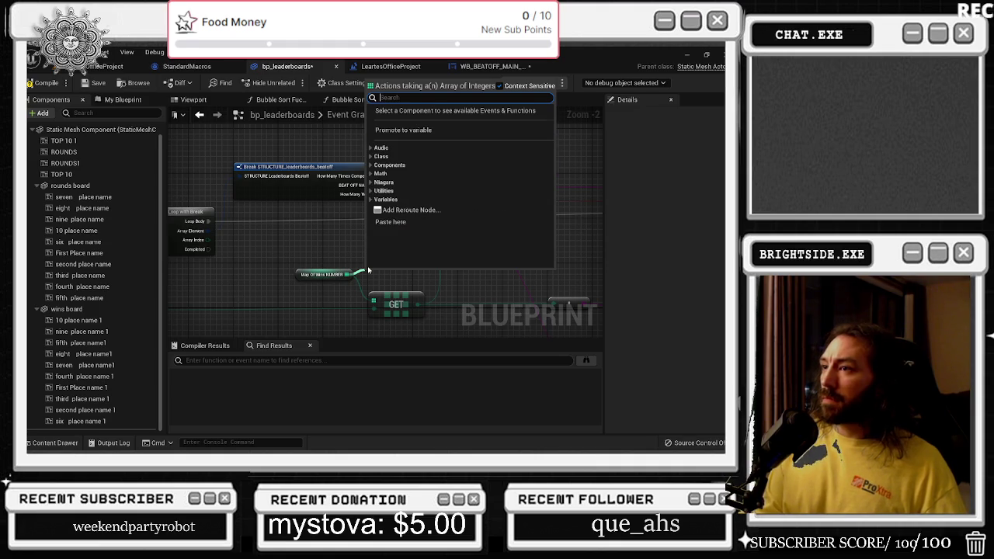
Browse the Variables and Utilities categories to reach the Array utility actions
click(381, 199)
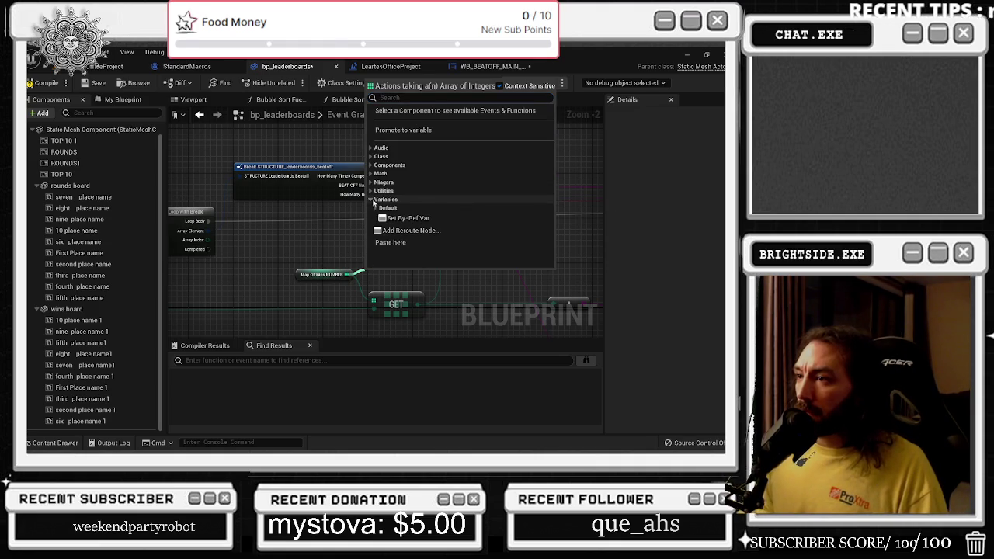
click(375, 209)
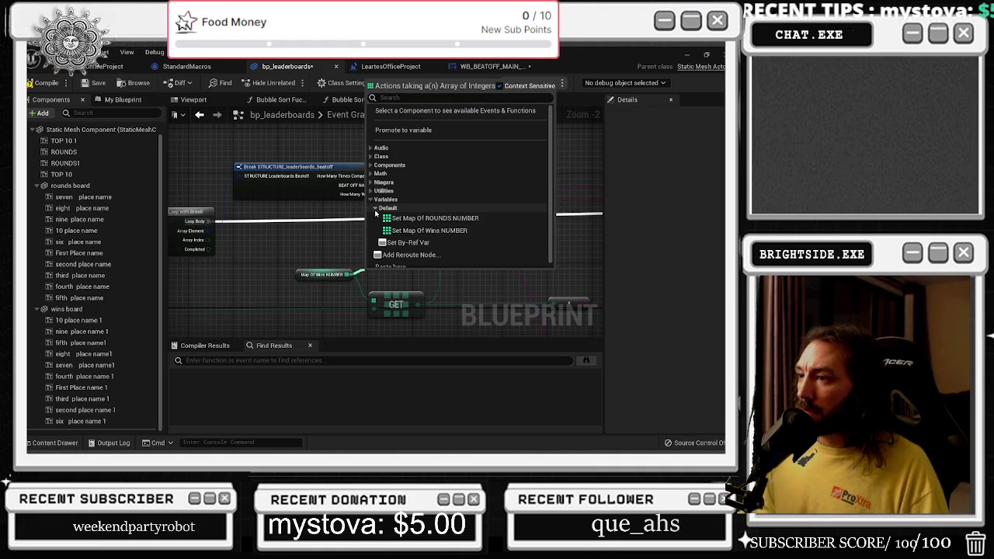
click(372, 200)
click(371, 191)
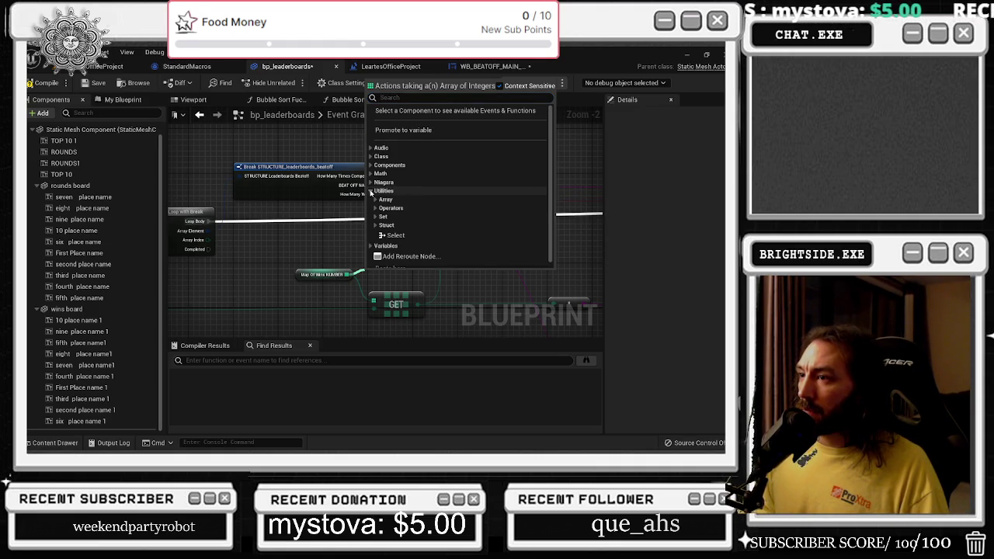
click(376, 208)
scroll(465, 194, down, 4)
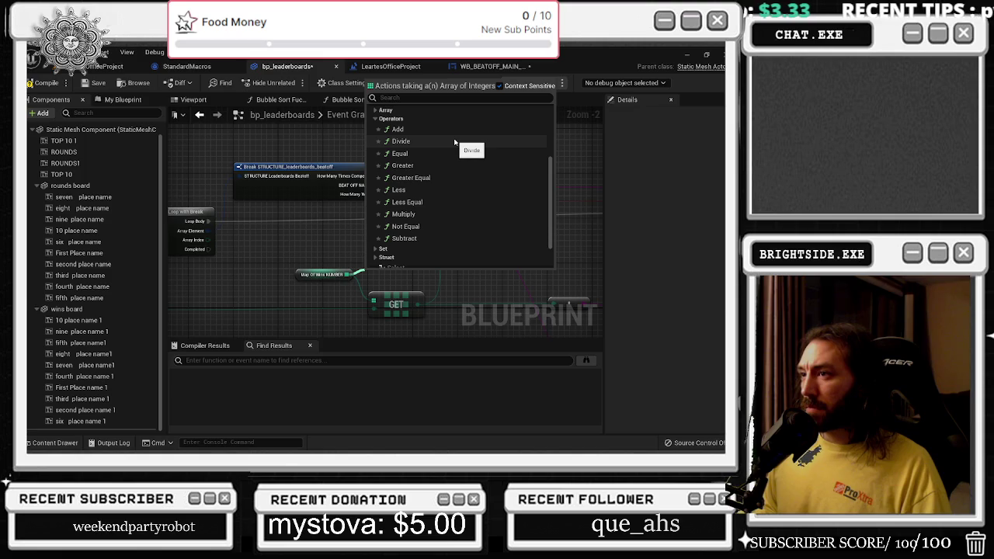
scroll(447, 229, down, 1)
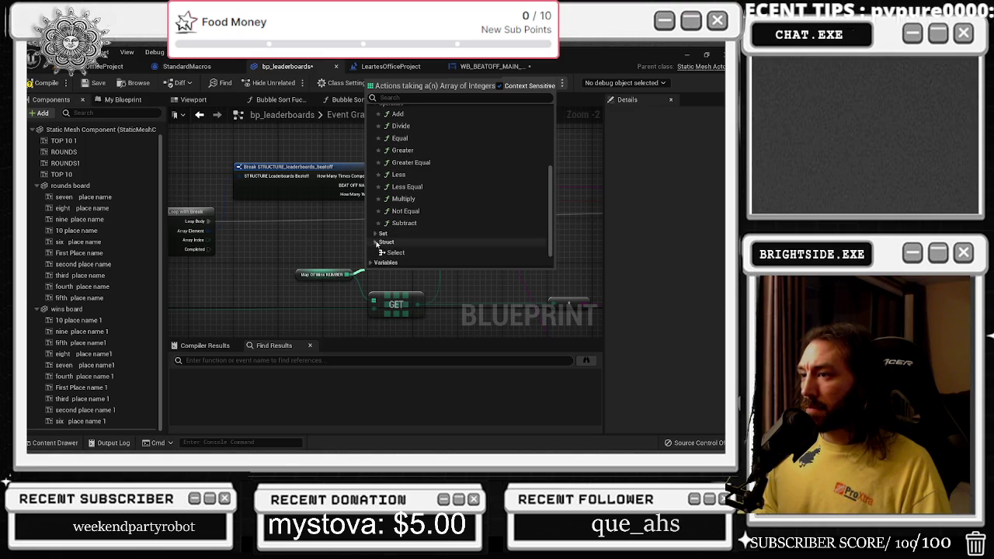
click(447, 233)
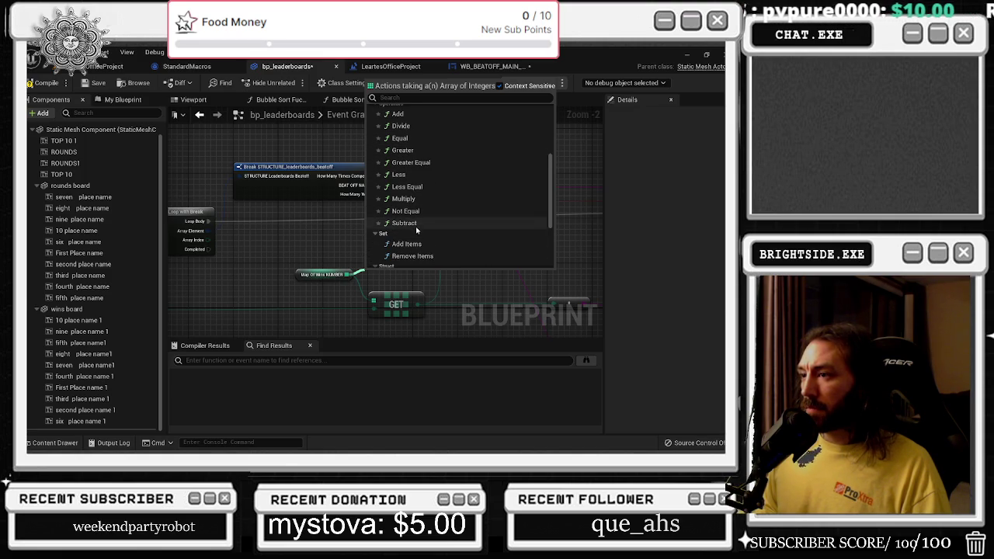
scroll(472, 255, up, 5)
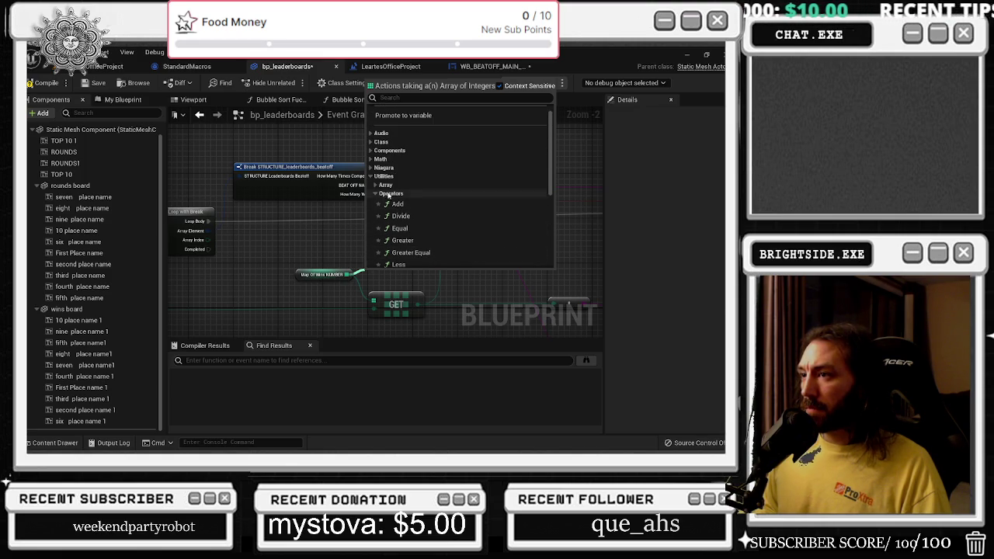
click(378, 185)
scroll(458, 222, down, 1)
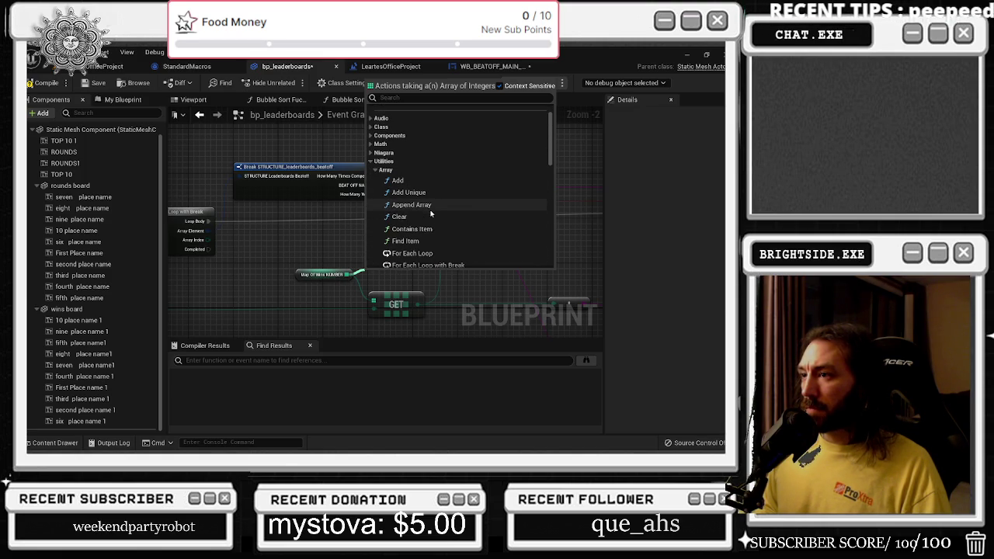
Add the Find node and place it above the GET node
click(403, 240)
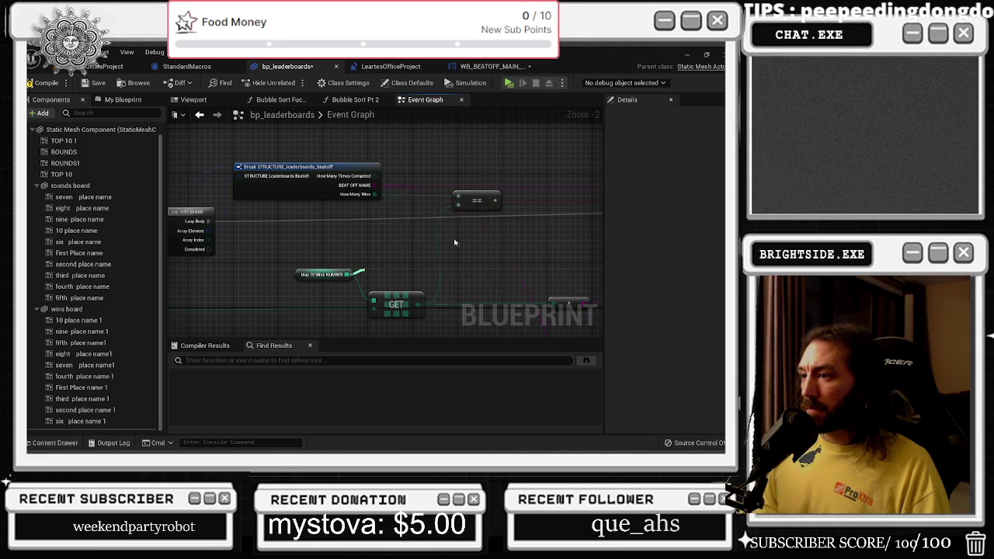
mouse_move(398, 275)
mouse_down()
mouse_move(403, 253)
mouse_move(542, 211)
mouse_move(415, 227)
mouse_move(414, 256)
mouse_up()
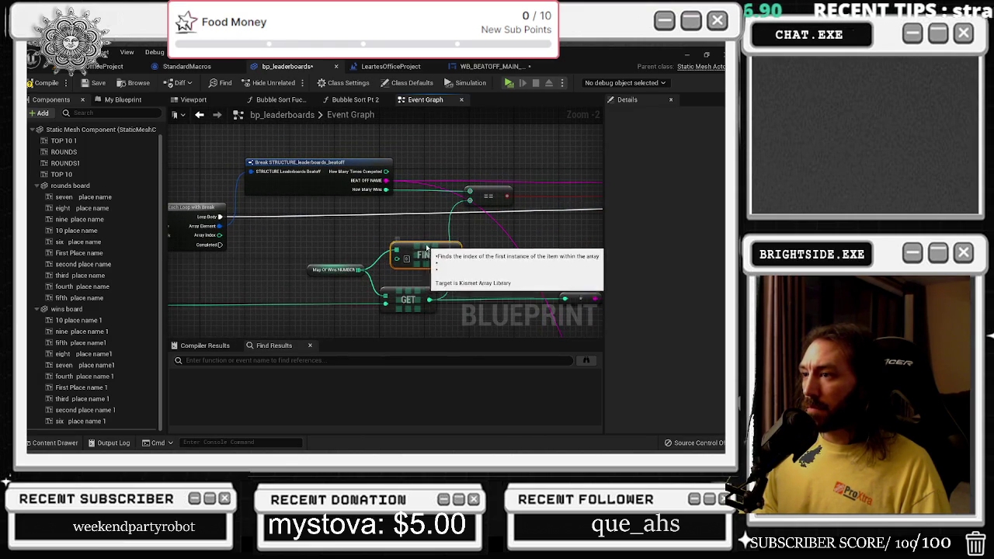
scroll(522, 222, down, 1)
drag(522, 222, 405, 212)
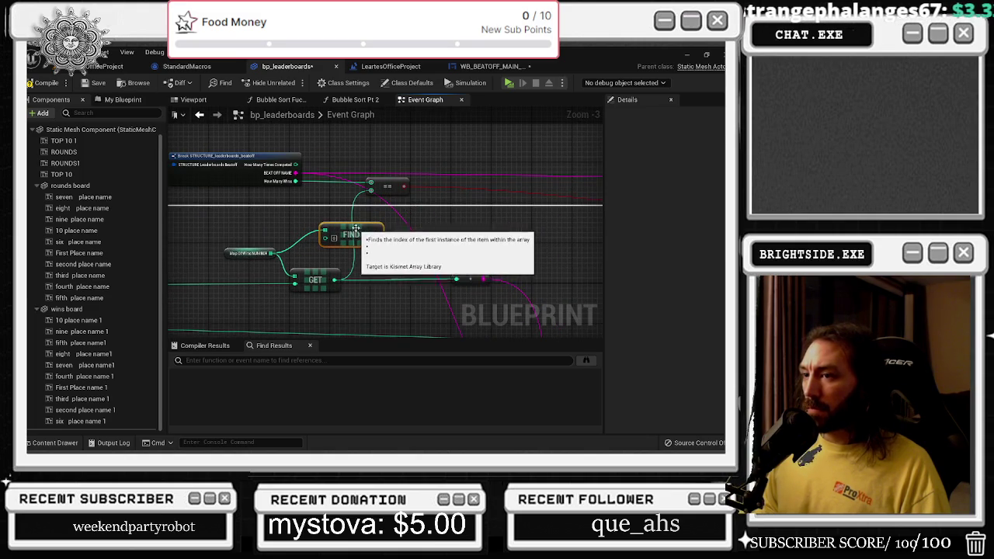
drag(250, 239, 390, 261)
Wire Break STRUCTURE's How Many Wins into FIND and nudge FIND left
drag(446, 303, 447, 301)
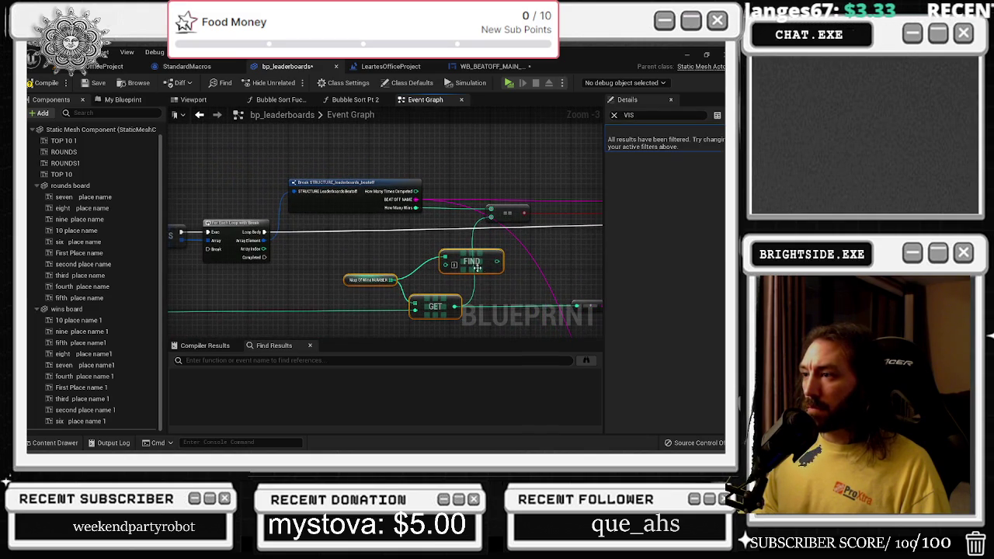
mouse_move(415, 208)
mouse_down()
mouse_move(454, 273)
mouse_move(447, 264)
mouse_up()
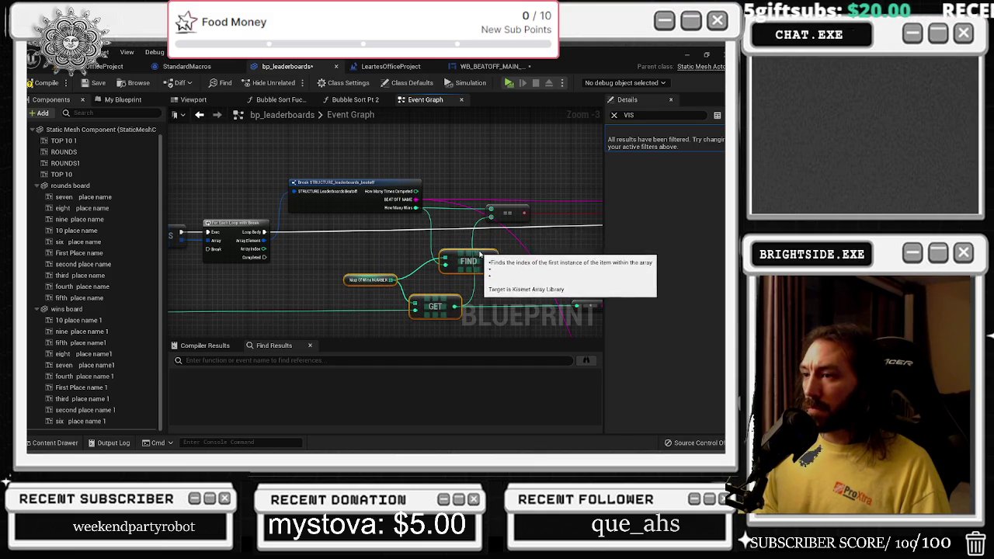
click(490, 244)
mouse_move(470, 260)
mouse_down()
mouse_move(284, 215)
mouse_move(259, 217)
mouse_move(262, 231)
mouse_up()
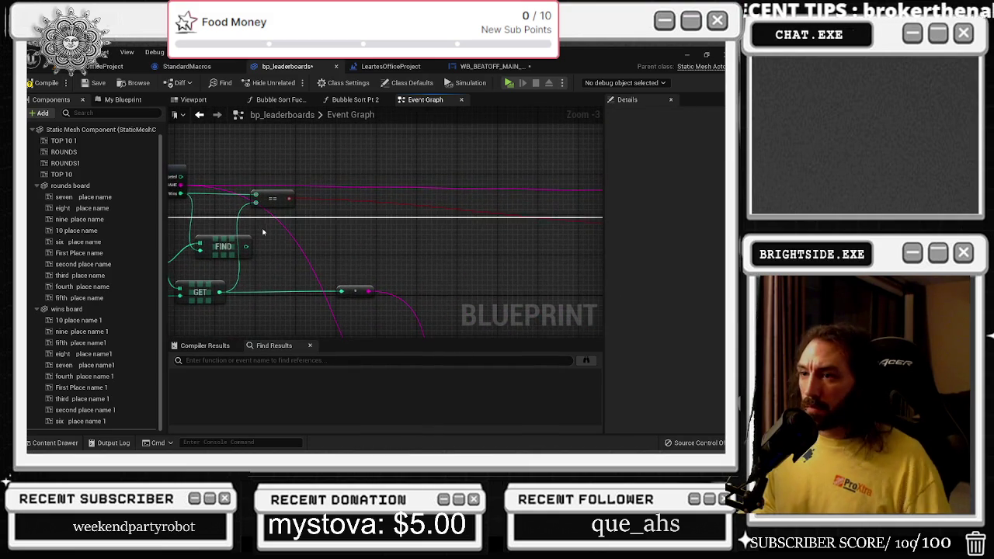
scroll(283, 246, down, 1)
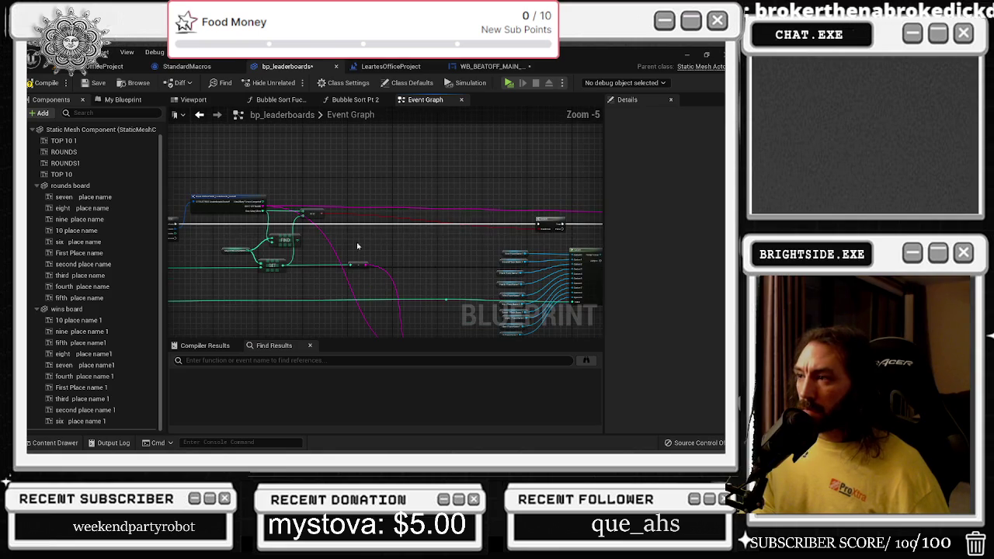
Try dragging a FIND output wire toward the Select node, then abandon it
scroll(296, 243, down, 1)
drag(294, 241, 295, 243)
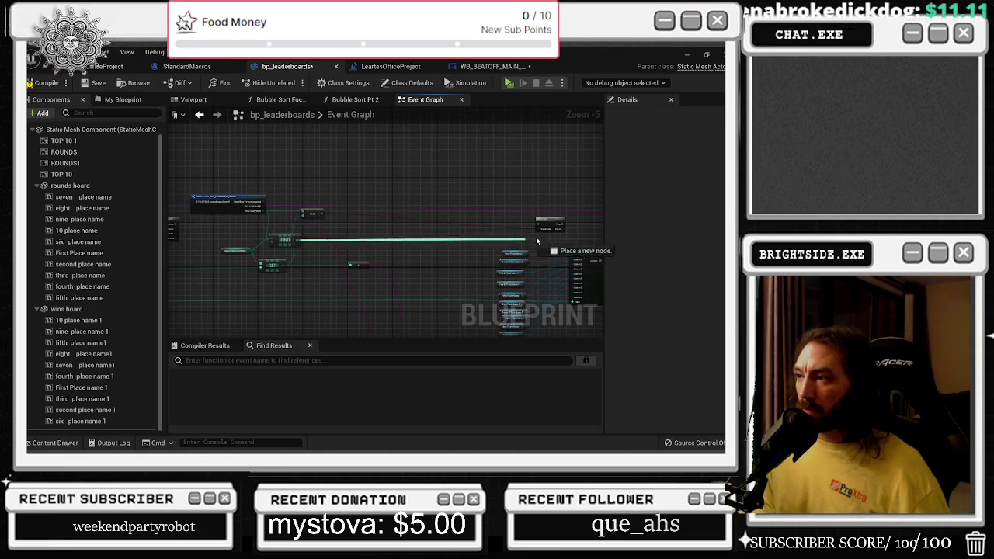
mouse_move(536, 241)
mouse_down()
mouse_move(604, 229)
mouse_move(497, 243)
mouse_move(512, 236)
mouse_move(481, 252)
mouse_move(374, 243)
mouse_up()
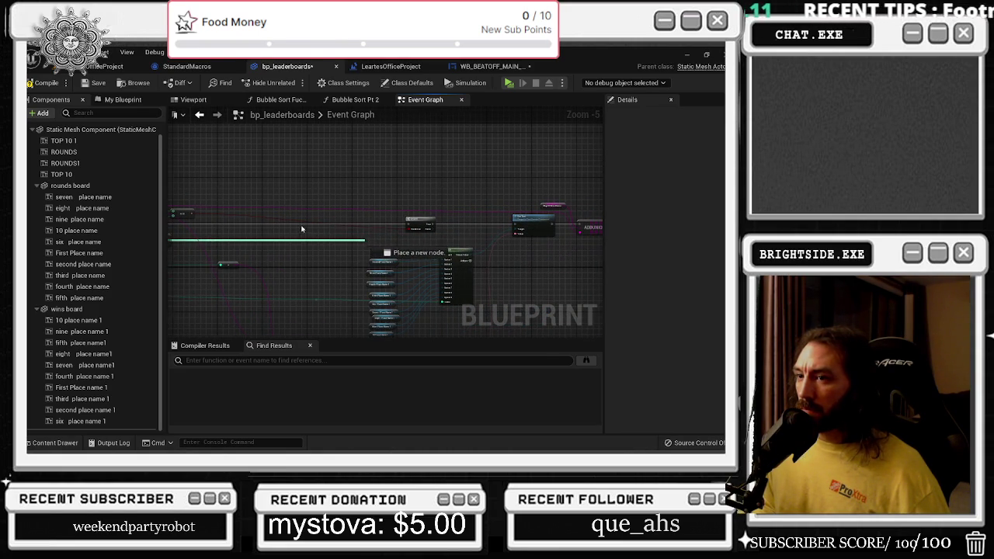
mouse_move(302, 229)
mouse_down()
mouse_move(311, 233)
mouse_move(289, 210)
mouse_move(680, 190)
mouse_up()
scroll(319, 236, up, 1)
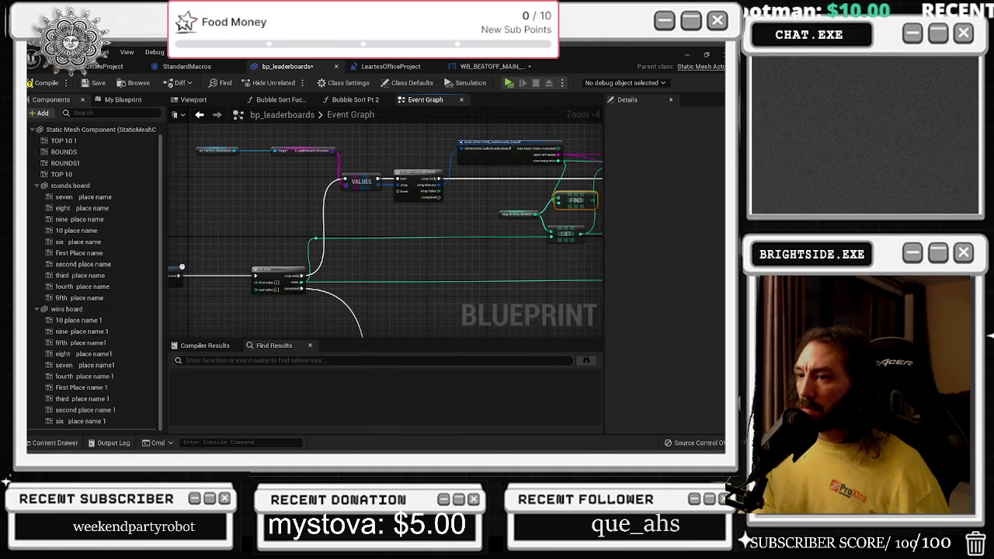
mouse_move(388, 256)
mouse_down()
mouse_move(369, 218)
mouse_move(361, 77)
mouse_up()
mouse_move(361, 233)
mouse_down()
mouse_move(373, 333)
mouse_move(385, 341)
mouse_move(342, 319)
mouse_move(365, 330)
mouse_up()
scroll(357, 207, down, 3)
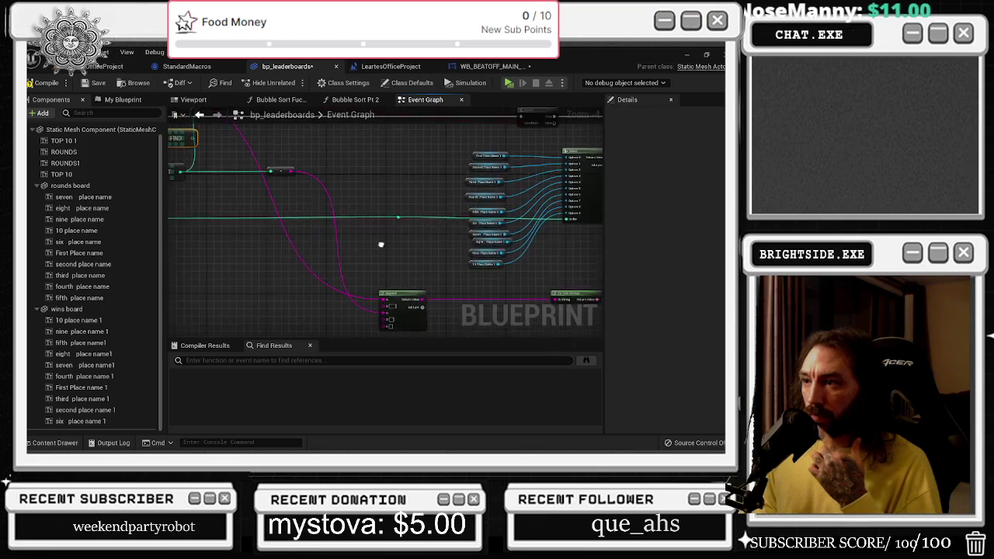
Shift the Select node and its place-name getters slightly left
mouse_move(353, 127)
mouse_down()
mouse_move(353, 158)
mouse_move(547, 293)
mouse_move(478, 246)
mouse_move(428, 230)
mouse_up()
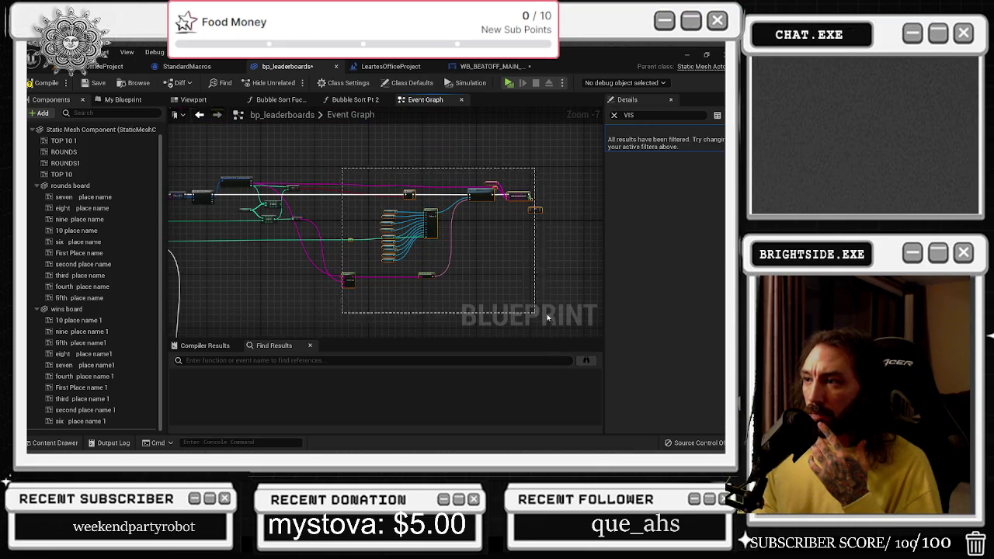
drag(432, 225, 394, 224)
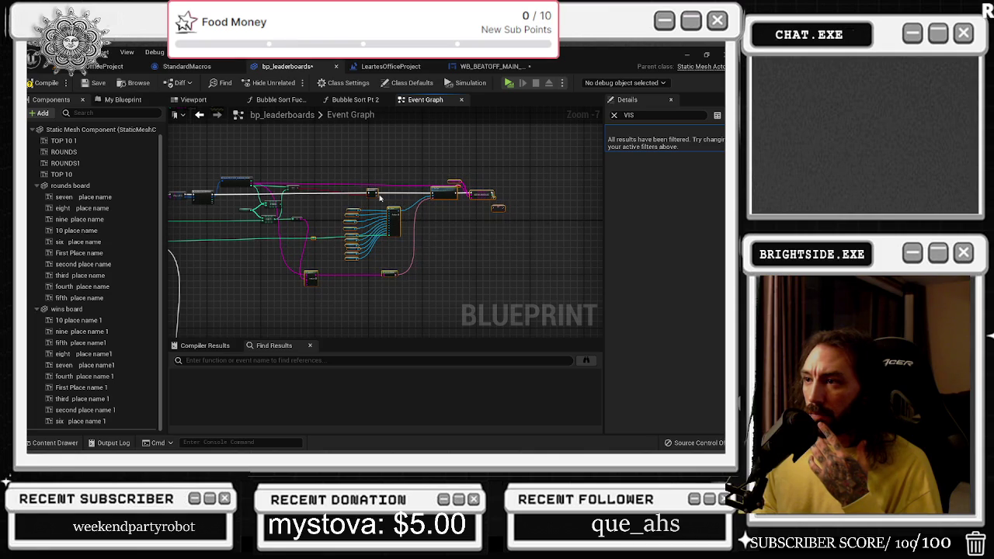
drag(354, 162, 521, 285)
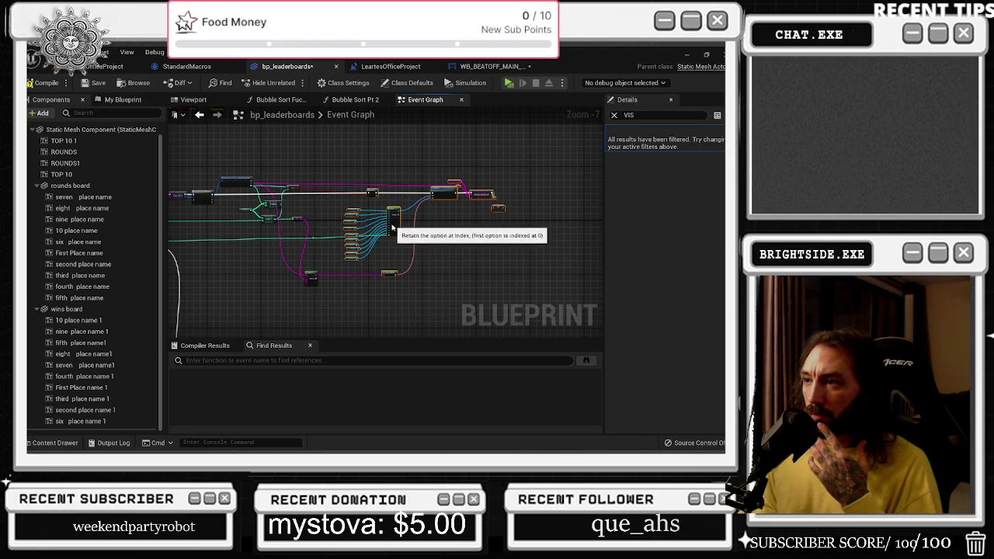
drag(392, 226, 384, 226)
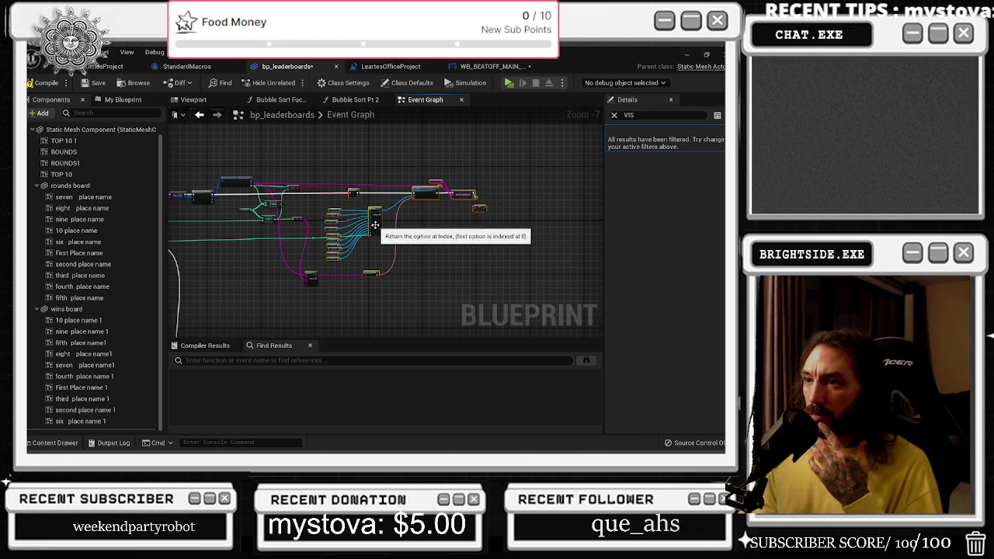
scroll(261, 203, up, 5)
Rearrange the Break STRUCTURE, ==, GET and + nodes so + sits below GET
drag(282, 177, 278, 155)
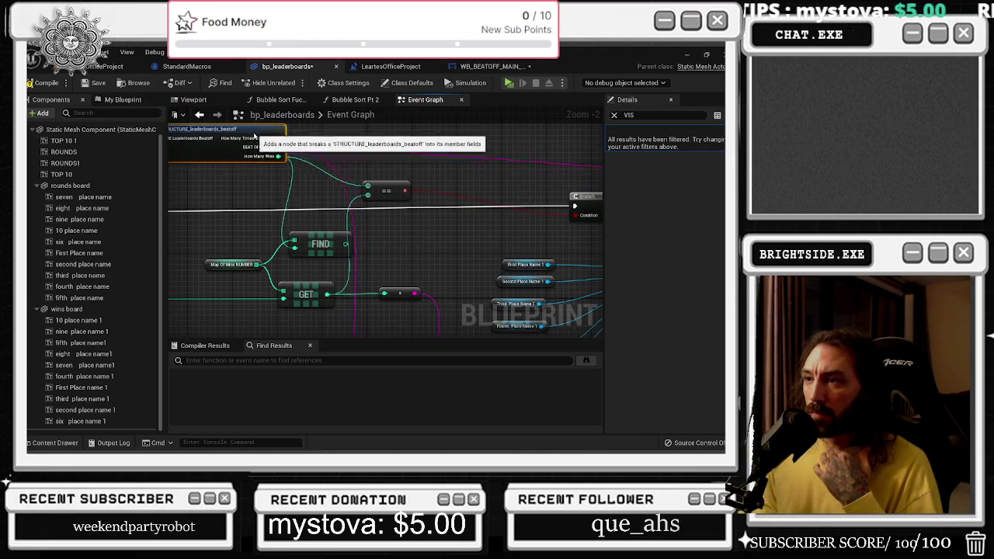
scroll(326, 178, down, 1)
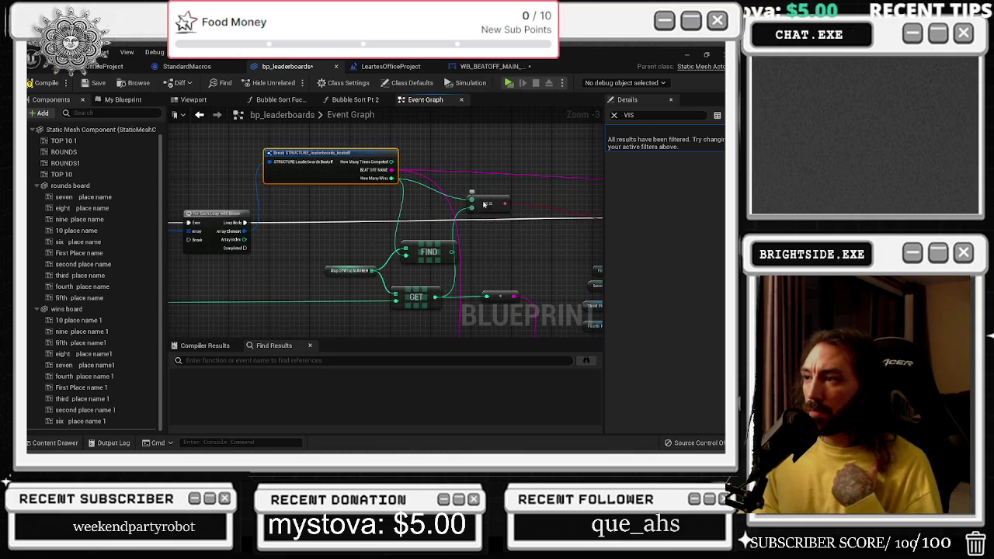
mouse_move(480, 204)
mouse_down()
mouse_move(488, 254)
mouse_move(498, 254)
mouse_up()
drag(425, 300, 326, 275)
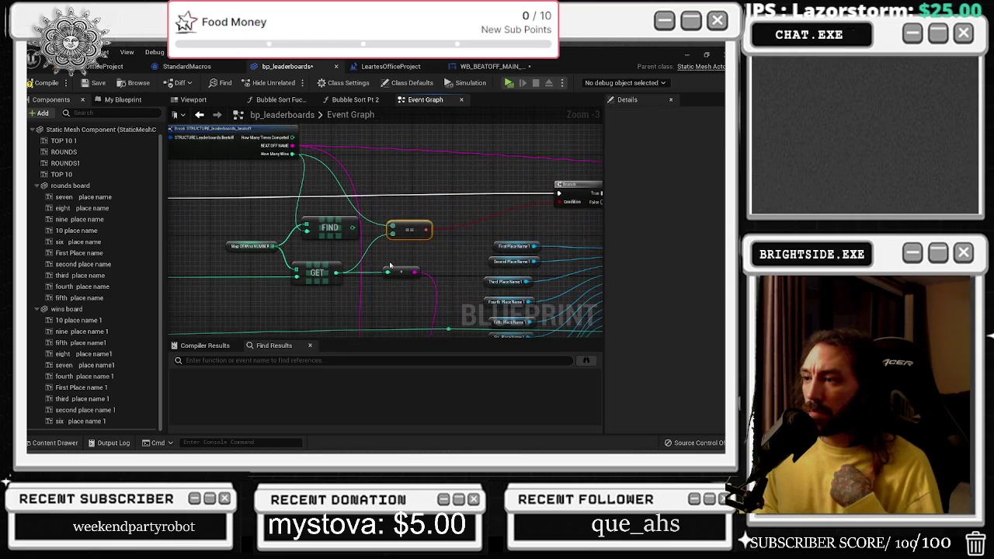
click(327, 275)
mouse_move(388, 256)
mouse_down()
mouse_move(315, 285)
mouse_move(342, 327)
mouse_move(316, 289)
mouse_up()
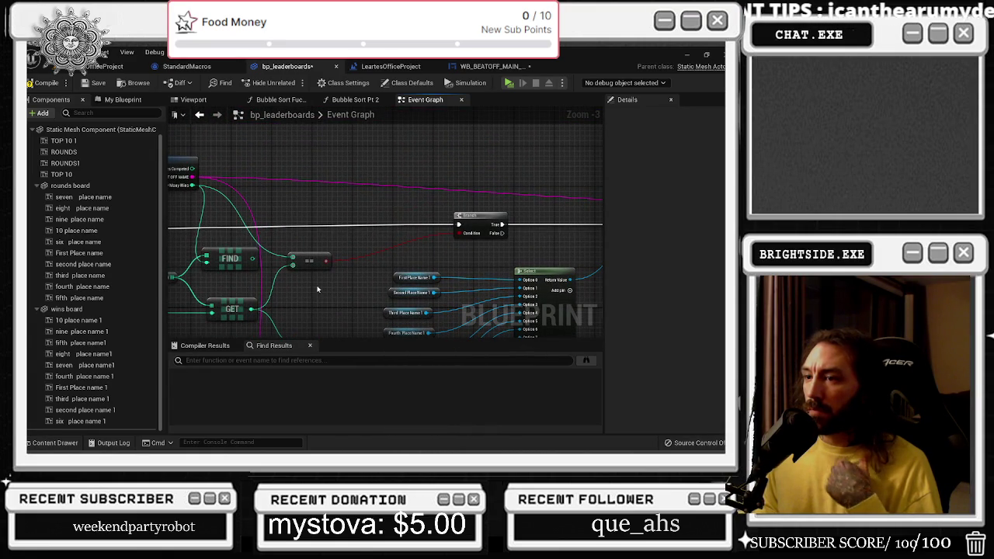
Move the FIND node up and right, near the Branch and Set Text nodes
scroll(323, 286, down, 1)
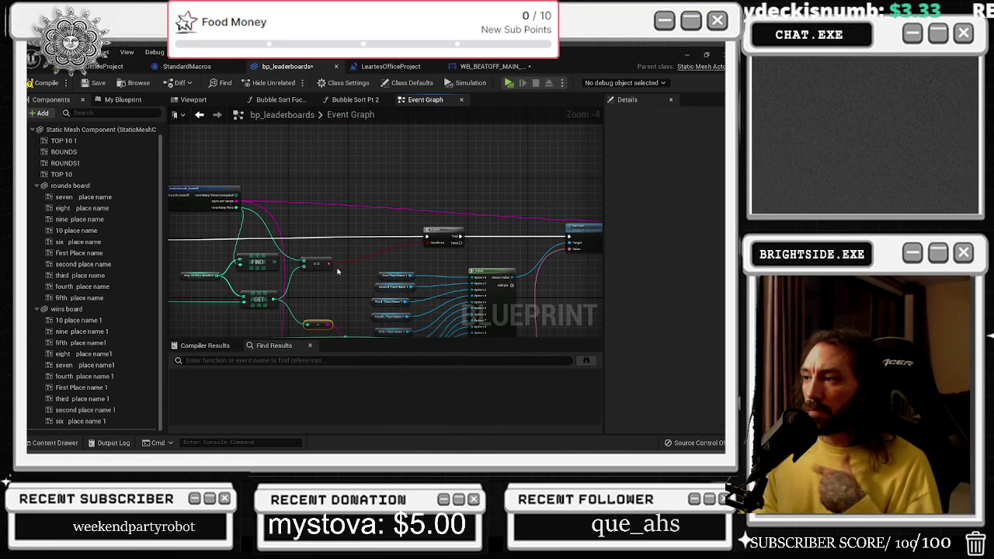
mouse_move(338, 271)
mouse_down()
mouse_move(362, 206)
mouse_move(383, 213)
mouse_up()
scroll(382, 214, up, 2)
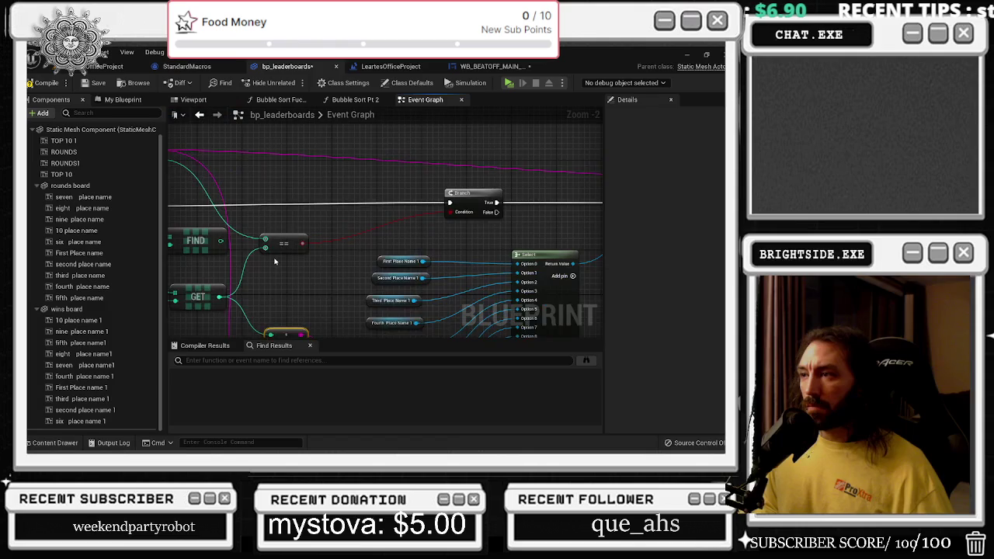
scroll(461, 238, down, 1)
drag(499, 214, 536, 224)
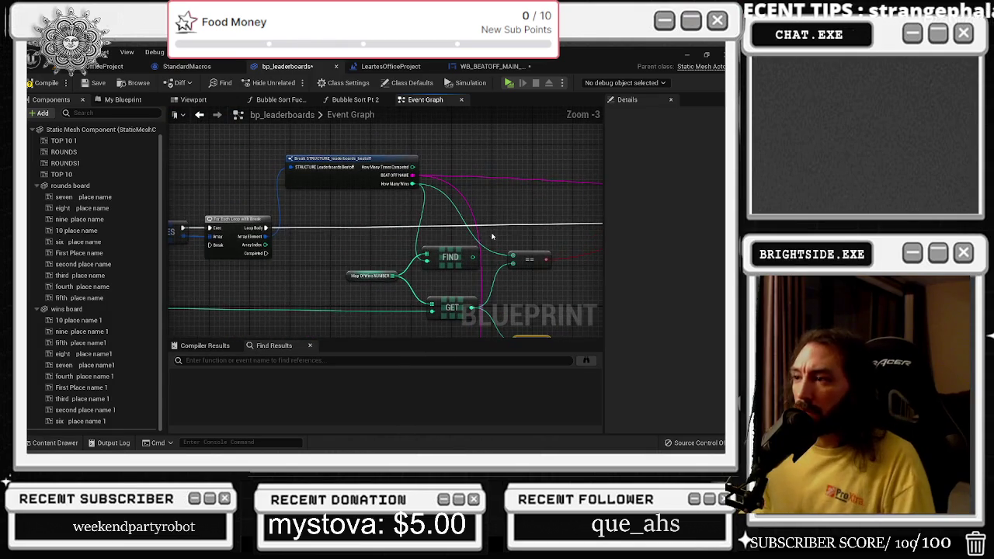
drag(448, 264, 458, 255)
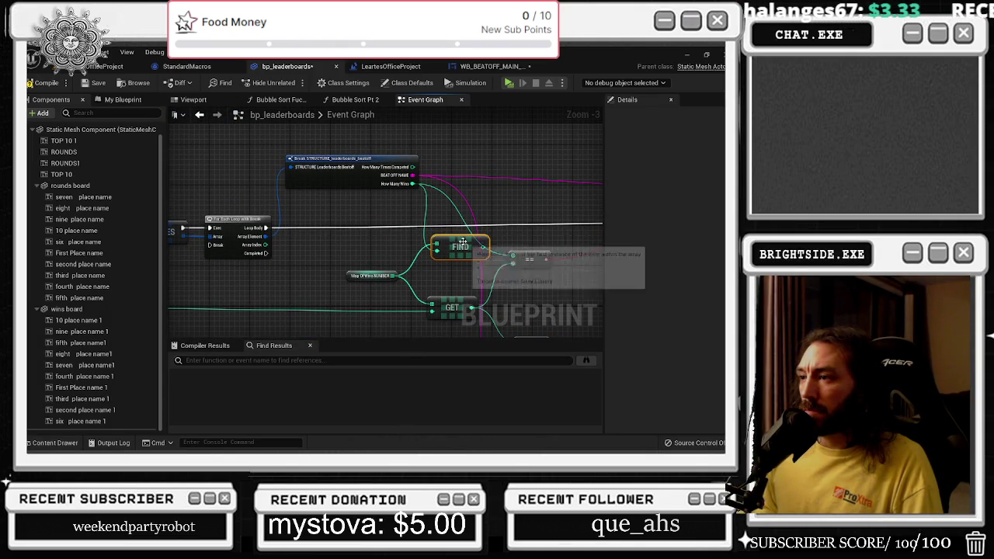
drag(465, 246, 464, 241)
Review the ==, Branch, Select and loop nodes, then wire FIND's output into the lower node's input
drag(469, 288, 389, 267)
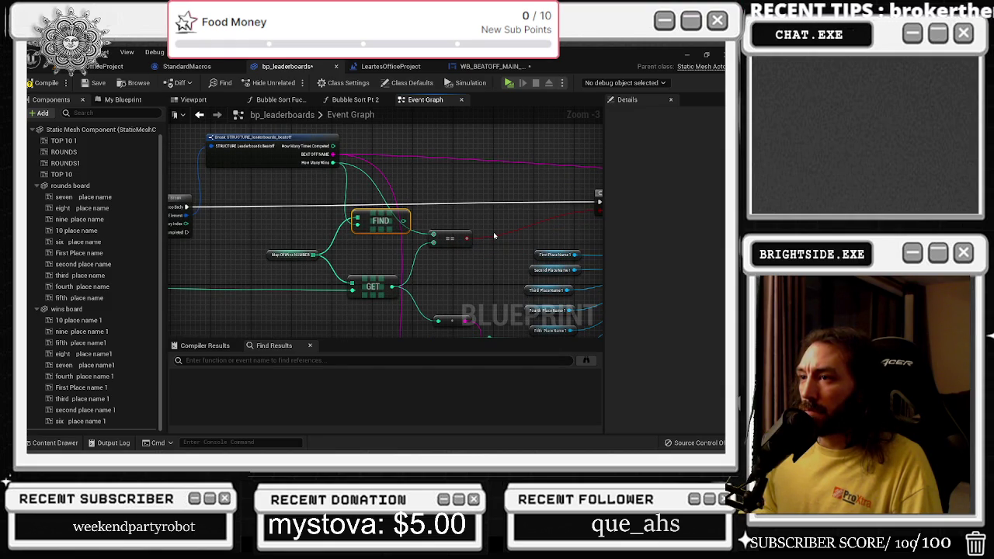
drag(493, 254, 254, 244)
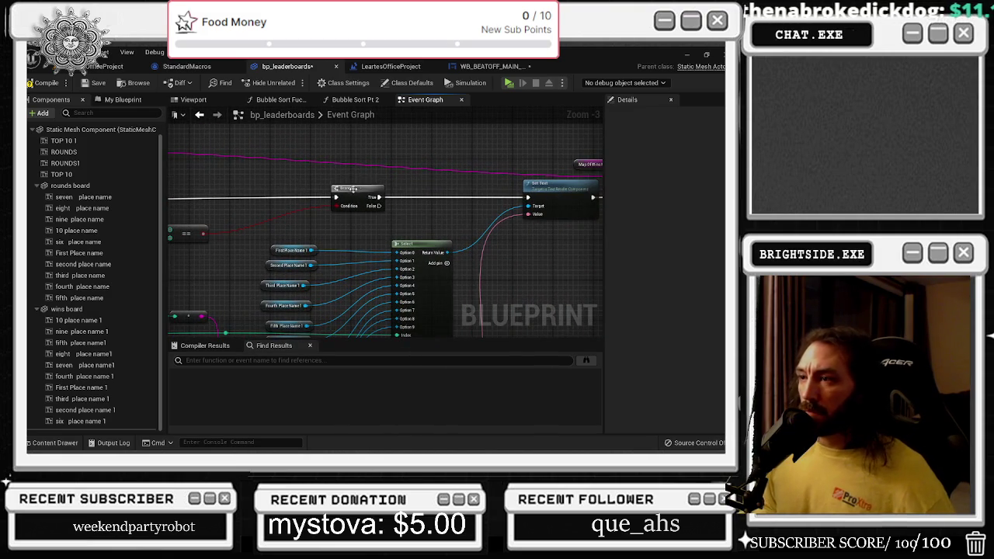
mouse_move(336, 194)
mouse_down()
mouse_move(562, 170)
mouse_move(505, 140)
mouse_move(497, 148)
mouse_move(599, 175)
mouse_up()
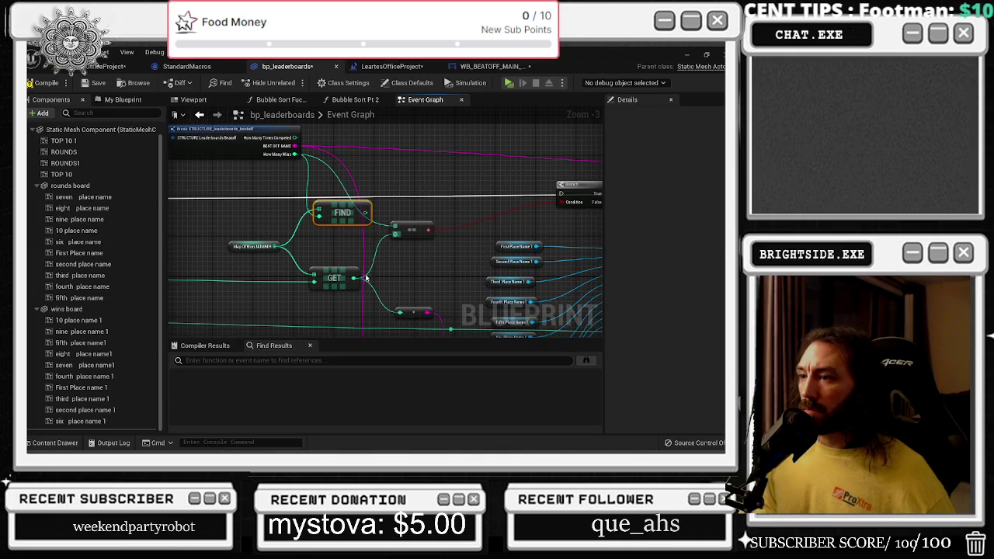
drag(358, 281, 629, 258)
mouse_move(388, 233)
mouse_down()
mouse_move(398, 193)
mouse_move(235, 230)
mouse_up()
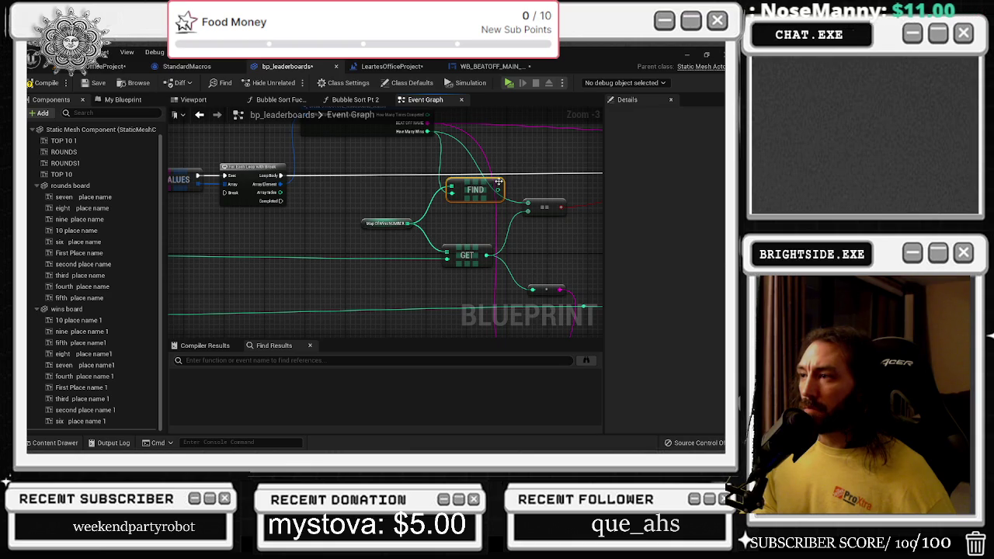
mouse_move(498, 182)
mouse_down()
mouse_move(547, 198)
mouse_move(532, 290)
mouse_up()
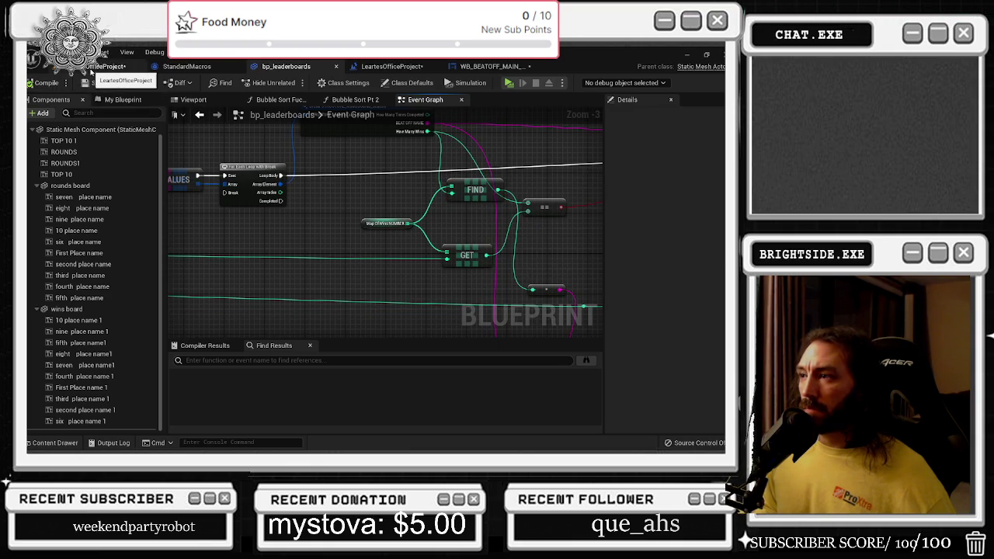
click(90, 71)
click(233, 91)
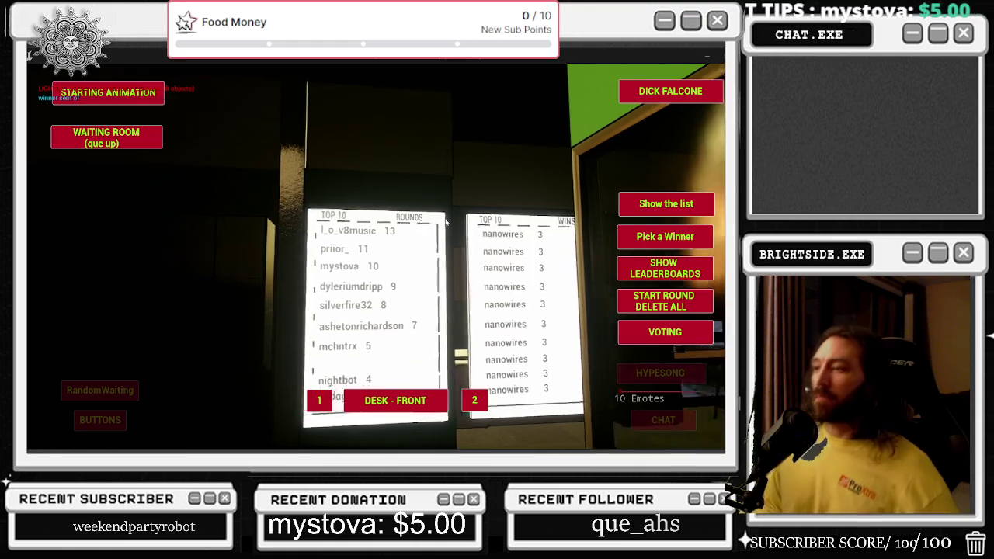
key(Escape)
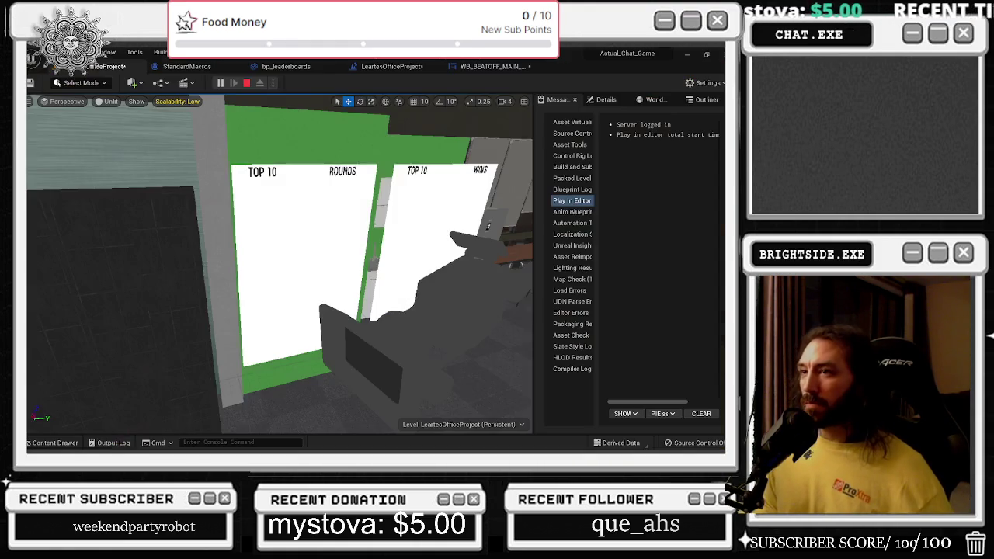
click(186, 66)
Back in the bp_leaderboards Event Graph, move the == node up beside the Break struct
click(286, 66)
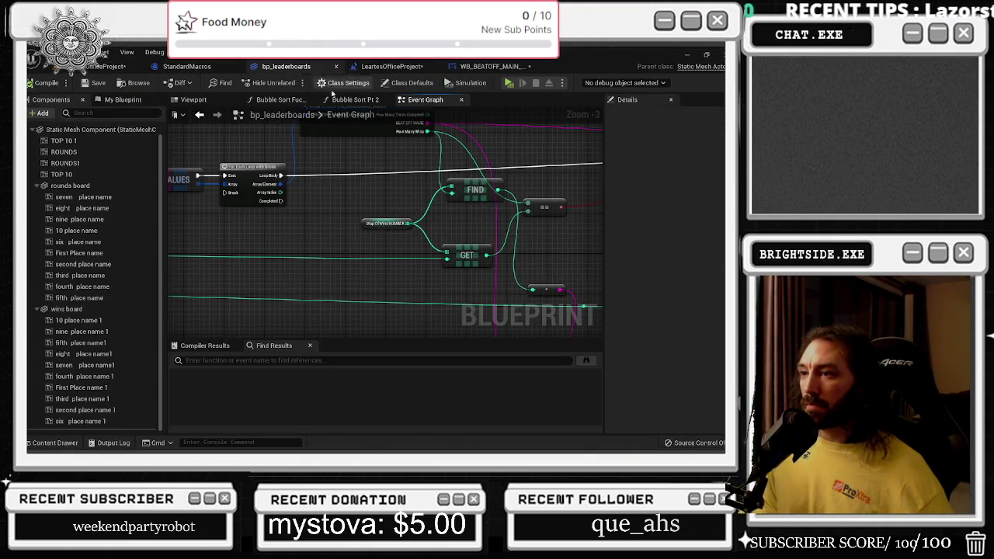
drag(521, 230, 406, 241)
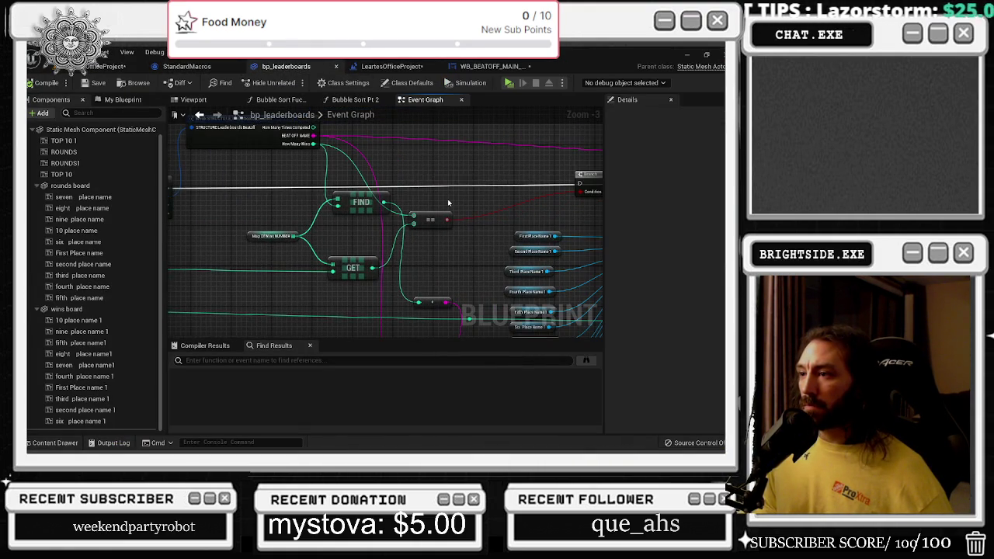
drag(448, 203, 502, 245)
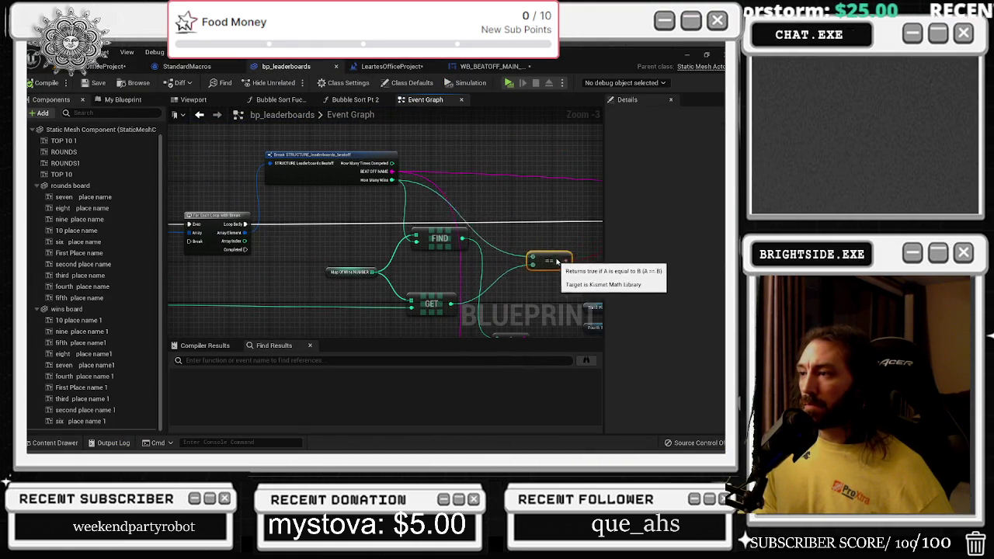
mouse_move(557, 263)
mouse_down()
mouse_move(541, 188)
mouse_move(583, 217)
mouse_move(494, 206)
mouse_move(478, 220)
mouse_up()
Move the Branch node up-left and select the Map of Wins, FIND and GET nodes together
click(476, 225)
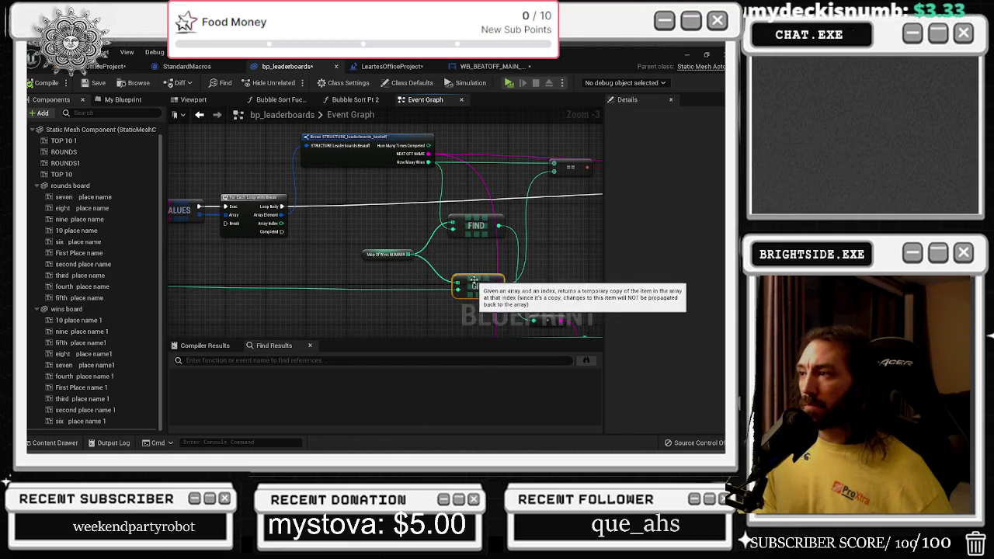
mouse_move(463, 285)
mouse_down()
mouse_move(312, 225)
mouse_move(198, 286)
mouse_up()
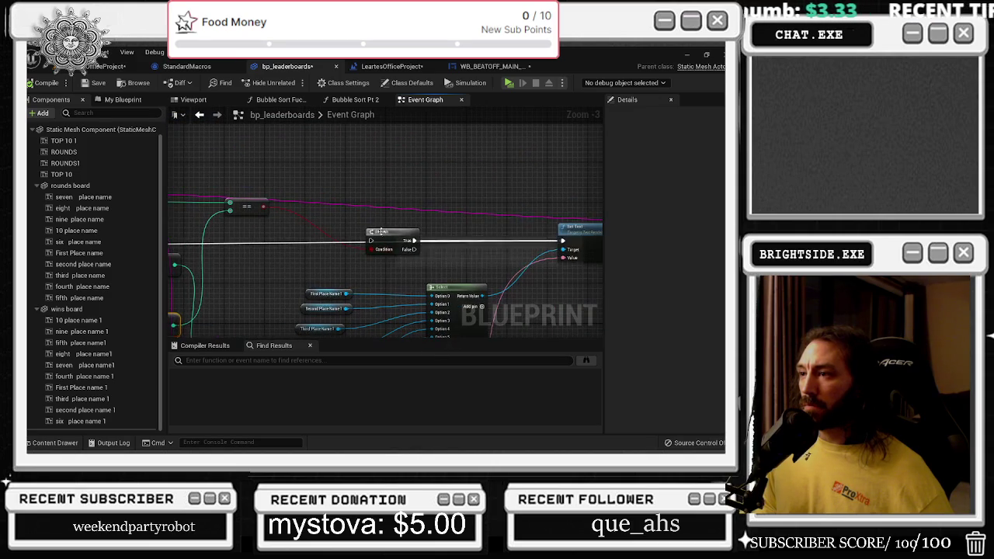
mouse_move(392, 233)
mouse_down()
mouse_move(373, 194)
mouse_move(576, 197)
mouse_move(507, 227)
mouse_move(290, 263)
mouse_move(269, 243)
mouse_move(472, 242)
mouse_move(430, 213)
mouse_move(337, 210)
mouse_up()
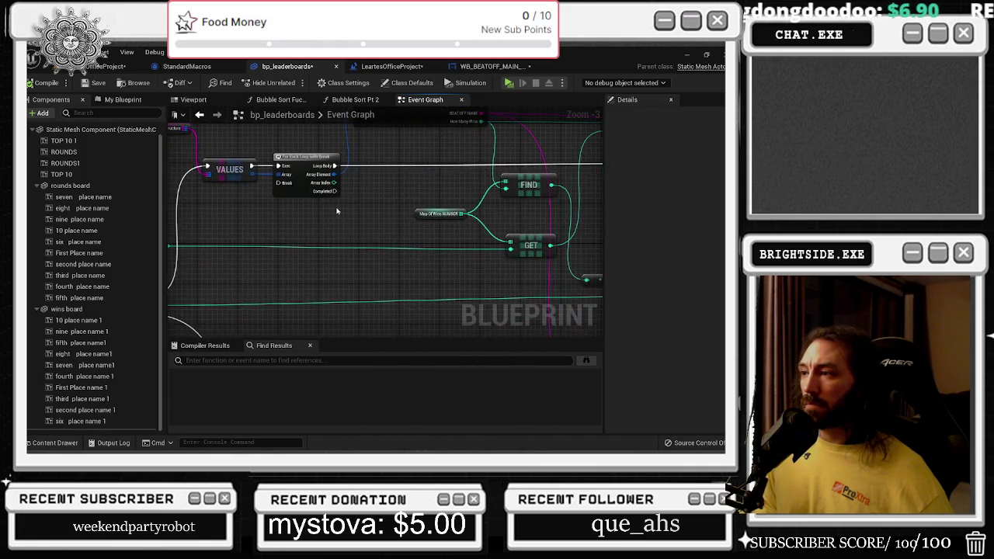
mouse_move(422, 210)
mouse_down()
mouse_move(553, 260)
mouse_move(484, 238)
mouse_move(375, 233)
mouse_move(386, 259)
mouse_move(385, 213)
mouse_move(414, 233)
mouse_up()
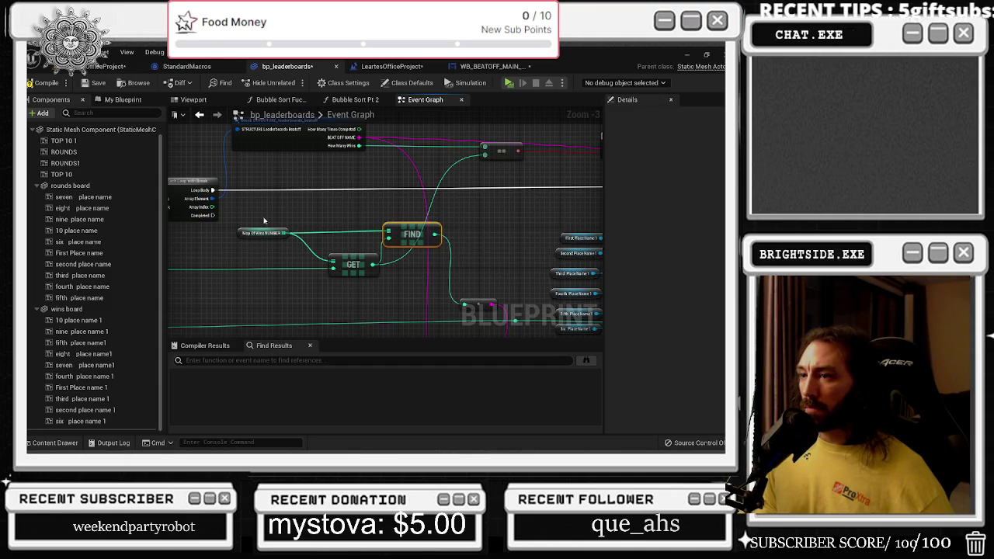
Shift the Map of Wins, GET and FIND group left, then wire How Many Wins into FIND's input
drag(264, 220, 415, 275)
drag(353, 256, 344, 256)
click(344, 202)
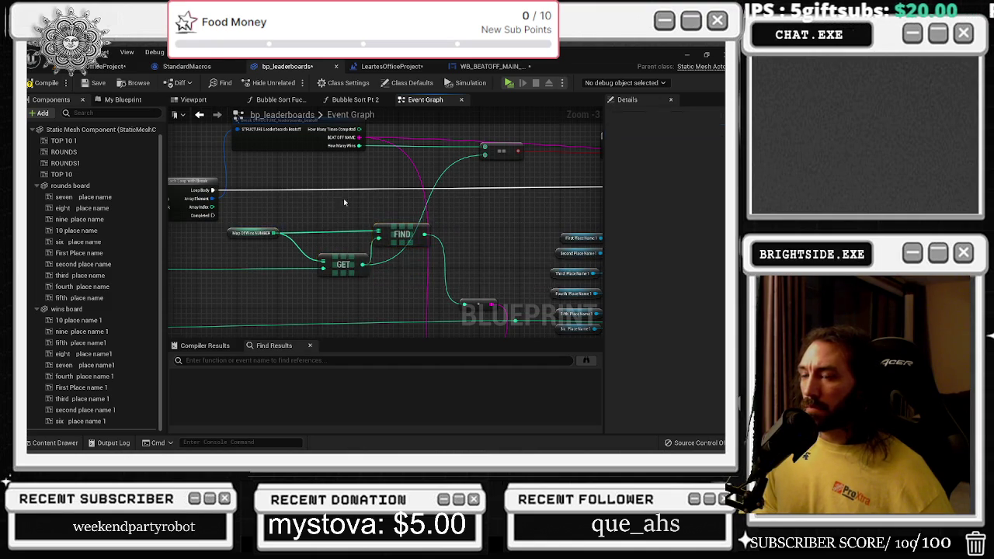
mouse_move(344, 202)
mouse_down()
mouse_move(478, 209)
mouse_move(529, 182)
mouse_move(475, 206)
mouse_up()
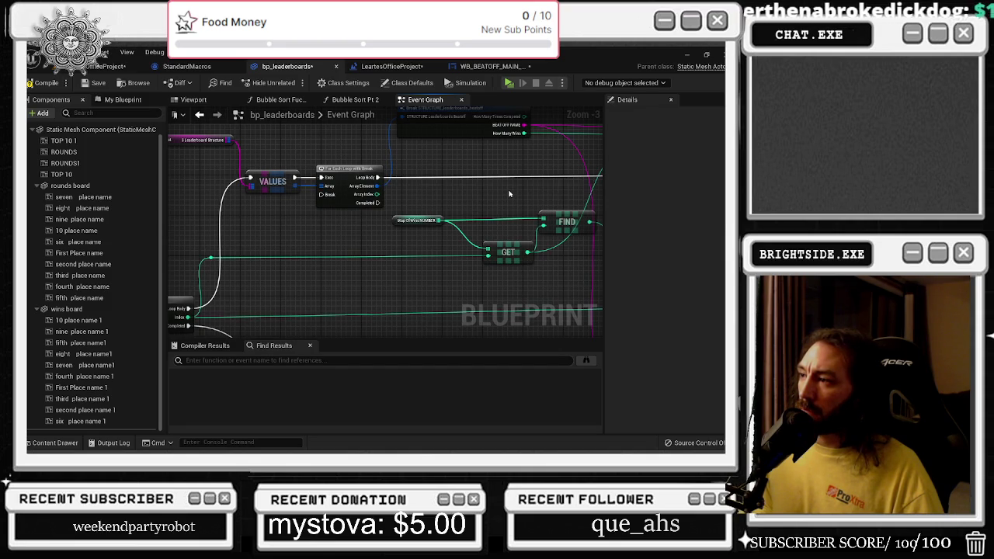
drag(514, 229, 435, 273)
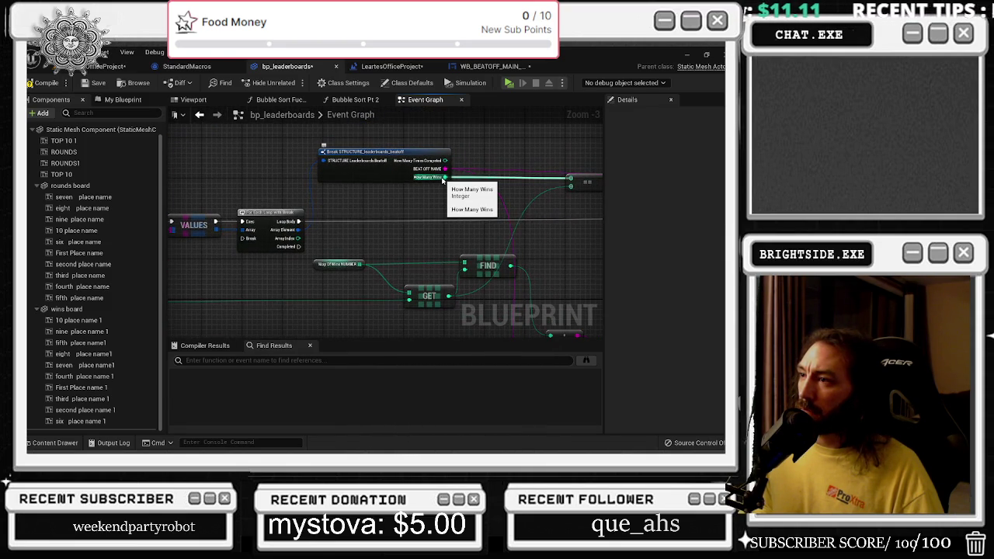
mouse_move(444, 178)
mouse_down()
mouse_move(466, 273)
mouse_move(442, 283)
mouse_move(357, 194)
mouse_move(391, 211)
mouse_move(445, 271)
mouse_move(427, 276)
mouse_move(435, 256)
mouse_move(464, 247)
mouse_move(427, 242)
mouse_move(347, 95)
mouse_move(465, 111)
mouse_move(467, 222)
mouse_up()
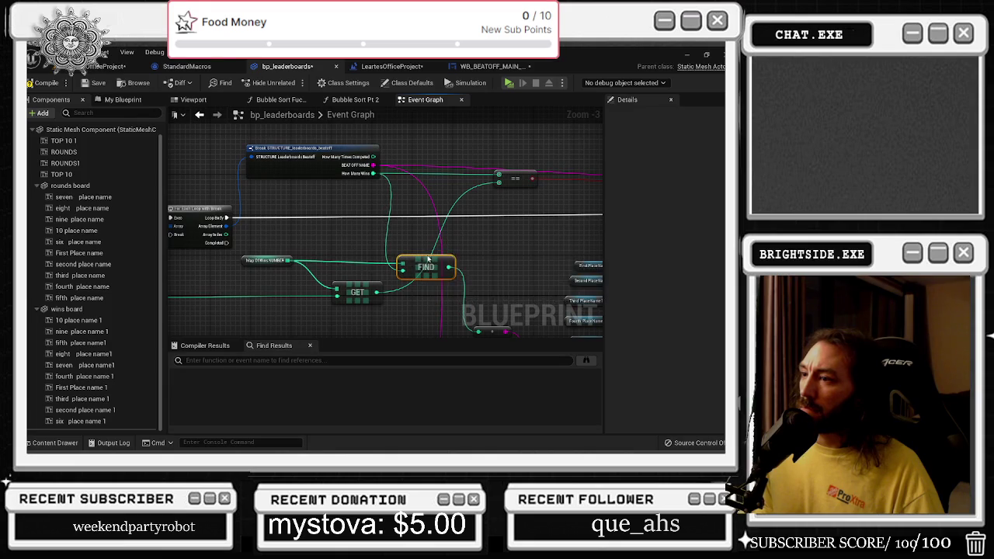
Bring the FIND and Branch area into view and select the Branch node
drag(416, 253, 602, 241)
mouse_move(525, 236)
mouse_down()
mouse_move(557, 234)
mouse_move(177, 215)
mouse_move(280, 240)
mouse_up()
mouse_move(455, 206)
mouse_down()
mouse_move(273, 208)
mouse_move(287, 220)
mouse_up()
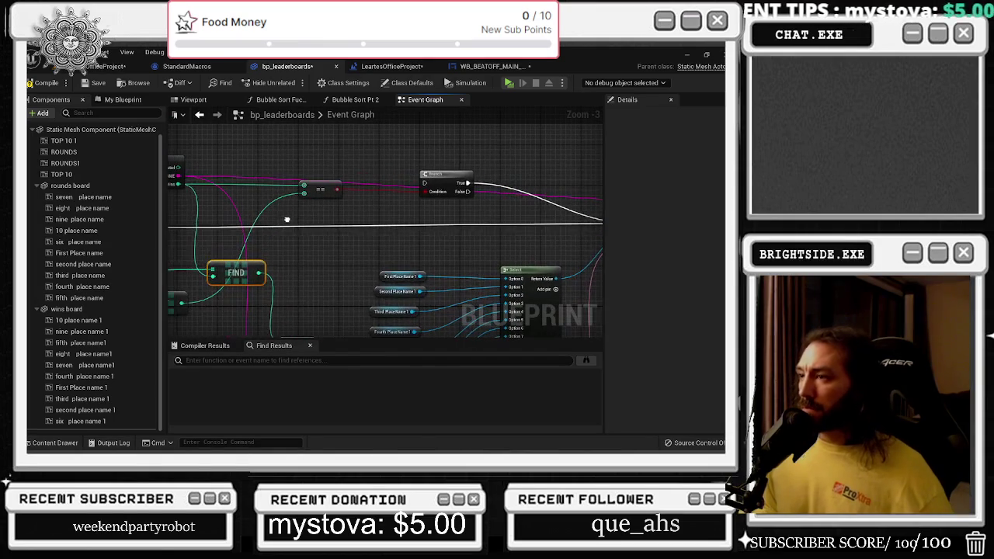
click(435, 185)
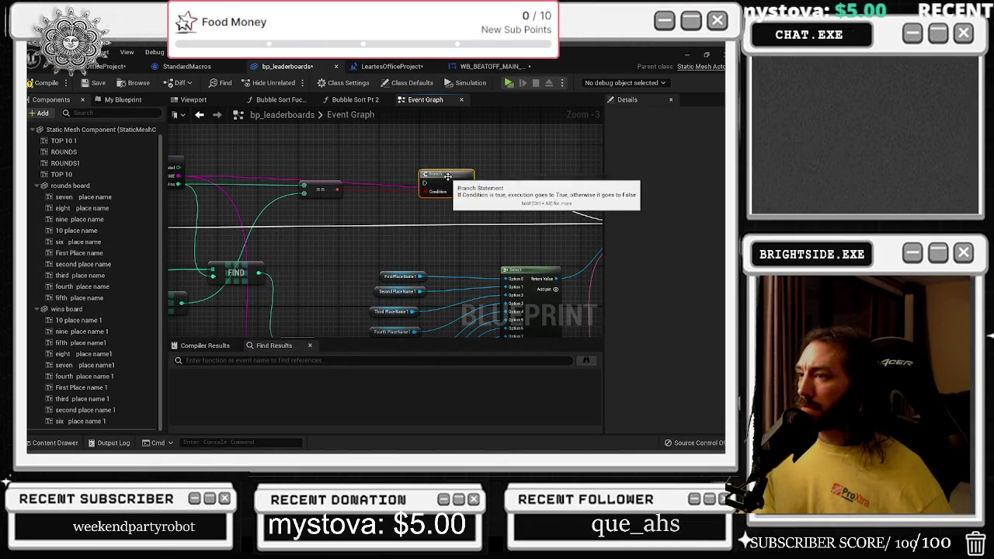
Move the Branch node near the == node and wire its True pin to Set Text's exec input
mouse_move(453, 200)
mouse_down()
mouse_move(389, 214)
mouse_move(368, 240)
mouse_move(342, 186)
mouse_move(391, 210)
mouse_move(471, 194)
mouse_move(541, 211)
mouse_up()
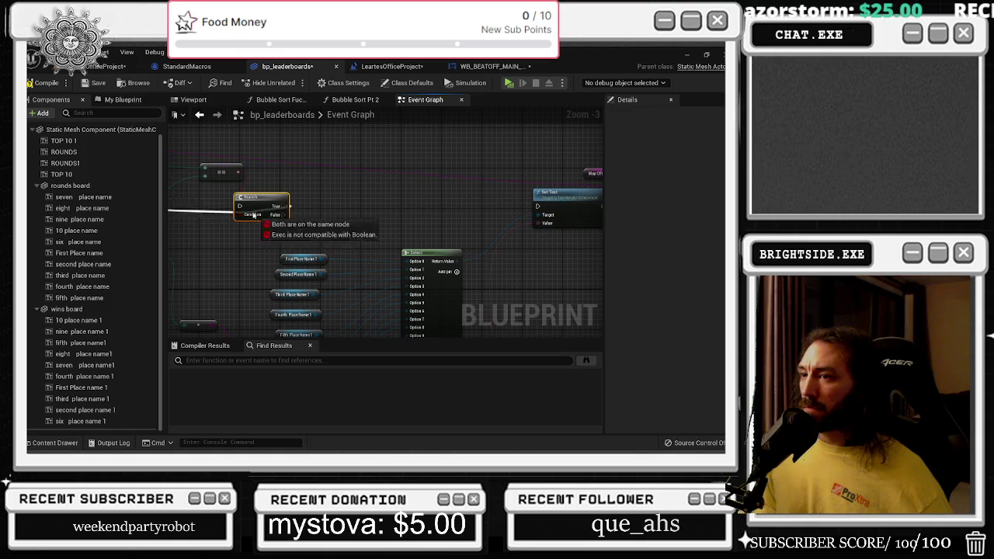
mouse_move(284, 206)
mouse_down()
mouse_move(486, 196)
mouse_move(537, 206)
mouse_up()
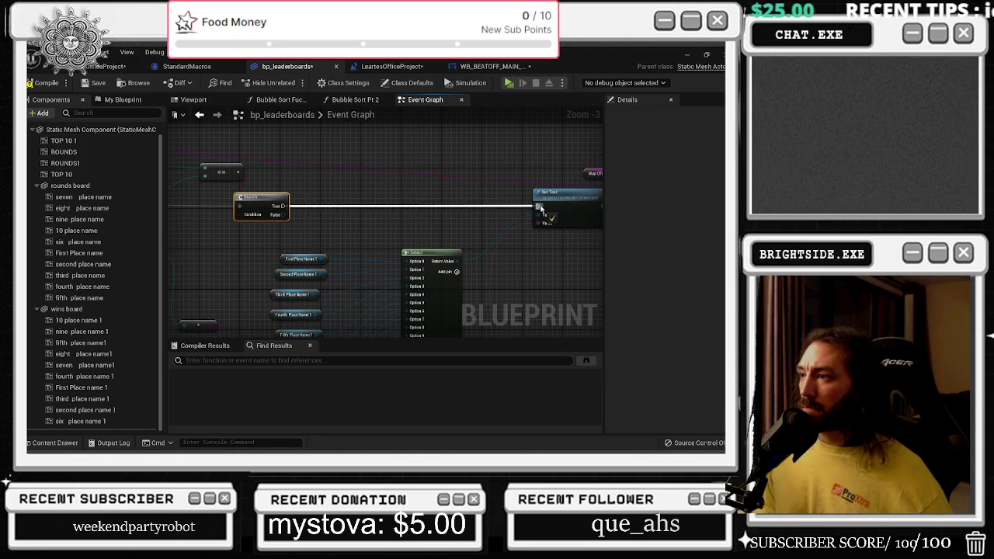
drag(266, 199, 301, 195)
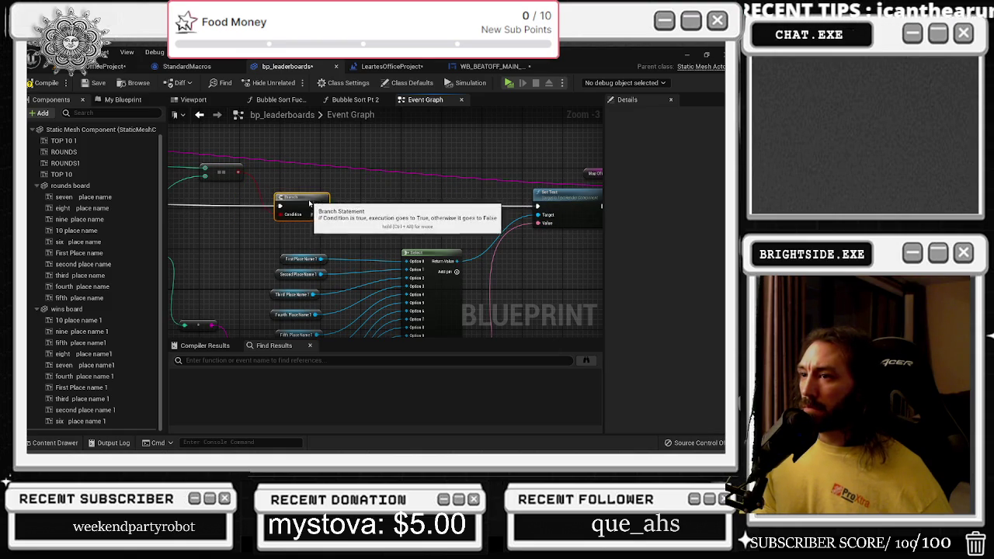
drag(258, 224, 395, 228)
Add a Not Equal node under the Branch condition and move GET's result from == onto it
text(NOT)
text( EQUAL)
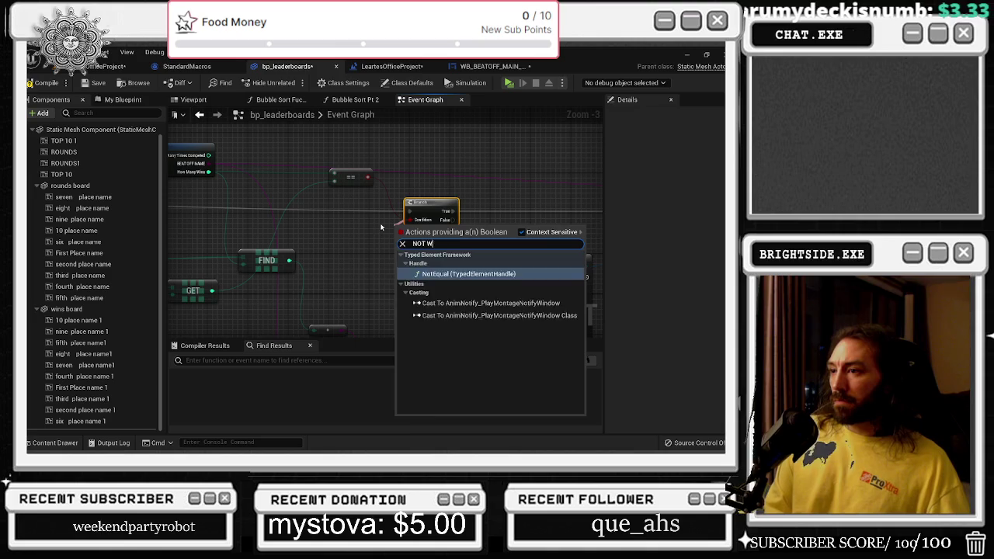
key(Return)
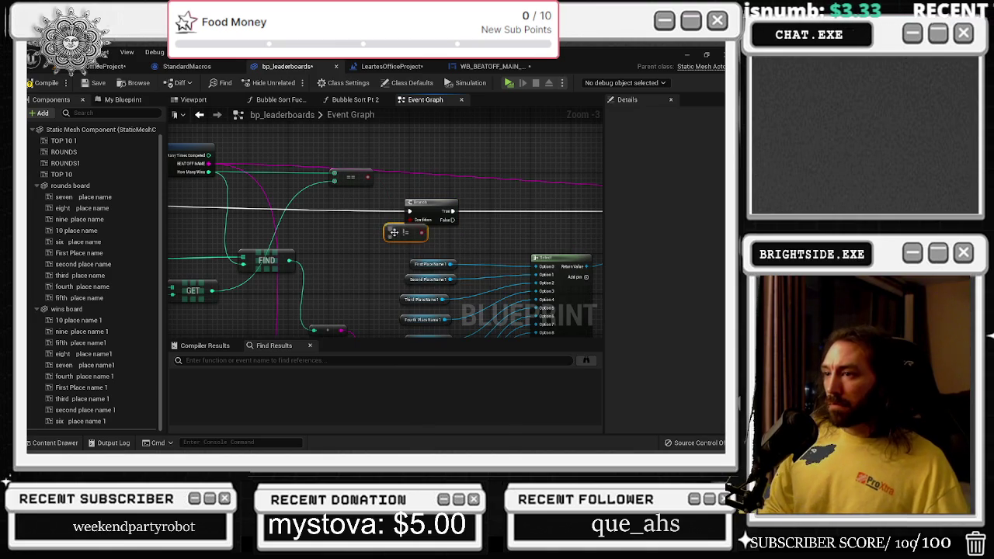
mouse_move(388, 231)
mouse_down()
mouse_move(345, 231)
mouse_move(357, 258)
mouse_move(374, 231)
mouse_up()
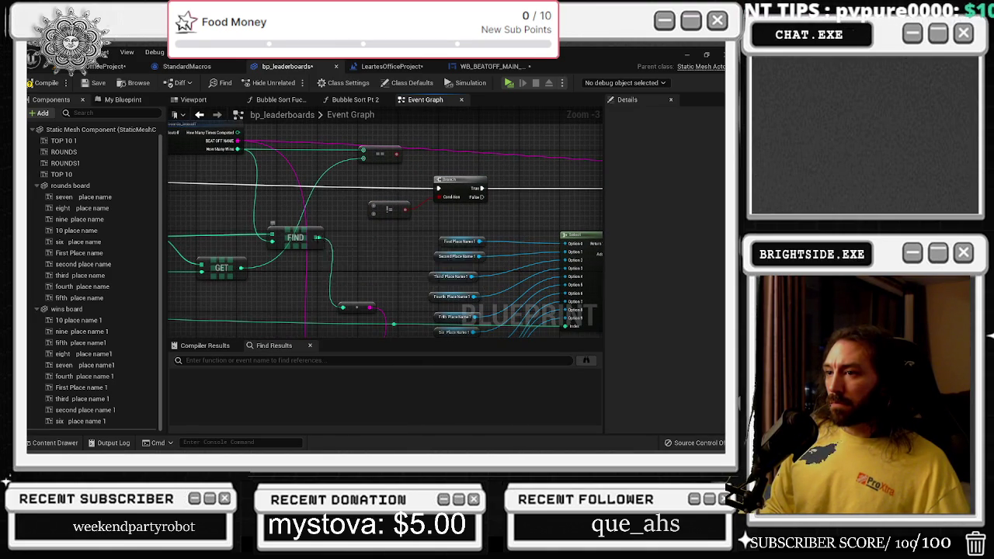
drag(397, 238, 408, 264)
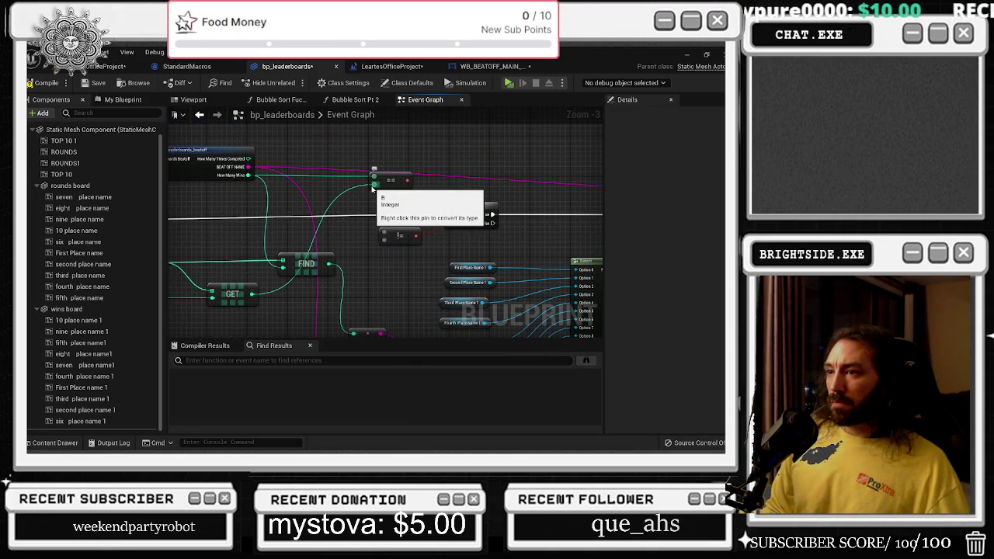
mouse_move(373, 188)
mouse_down()
mouse_move(394, 228)
mouse_move(385, 240)
mouse_up()
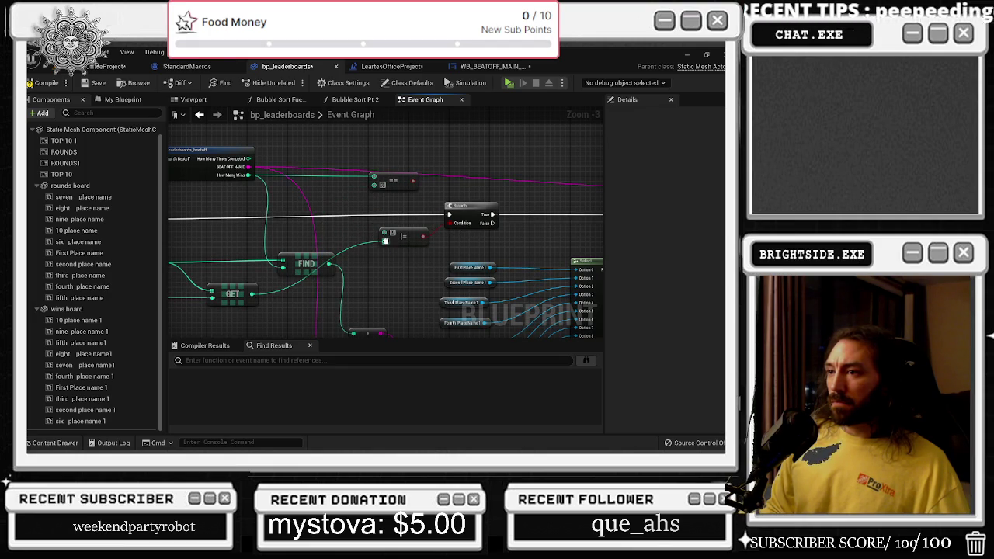
drag(388, 202, 745, 147)
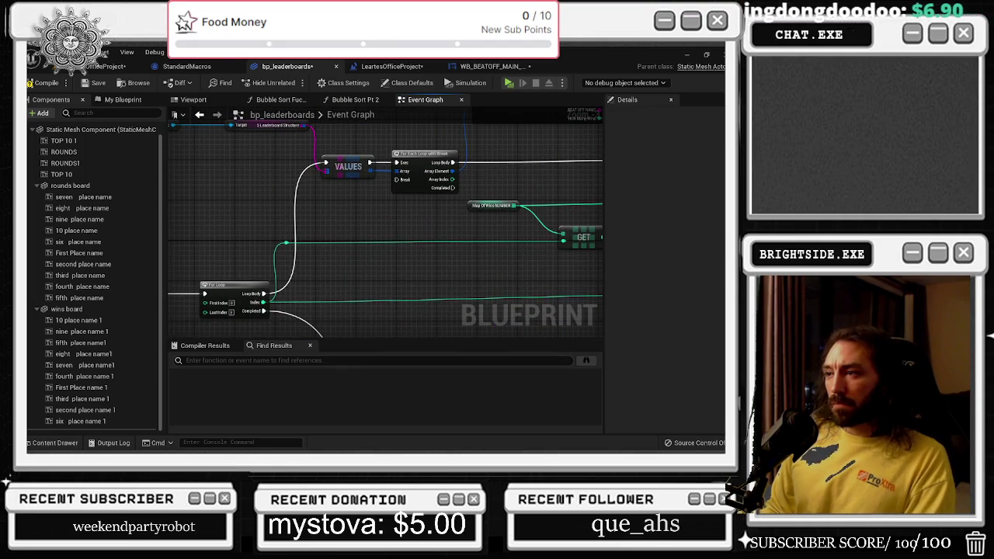
mouse_move(524, 158)
mouse_down()
mouse_move(331, 142)
mouse_move(474, 158)
mouse_up()
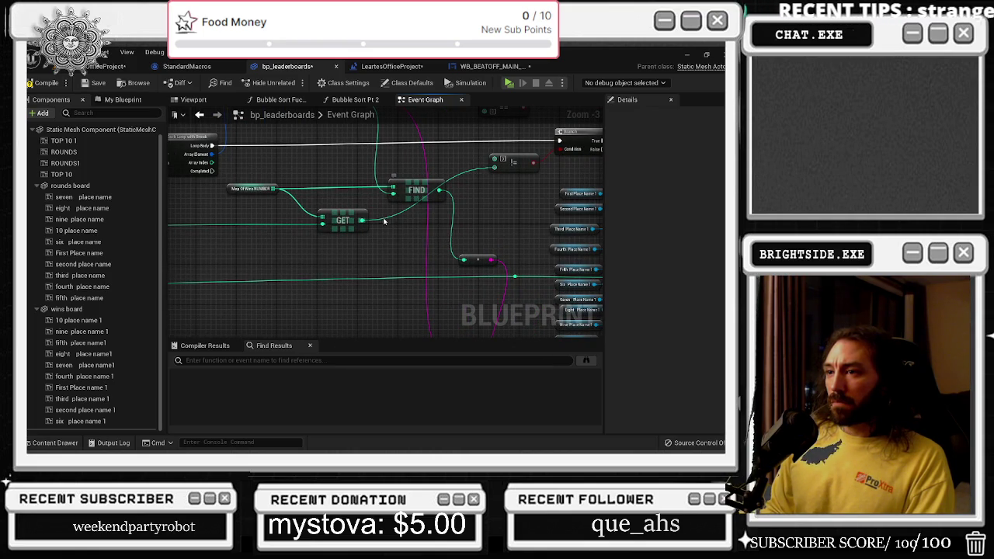
mouse_move(334, 202)
mouse_down()
mouse_move(598, 211)
mouse_move(298, 234)
mouse_up()
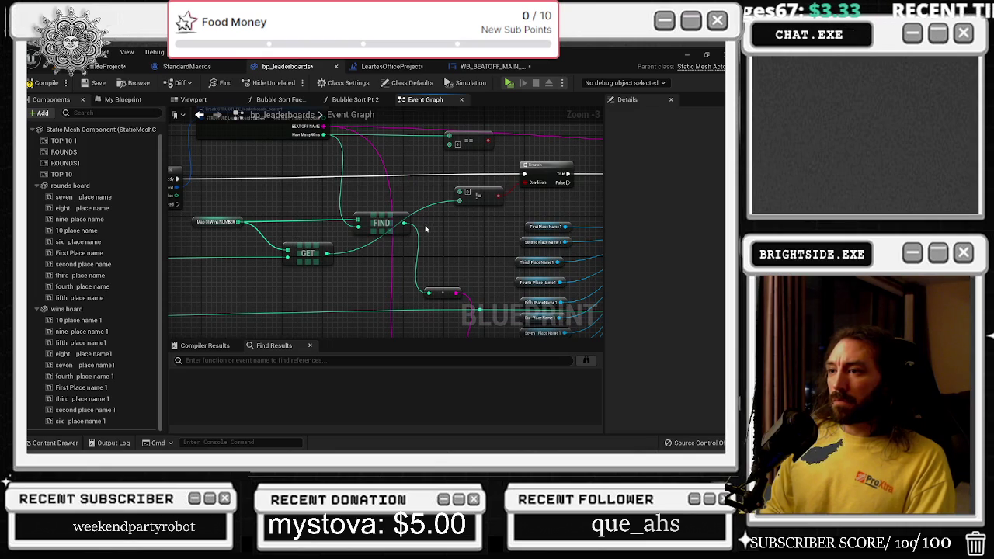
drag(397, 226, 365, 245)
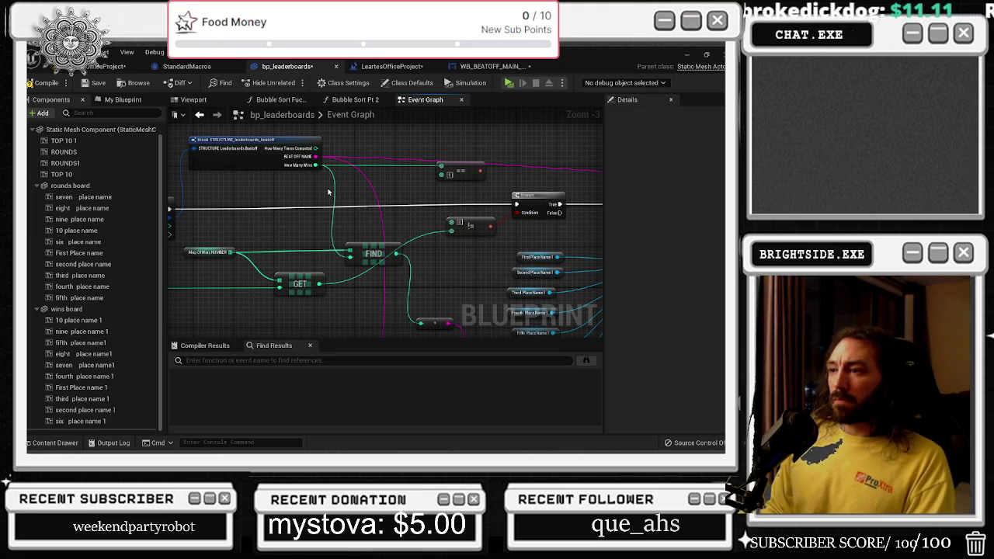
Raise the reroute point on the pink name wire and review the Branch, compare and Select nodes
mouse_move(474, 190)
mouse_down()
mouse_move(380, 216)
mouse_move(213, 200)
mouse_up()
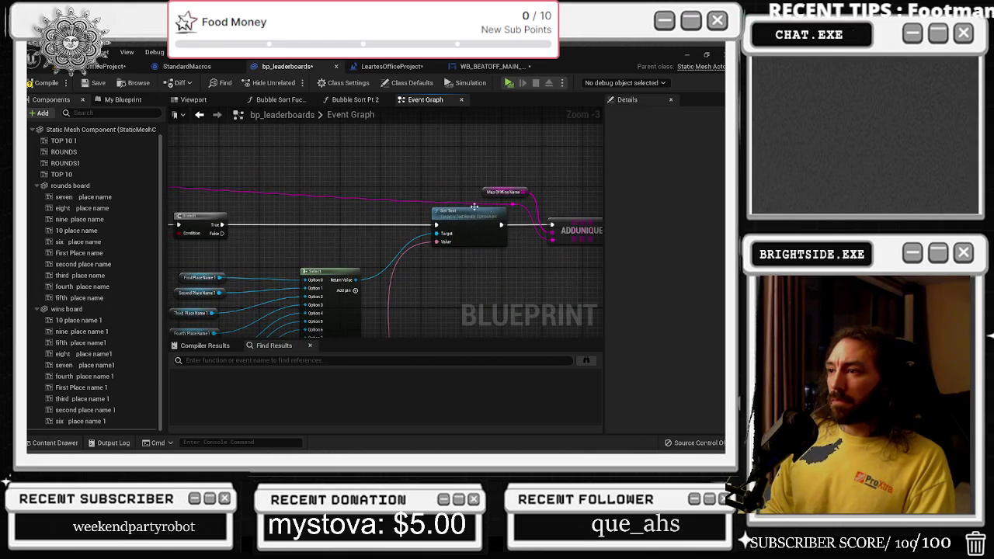
mouse_move(510, 203)
mouse_down()
mouse_move(516, 178)
mouse_move(392, 161)
mouse_up()
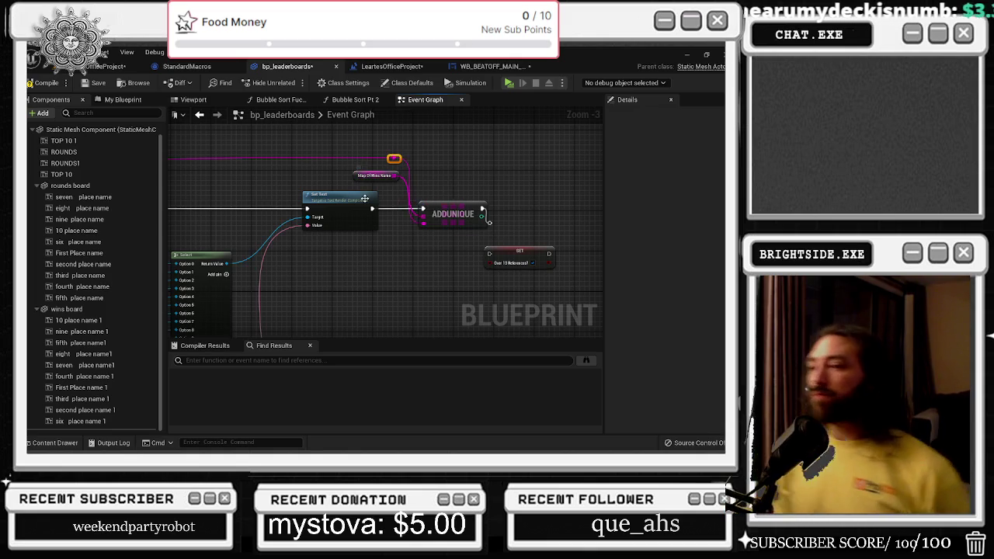
mouse_move(287, 140)
mouse_down()
mouse_move(328, 203)
mouse_move(442, 200)
mouse_move(339, 236)
mouse_move(392, 216)
mouse_up()
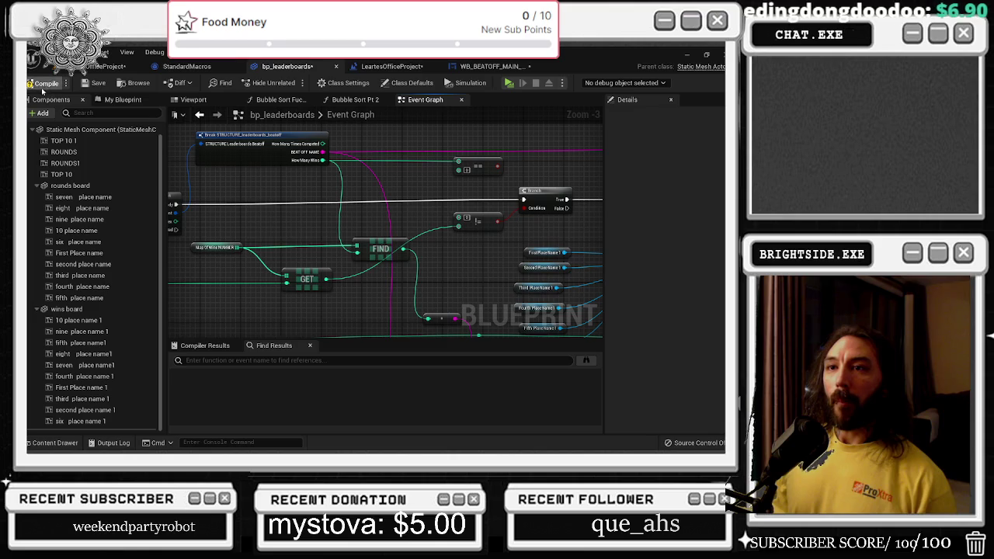
Play the office level and show the leaderboards to check the ROUNDS and WINS boards
click(107, 66)
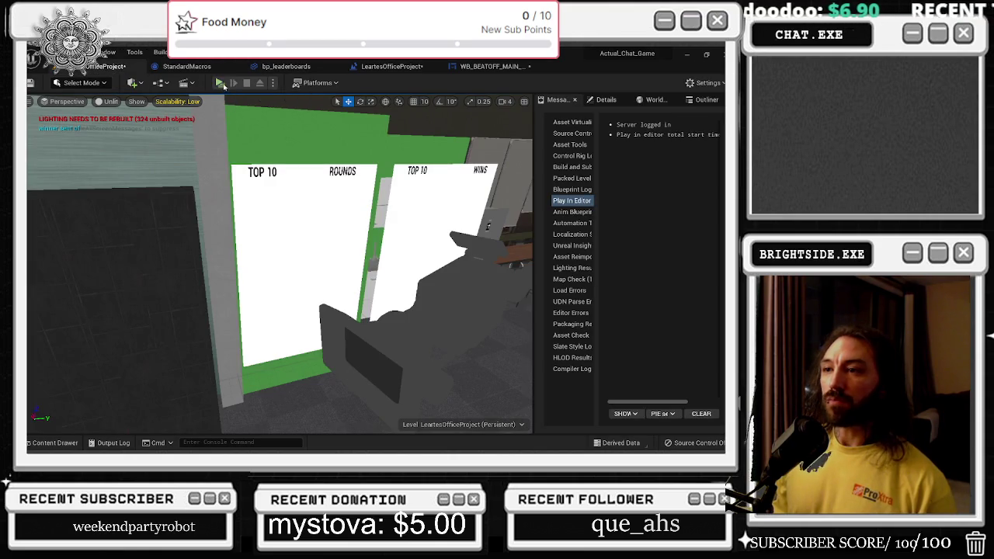
click(230, 86)
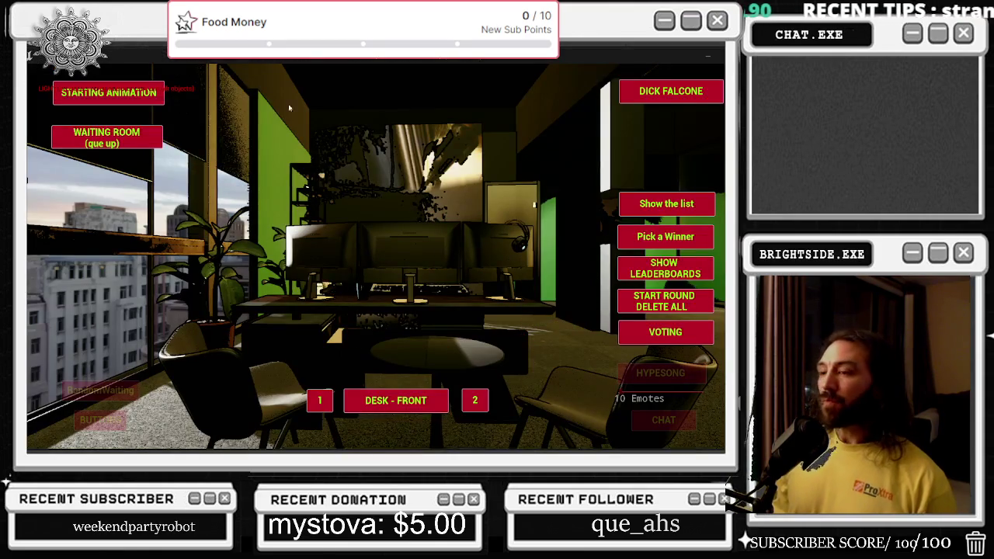
click(660, 237)
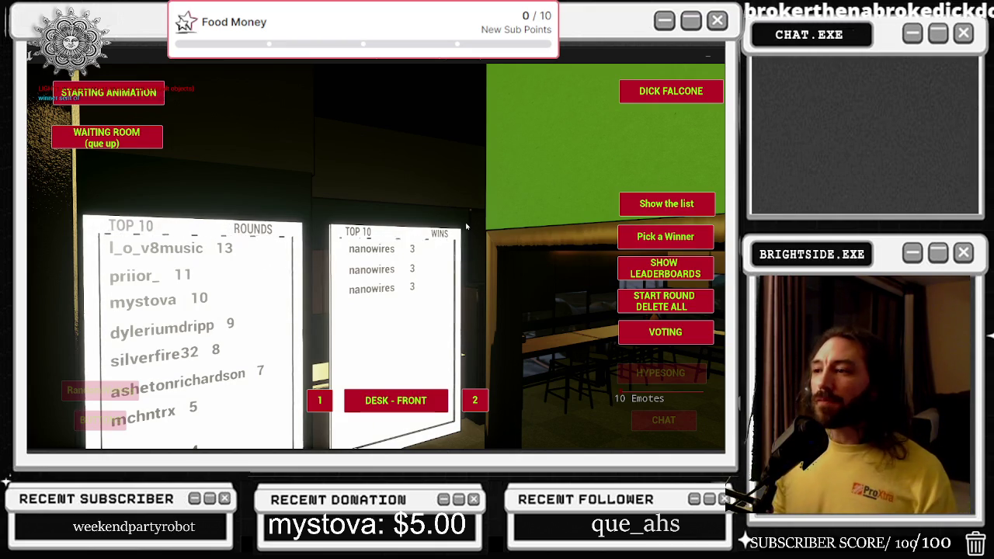
Stop the test play and close the StandardMacros and office level blueprint tabs, back to bp_leaderboards
key(Escape)
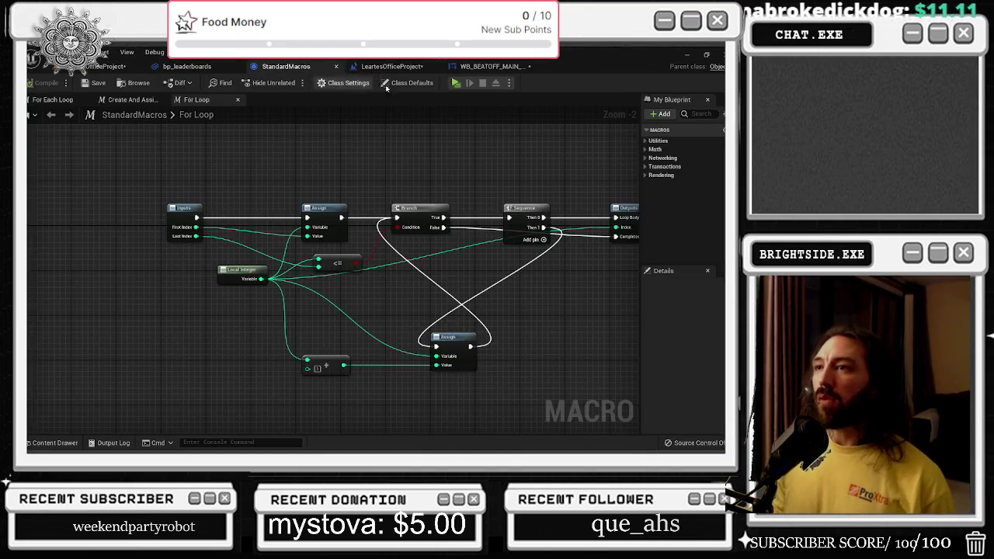
click(232, 67)
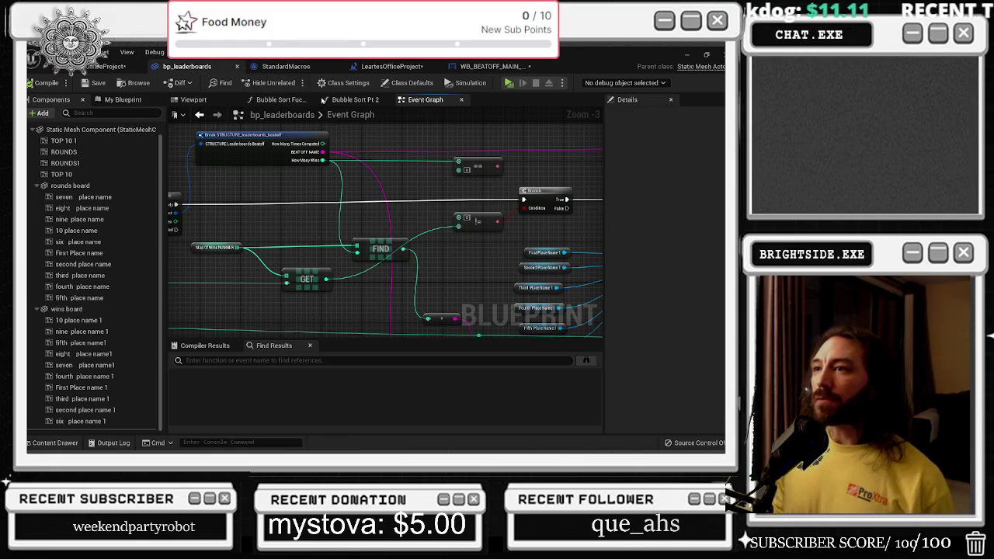
click(336, 66)
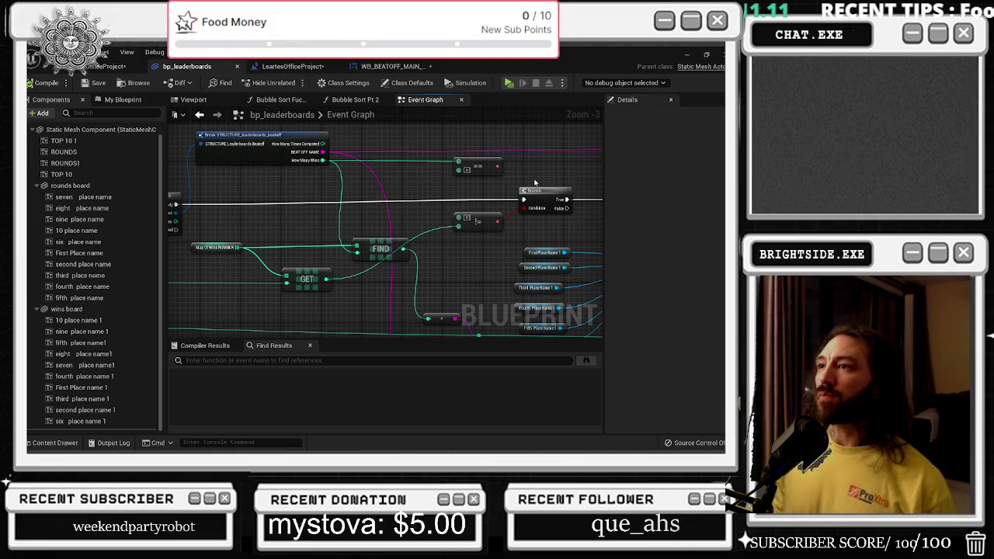
click(316, 68)
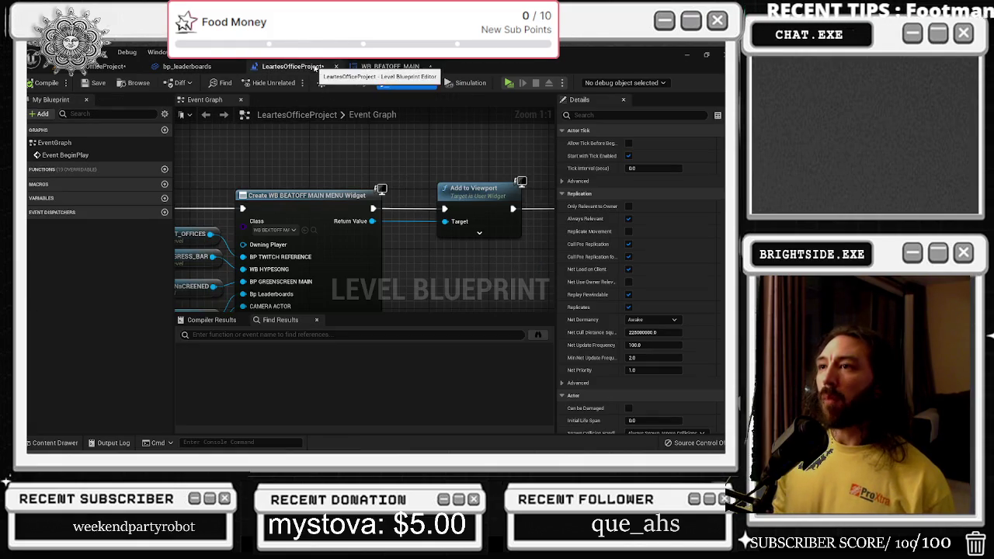
click(337, 66)
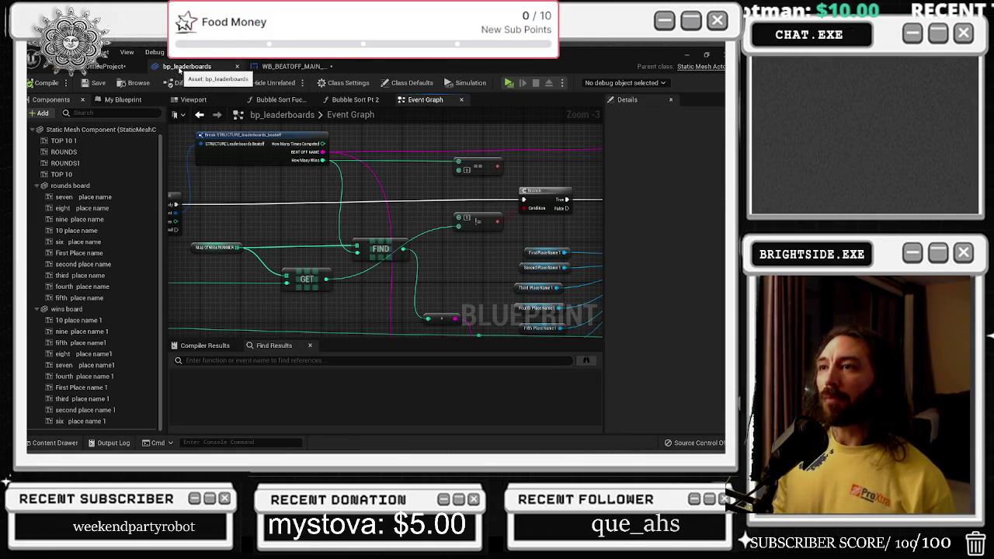
scroll(338, 215, down, 2)
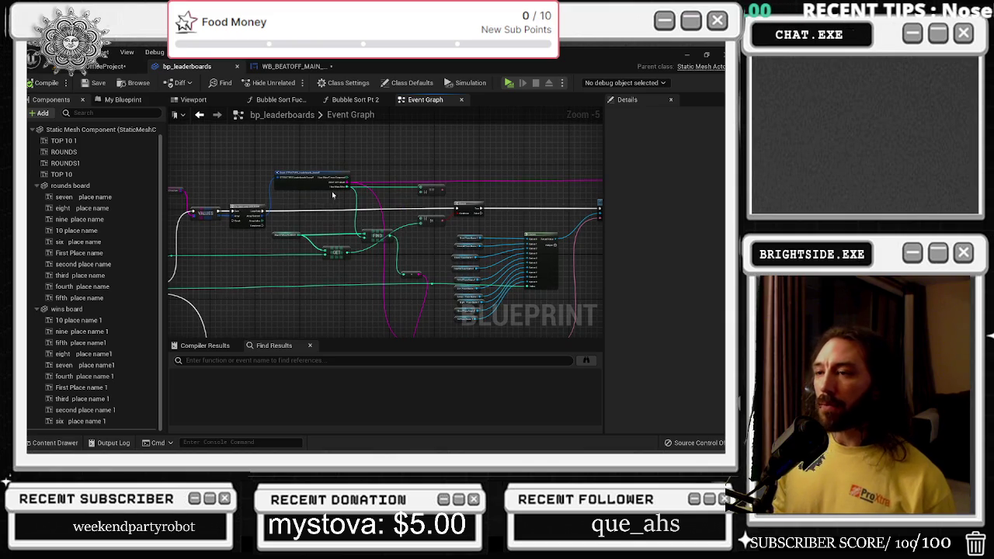
scroll(333, 194, down, 1)
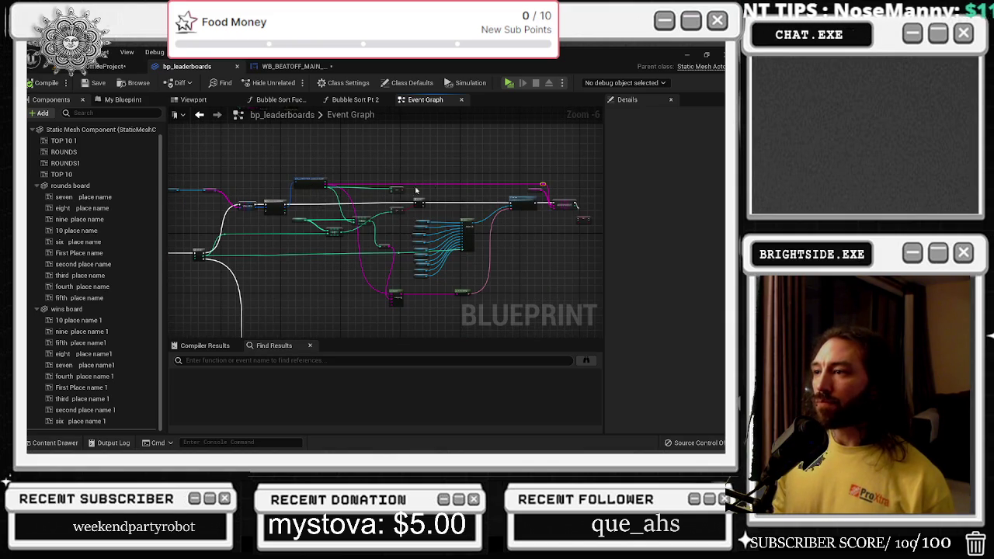
scroll(582, 208, up, 1)
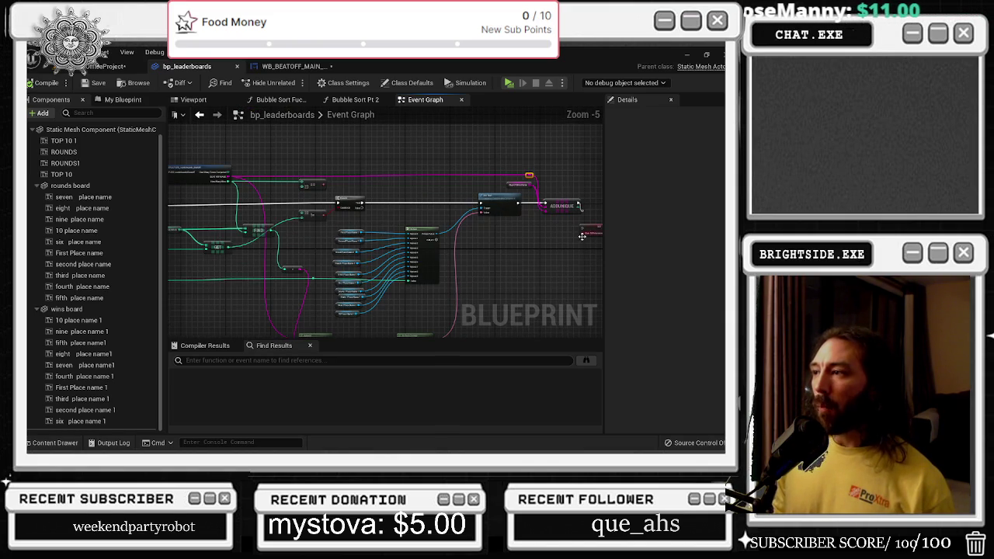
scroll(303, 235, up, 2)
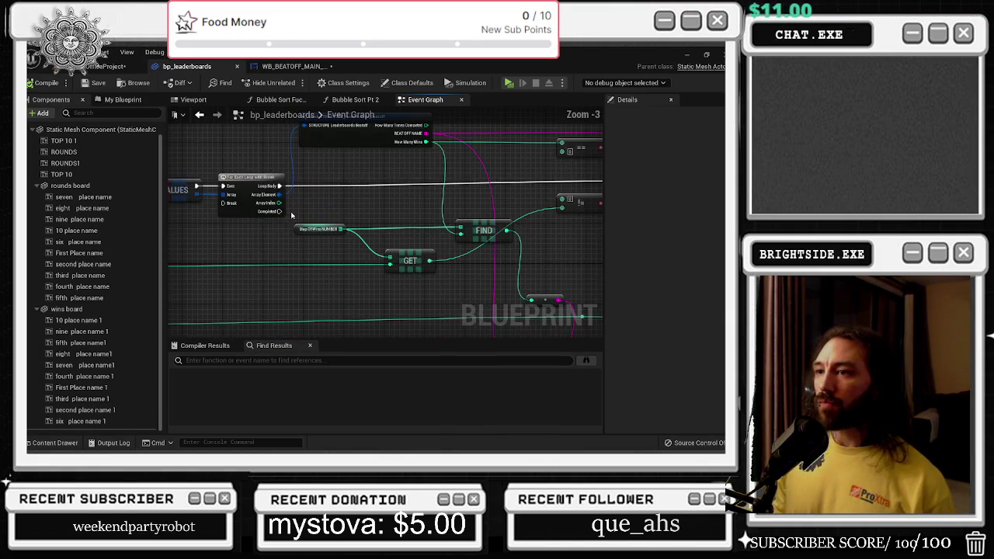
drag(292, 212, 167, 242)
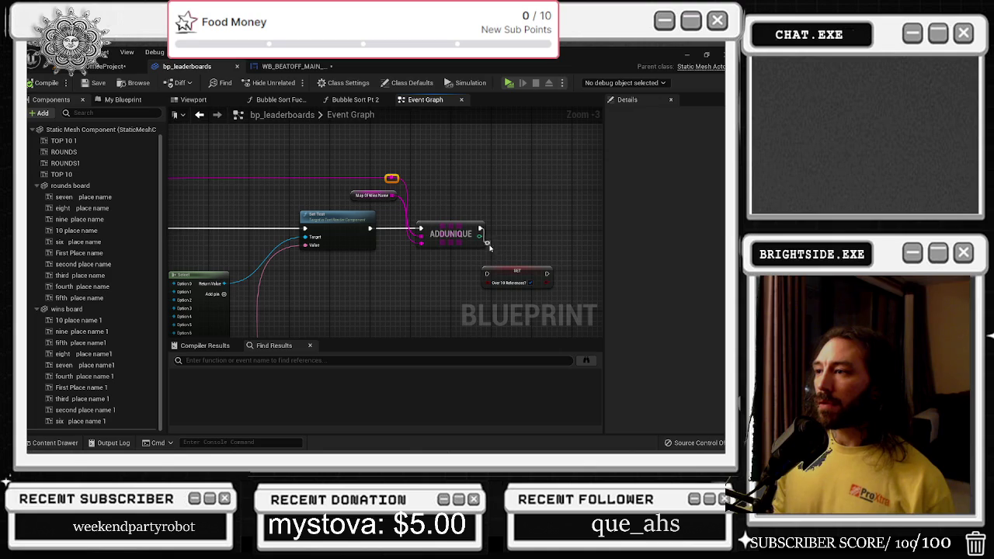
mouse_move(489, 247)
mouse_down()
mouse_move(519, 293)
mouse_move(248, 264)
mouse_move(546, 226)
mouse_up()
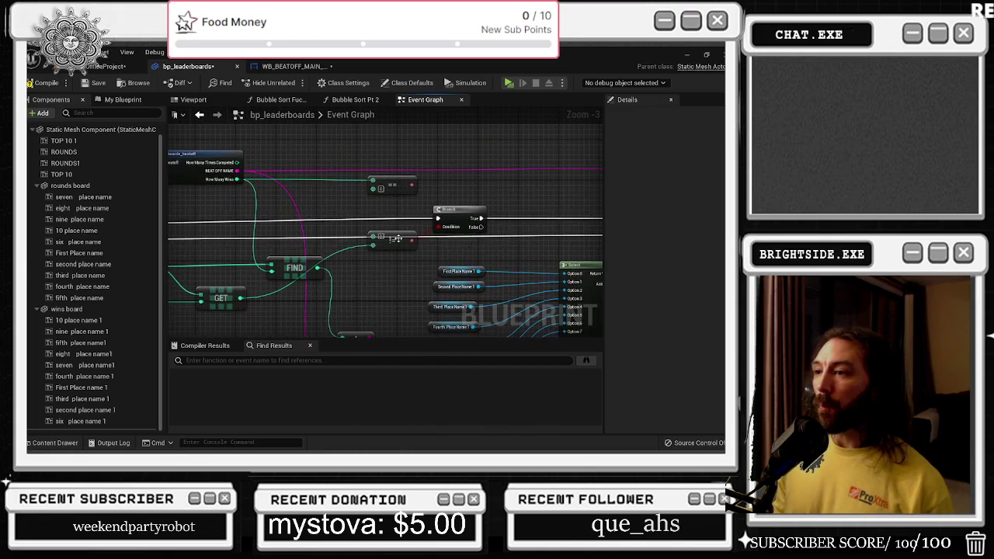
drag(395, 238, 481, 234)
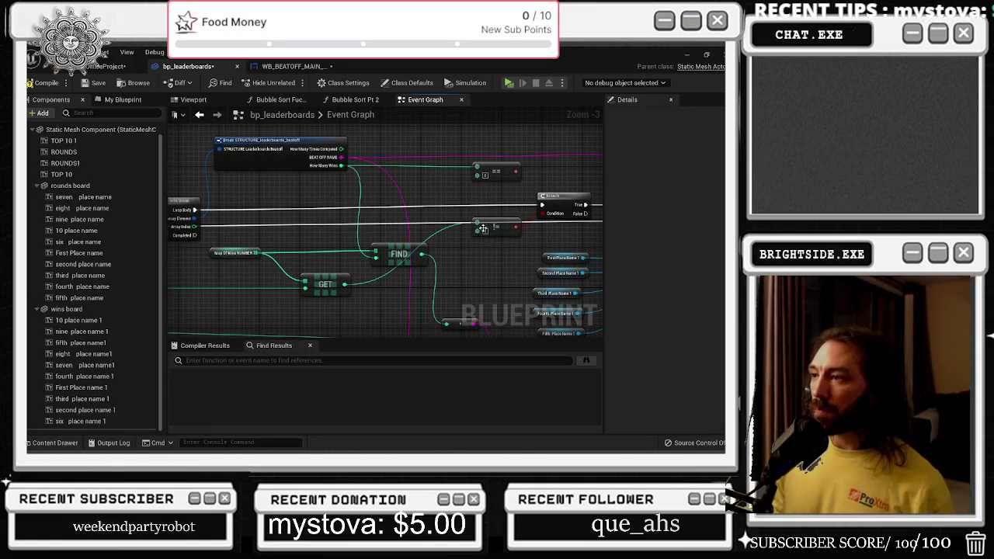
drag(485, 224, 519, 233)
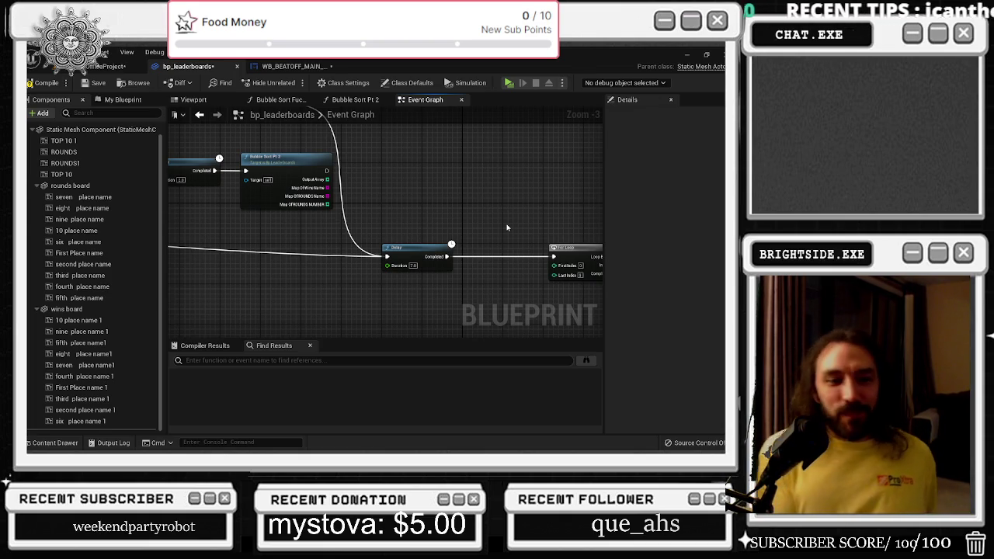
Select the VALUES and For Each Loop nodes and pan toward the Leaderboard Structure variable
mouse_move(506, 228)
mouse_down()
mouse_move(305, 238)
mouse_move(287, 194)
mouse_move(363, 149)
mouse_move(353, 181)
mouse_move(363, 209)
mouse_up()
drag(210, 326, 286, 284)
click(264, 289)
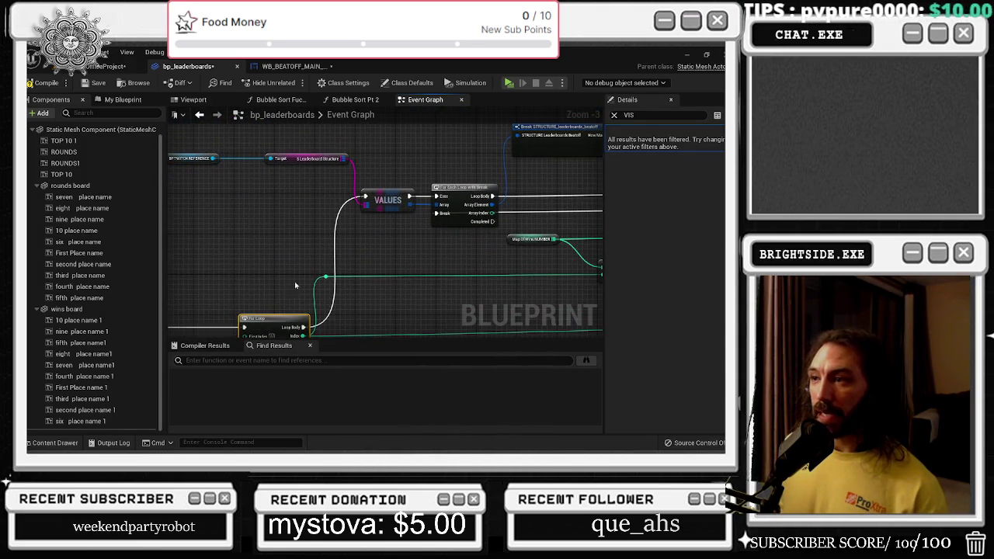
drag(353, 180, 434, 221)
drag(382, 173, 298, 193)
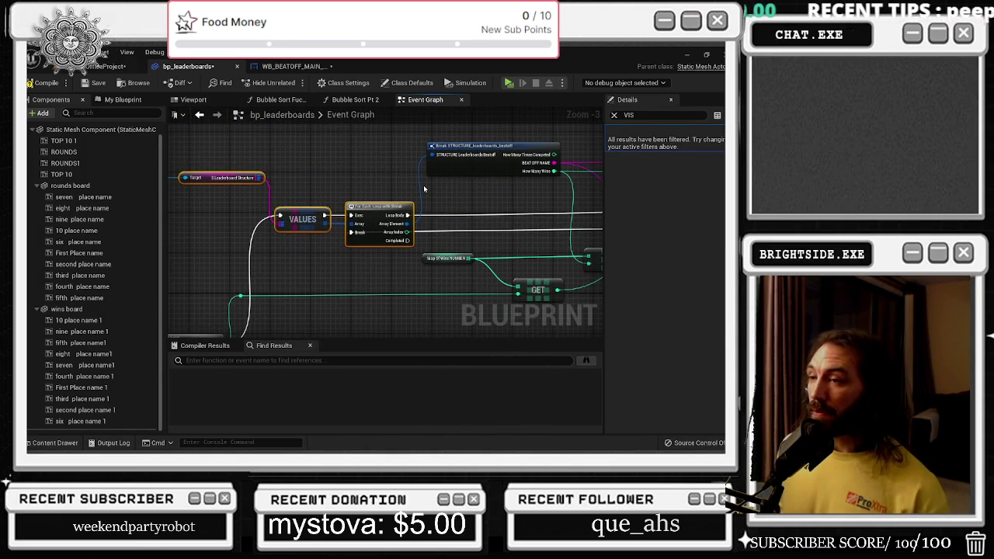
drag(423, 184, 381, 182)
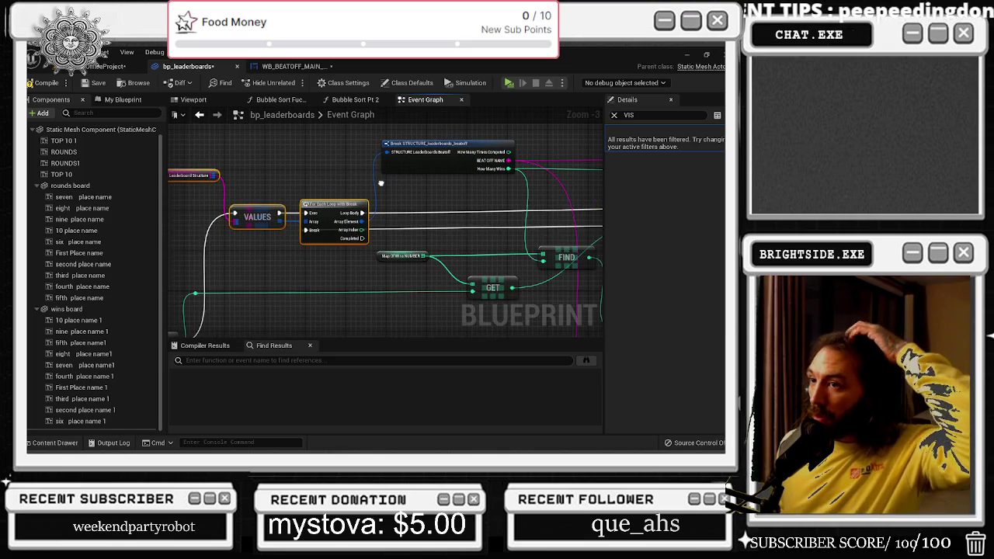
drag(380, 184, 388, 200)
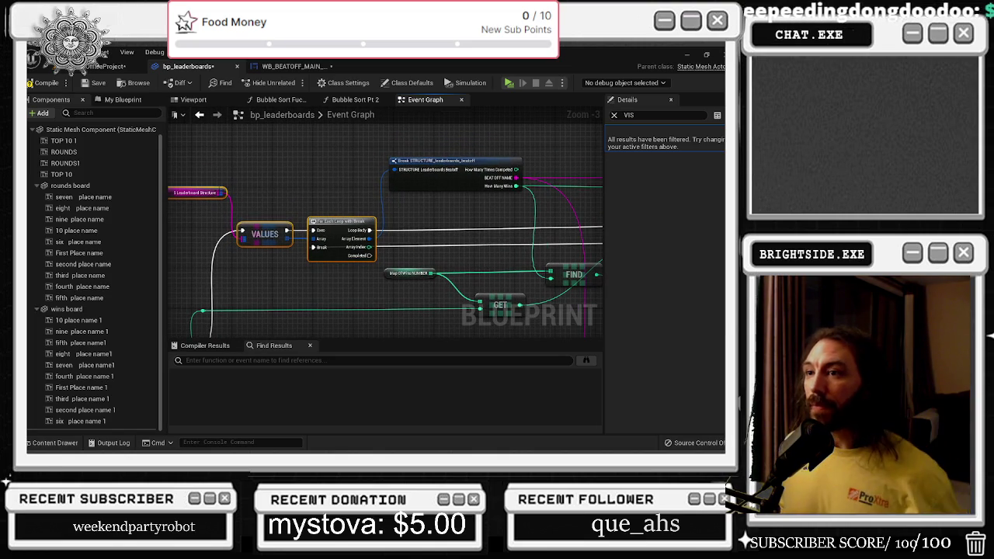
Try FIND and then KEYS nodes off the Leaderboard Structure map, deleting each again
drag(222, 193, 251, 189)
text(BREAK)
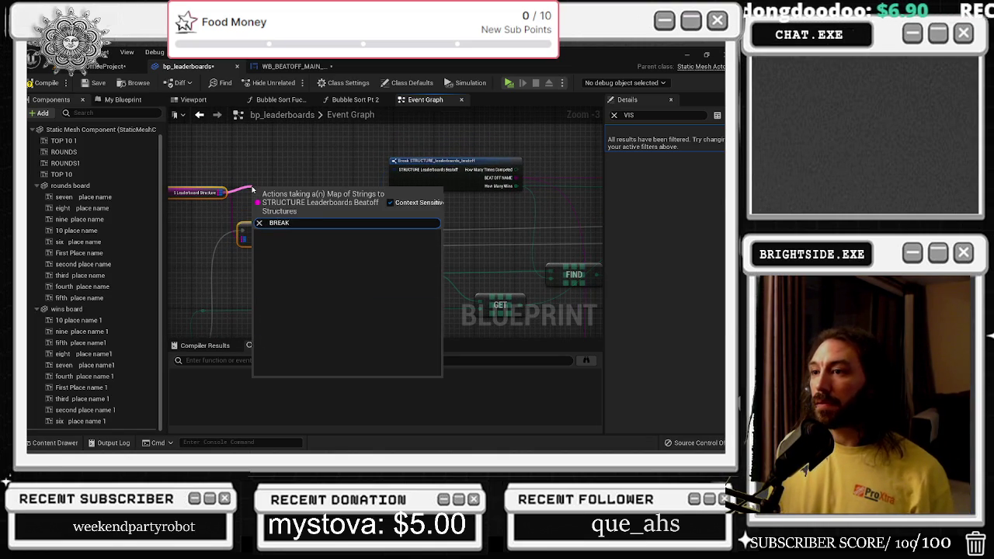
key(BackSpace)
key(BackSpace)
key(BackSpace)
text(find)
key(Return)
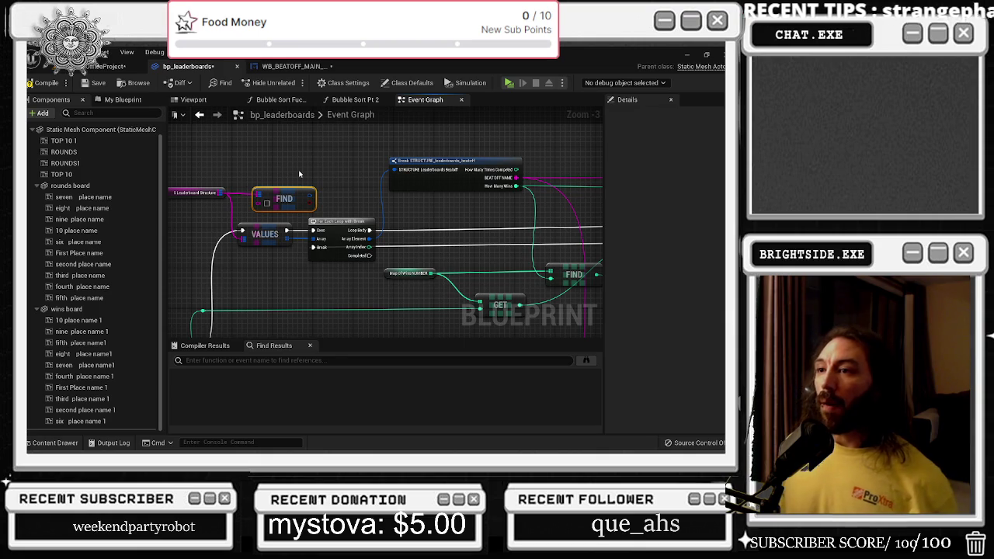
key(Delete)
drag(221, 191, 241, 190)
text(keys)
key(Return)
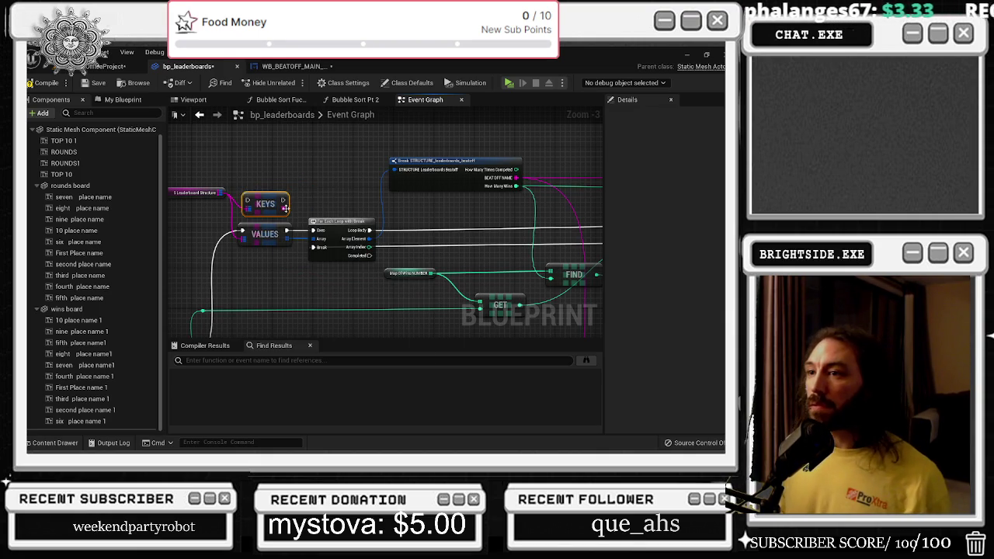
key(Delete)
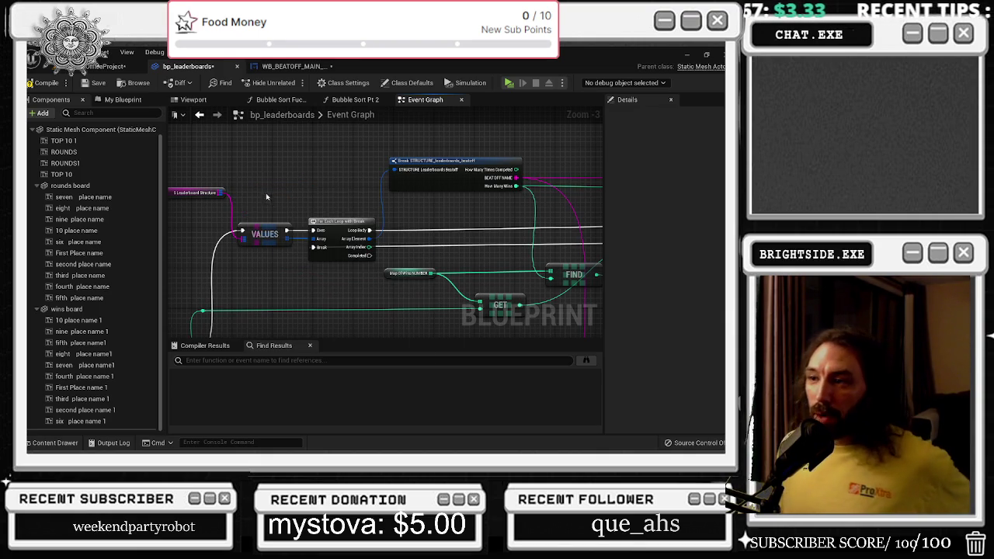
Select the Break STRUCTURE and For Each Loop nodes and look over the nodes beside them
drag(252, 190, 275, 184)
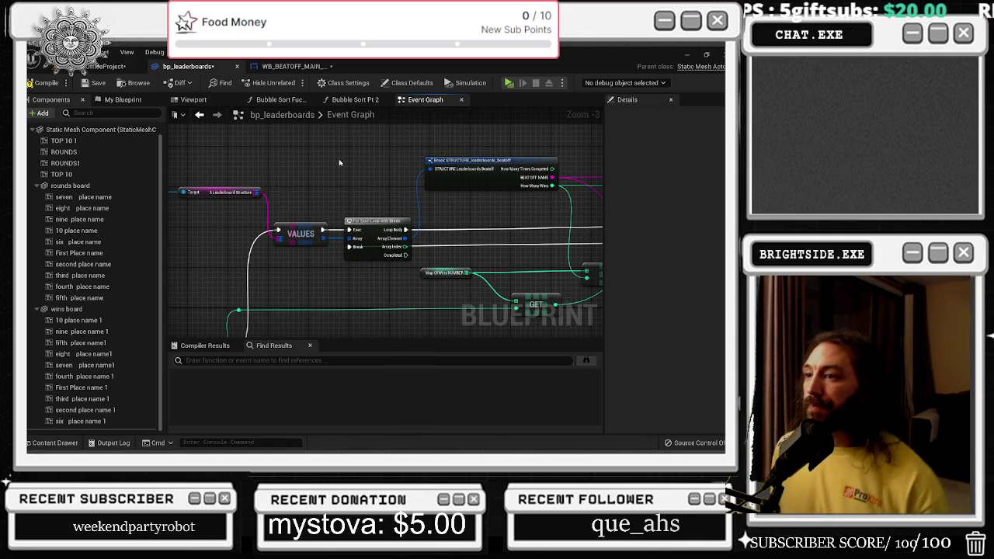
drag(358, 164, 297, 191)
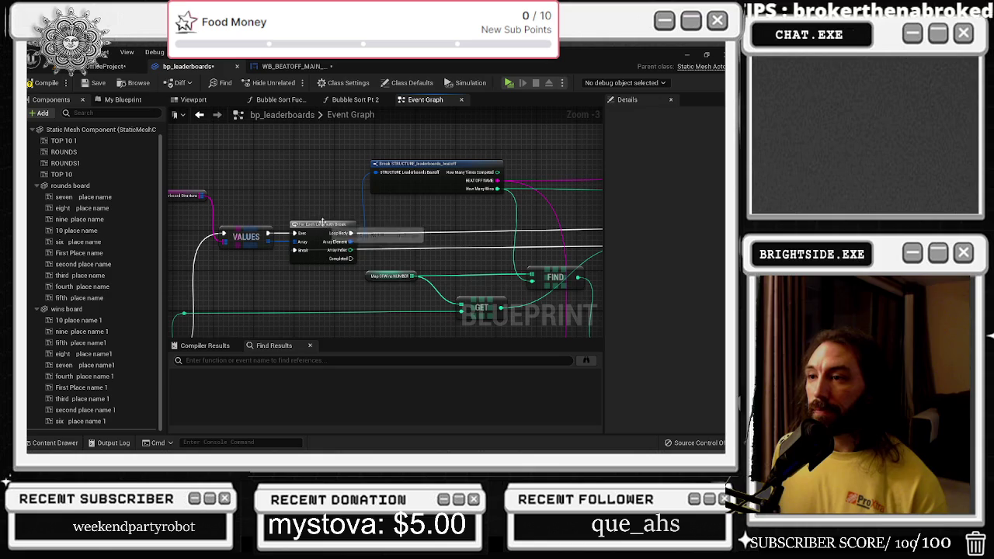
drag(296, 178, 451, 272)
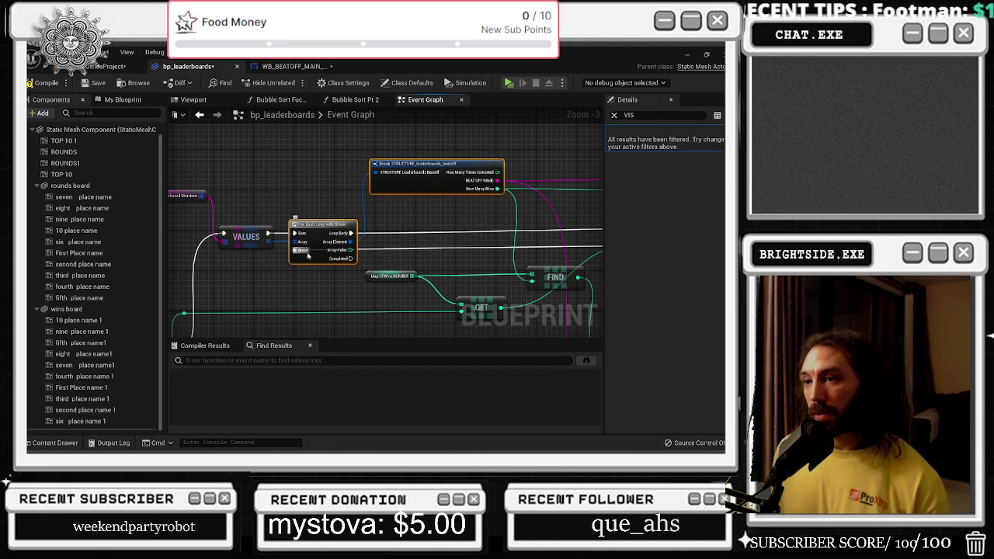
drag(394, 230, 298, 265)
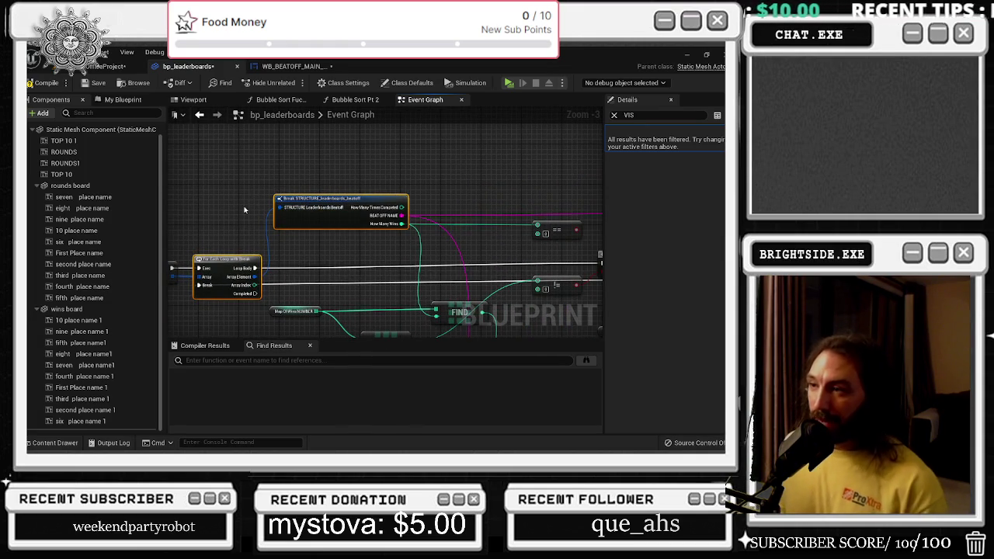
drag(245, 209, 327, 207)
drag(247, 264, 182, 345)
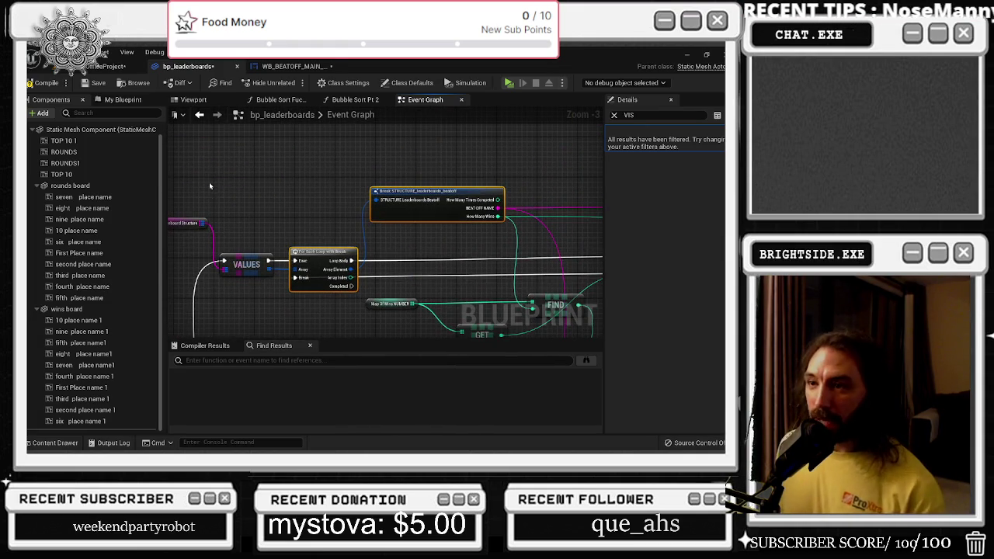
mouse_move(470, 220)
mouse_down()
mouse_move(359, 219)
mouse_move(310, 247)
mouse_move(314, 257)
mouse_move(309, 234)
mouse_up()
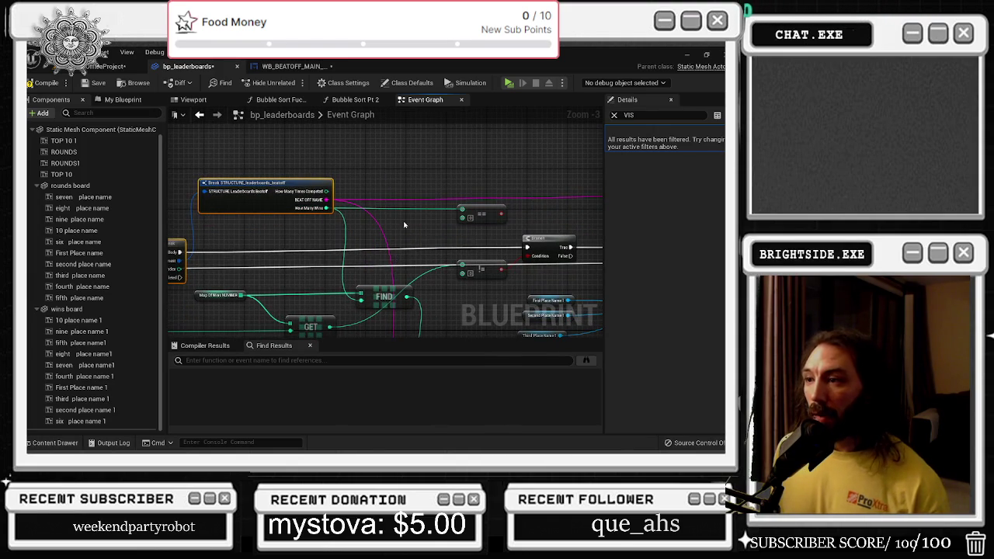
drag(404, 225, 431, 233)
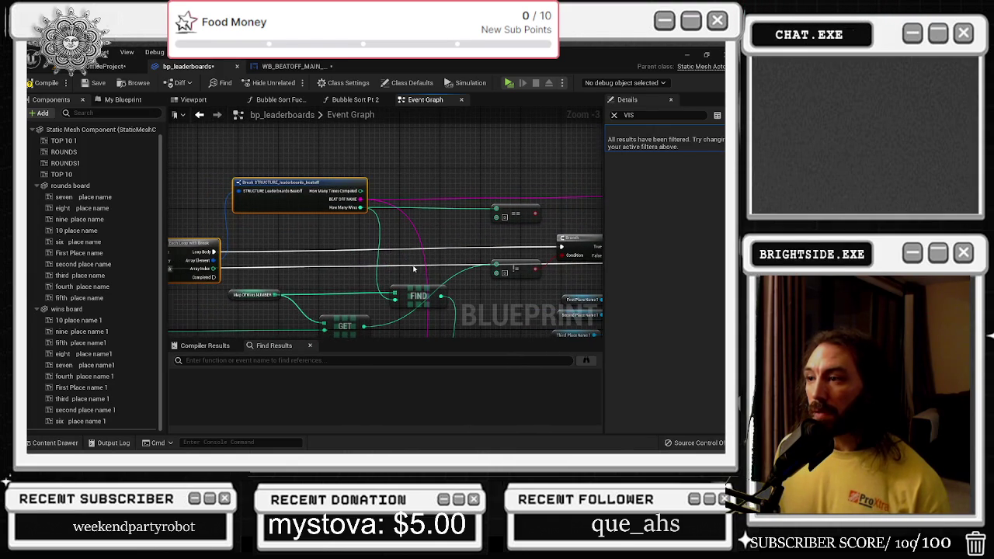
Wire GET's output directly into the != node and delete the FIND node
drag(414, 270, 404, 232)
mouse_move(216, 235)
mouse_down()
mouse_move(271, 256)
mouse_move(394, 269)
mouse_up()
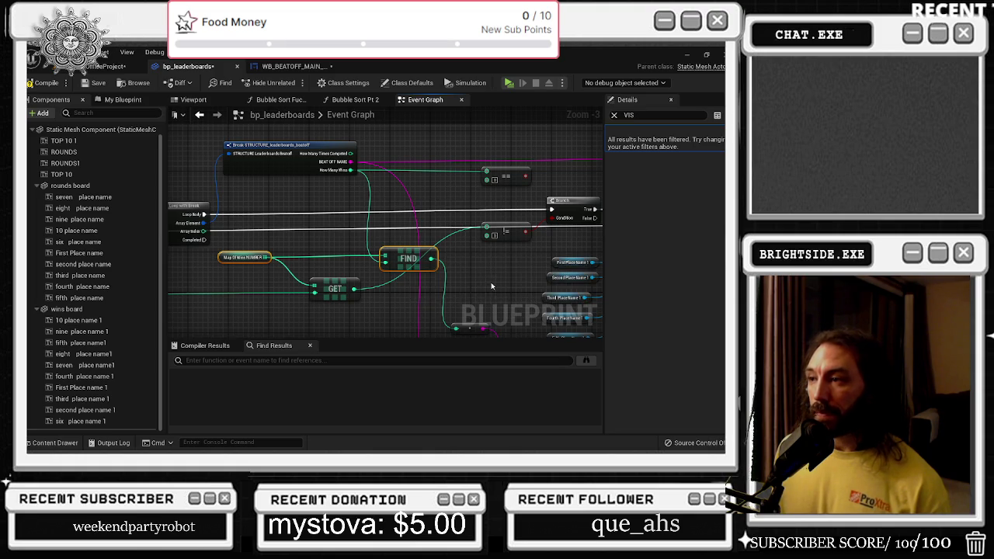
scroll(477, 260, up, 1)
drag(449, 266, 504, 281)
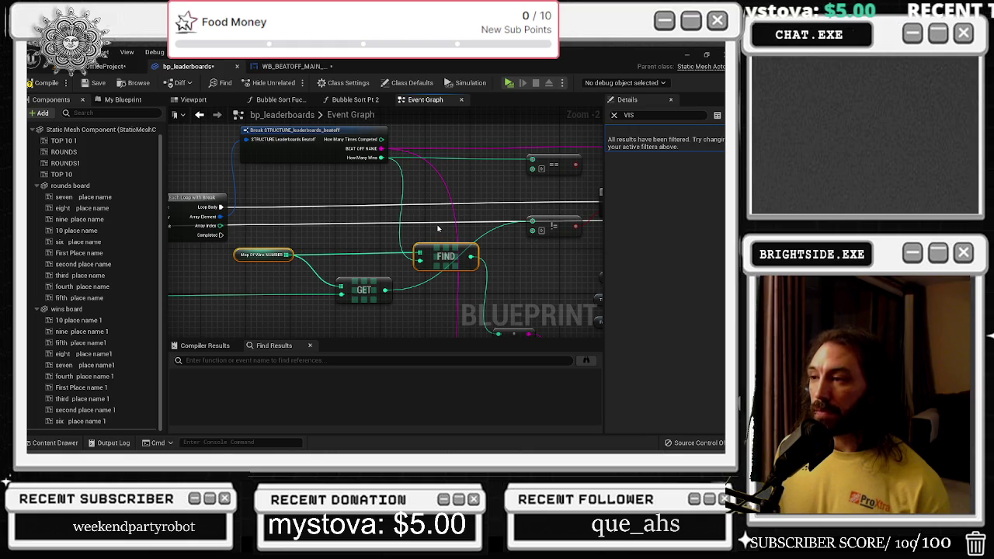
click(384, 265)
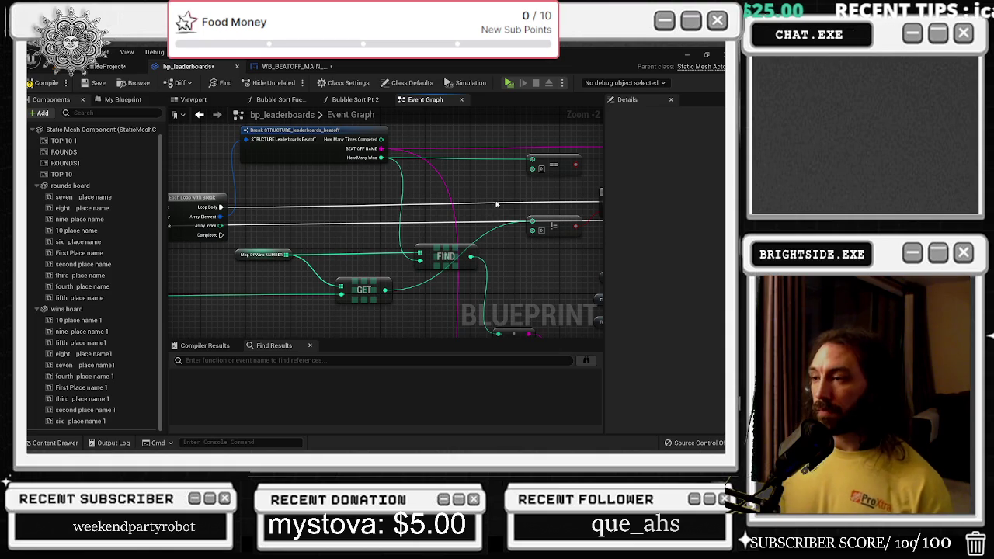
drag(472, 236, 446, 204)
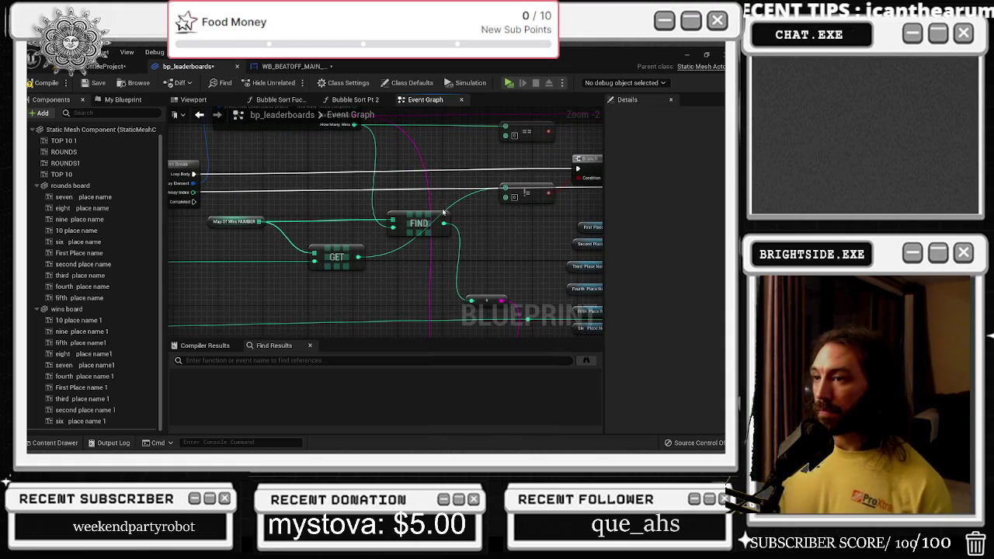
mouse_move(370, 286)
mouse_down()
mouse_move(286, 295)
mouse_move(404, 294)
mouse_up()
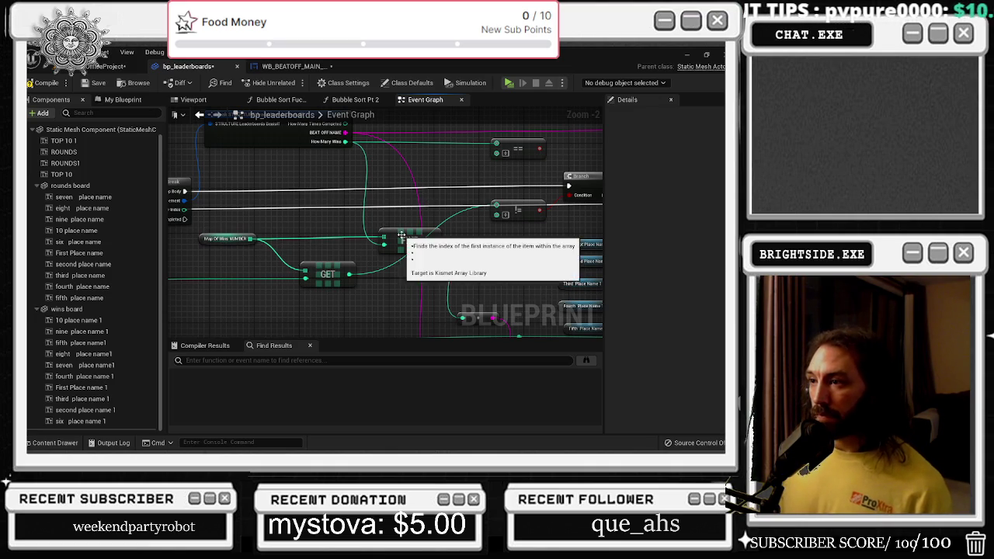
mouse_move(383, 237)
mouse_down()
mouse_move(522, 211)
mouse_move(498, 205)
mouse_up()
key(Delete)
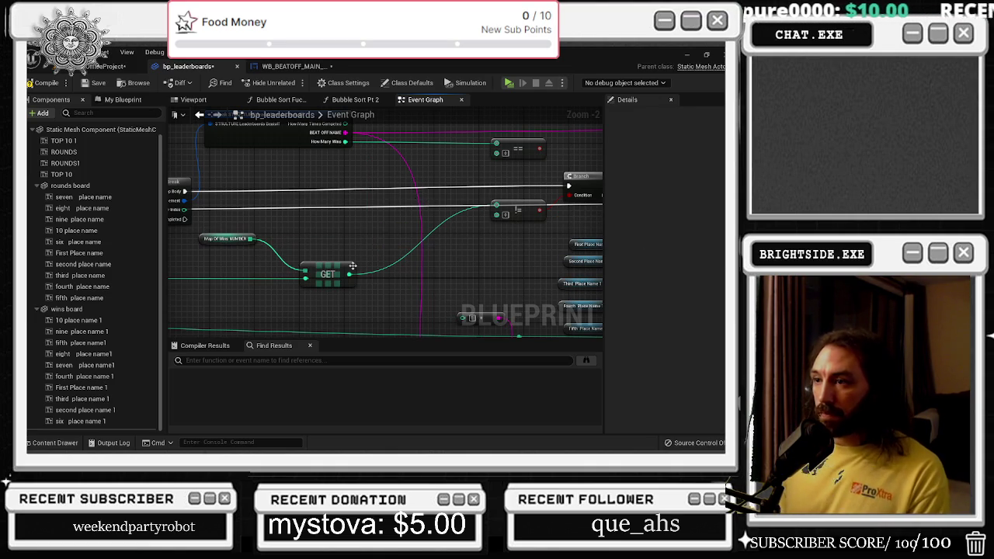
Delete the Map Of Wins, GET and != nodes plus the Over 10 References? SET node
drag(215, 221, 365, 295)
key(Delete)
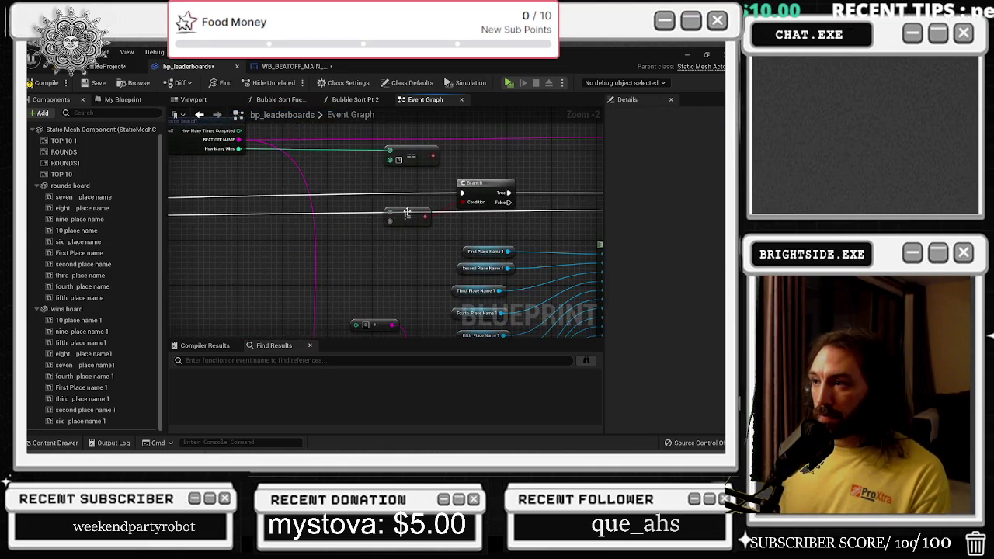
drag(467, 175, 479, 180)
scroll(284, 195, down, 2)
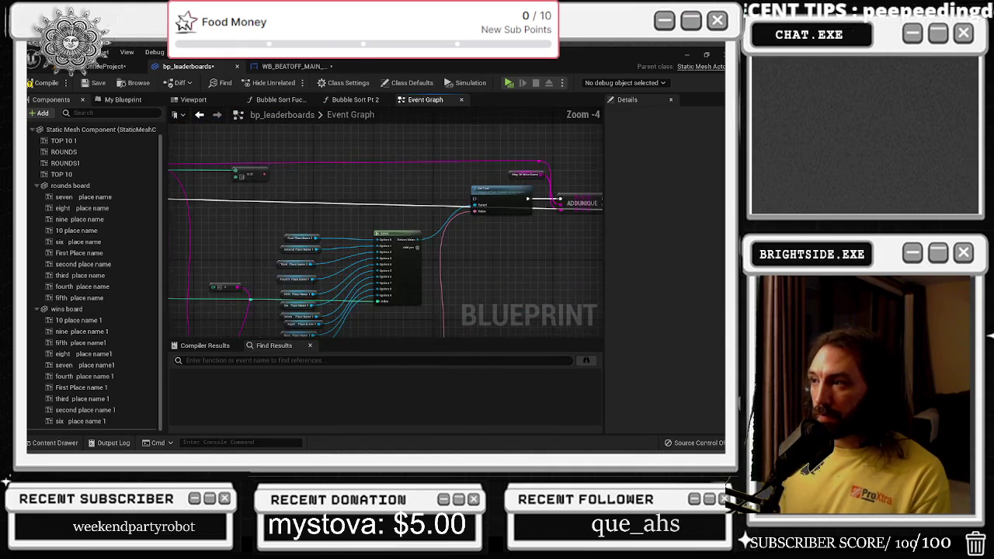
drag(415, 237, 299, 229)
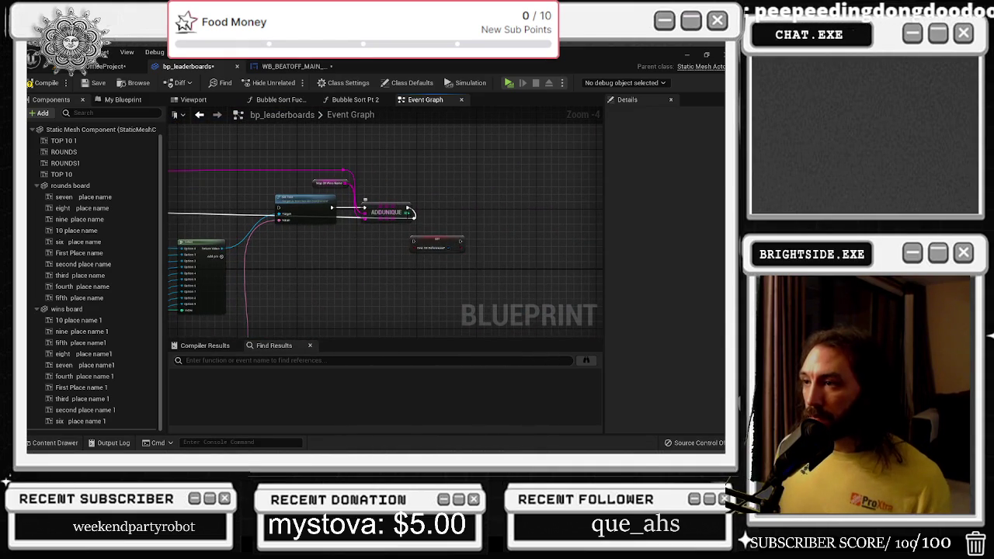
scroll(415, 217, up, 2)
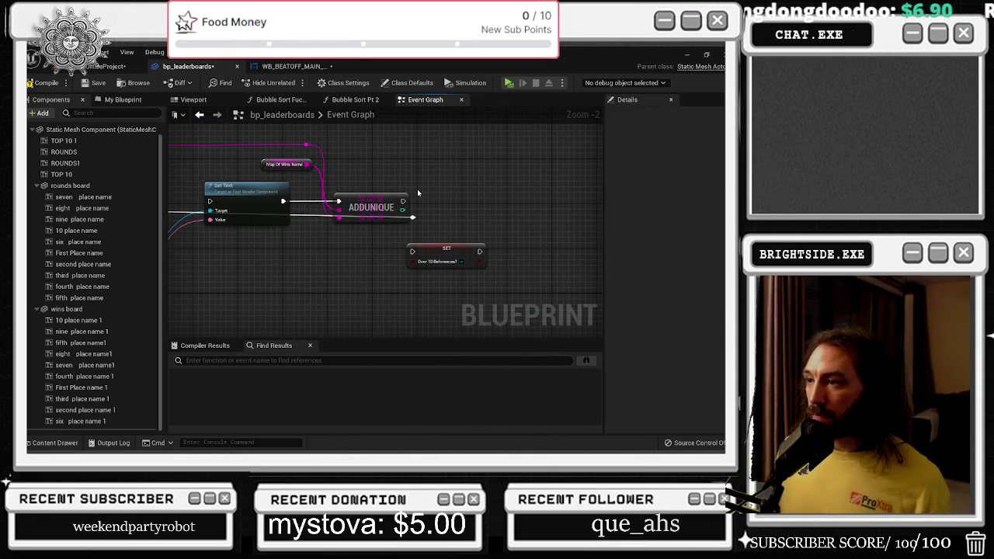
drag(432, 268, 468, 269)
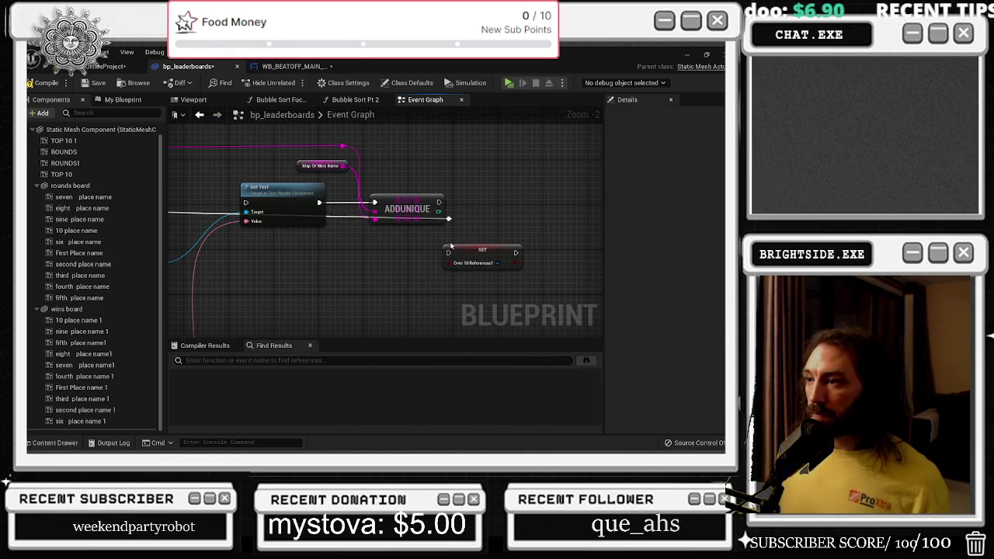
click(468, 264)
key(Delete)
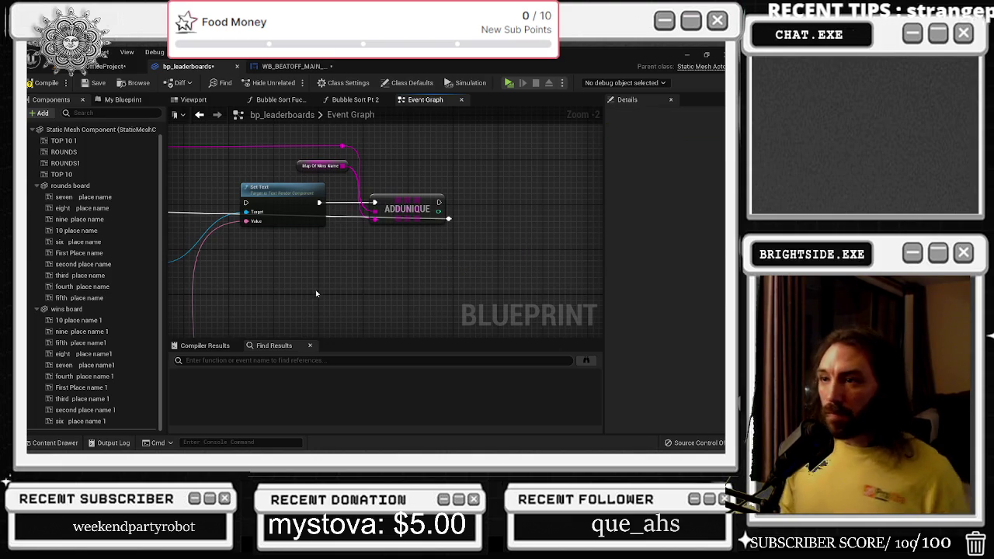
Drag a new map of wins_NUMBER getter from My Blueprint near the VALUES and loop nodes
drag(317, 292, 603, 307)
mouse_move(477, 252)
mouse_down()
mouse_move(317, 173)
mouse_move(414, 198)
mouse_move(342, 222)
mouse_up()
scroll(396, 224, down, 1)
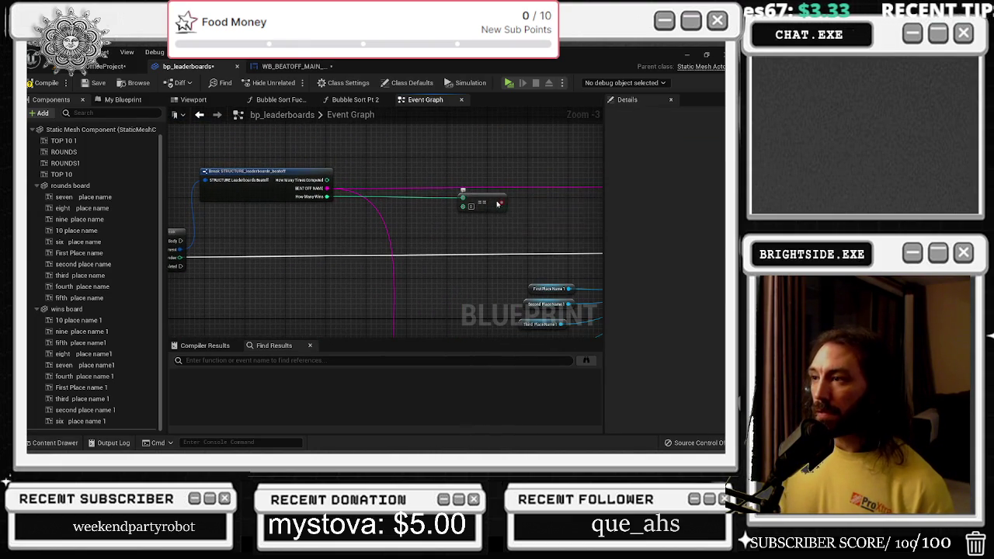
mouse_move(497, 205)
mouse_down()
mouse_move(494, 218)
mouse_move(527, 203)
mouse_up()
mouse_move(395, 257)
mouse_down()
mouse_move(412, 256)
mouse_move(404, 299)
mouse_move(378, 333)
mouse_move(409, 338)
mouse_move(155, 295)
mouse_move(193, 262)
mouse_move(207, 269)
mouse_up()
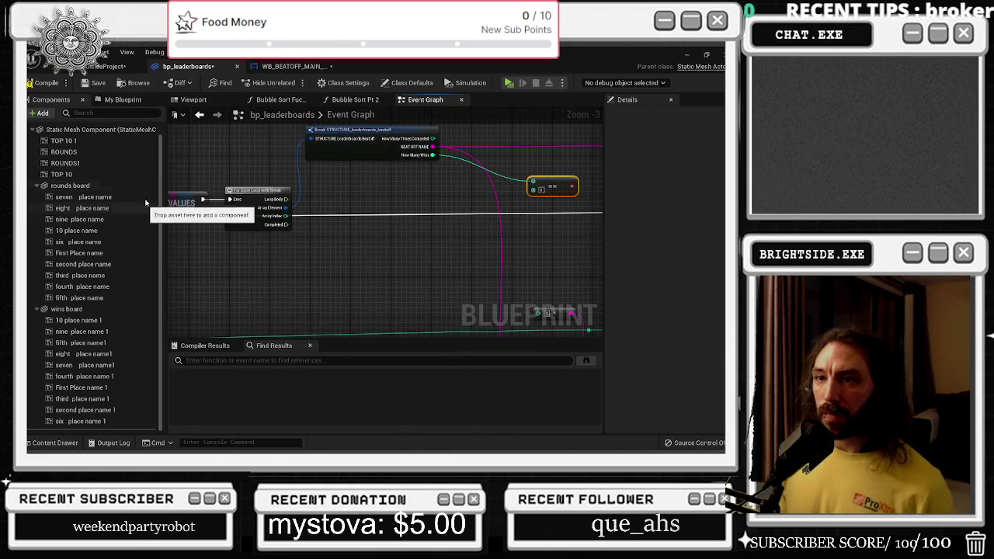
click(122, 99)
mouse_move(83, 291)
mouse_down()
mouse_move(85, 359)
mouse_move(186, 351)
mouse_move(311, 266)
mouse_move(396, 263)
mouse_move(386, 257)
mouse_up()
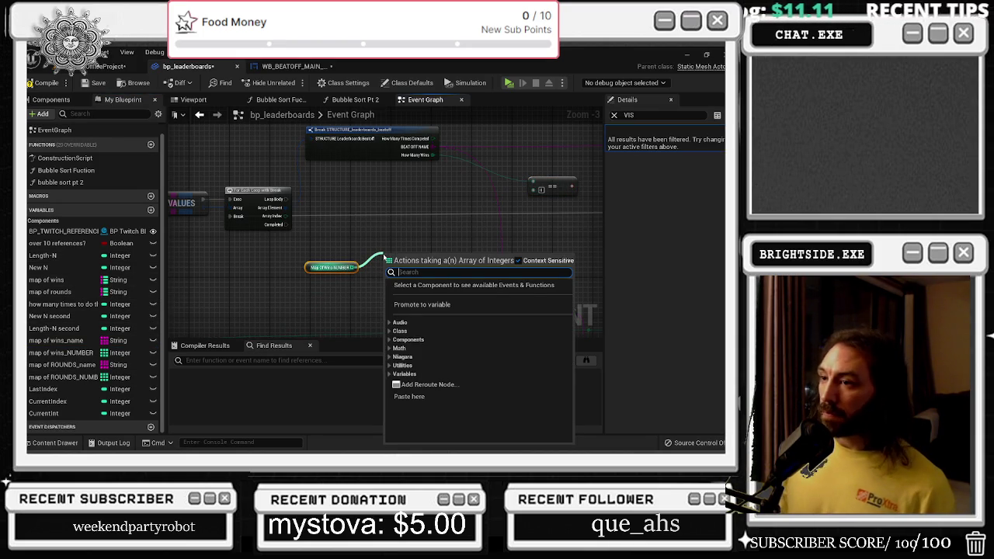
Nudge the existing GET node slightly right and reframe the view around the VALUES node
key(Escape)
scroll(326, 155, down, 4)
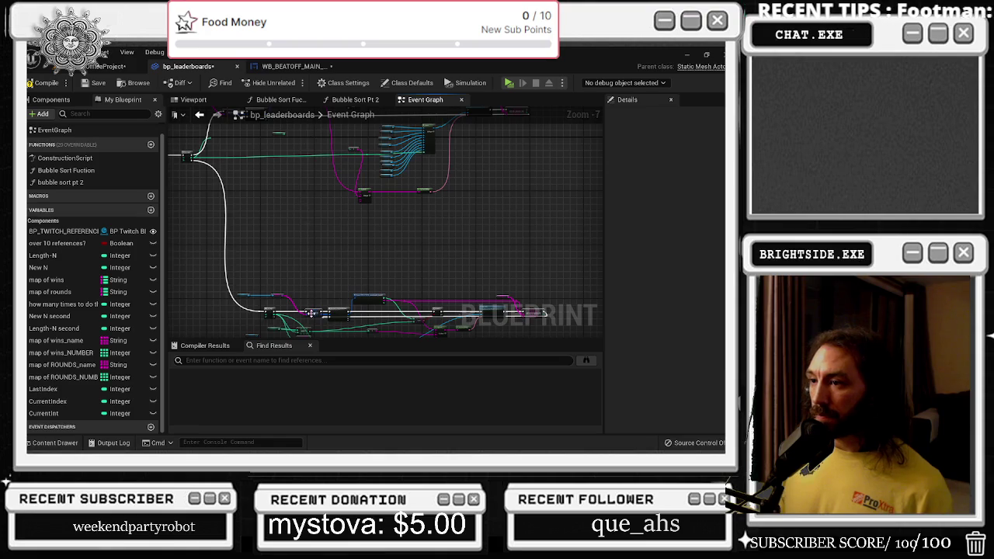
scroll(313, 287, up, 3)
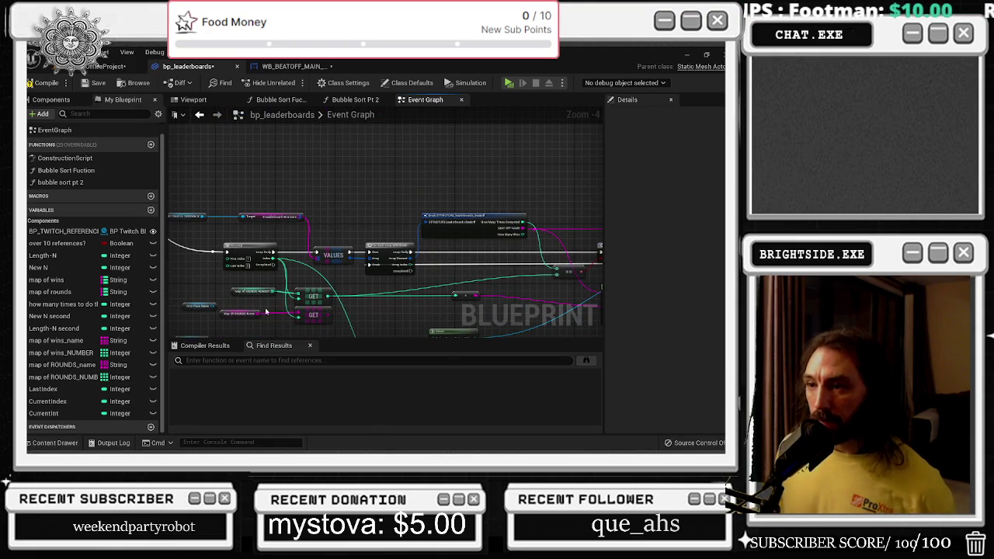
scroll(274, 305, up, 1)
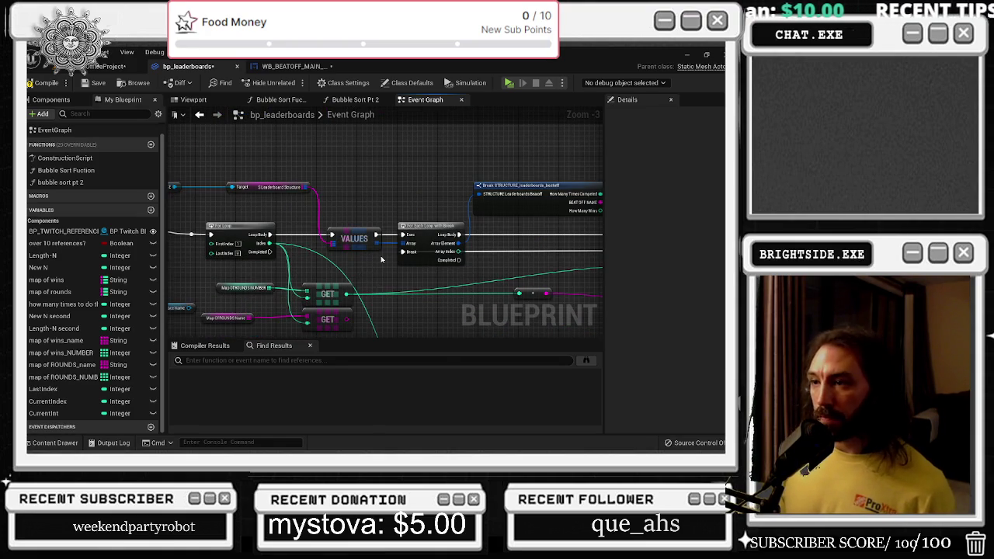
drag(330, 286, 343, 286)
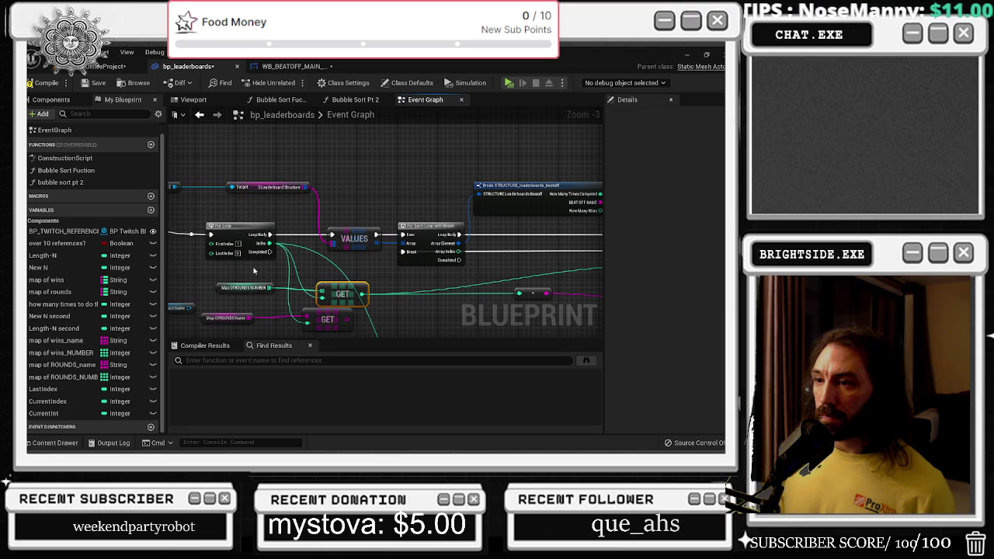
mouse_move(310, 280)
mouse_down()
mouse_move(383, 249)
mouse_move(333, 265)
mouse_move(338, 223)
mouse_up()
scroll(383, 249, down, 1)
scroll(339, 223, up, 3)
Add a GET node from Map of Wins NUMBER and wire the loop Index into its index
drag(399, 225, 425, 235)
text(GET)
click(446, 274)
scroll(436, 252, down, 2)
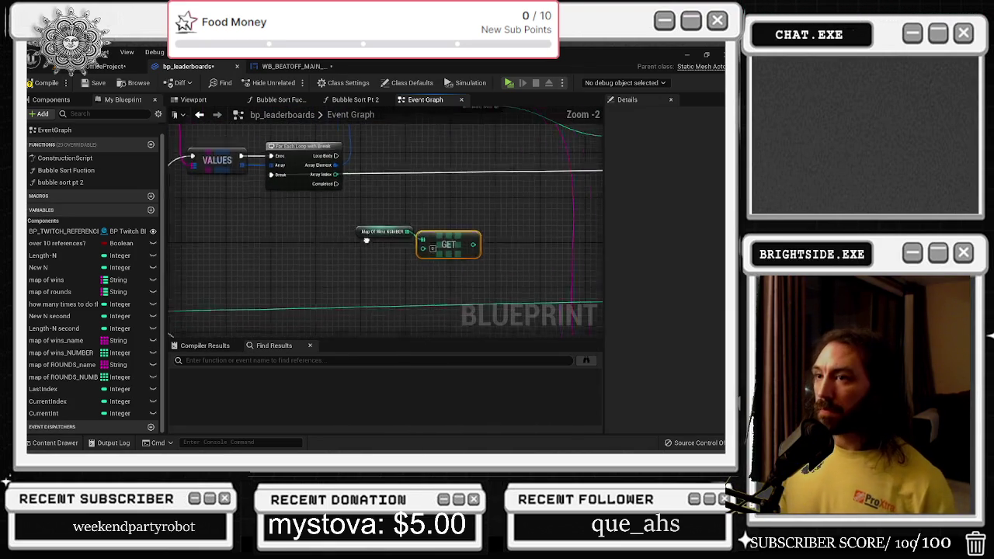
drag(436, 252, 411, 270)
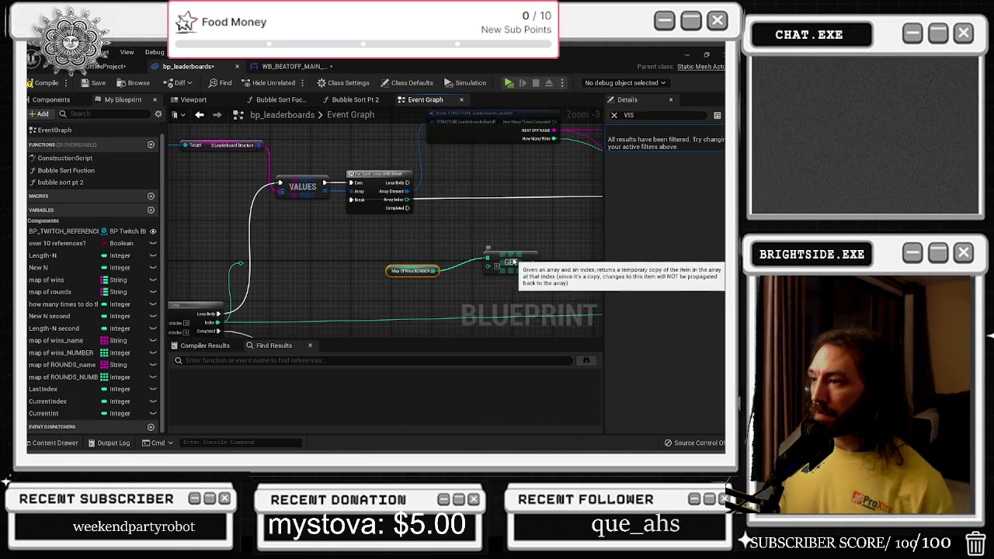
drag(509, 262, 493, 237)
mouse_move(244, 264)
mouse_down()
mouse_move(406, 273)
mouse_move(475, 236)
mouse_move(472, 255)
mouse_up()
drag(539, 229, 433, 256)
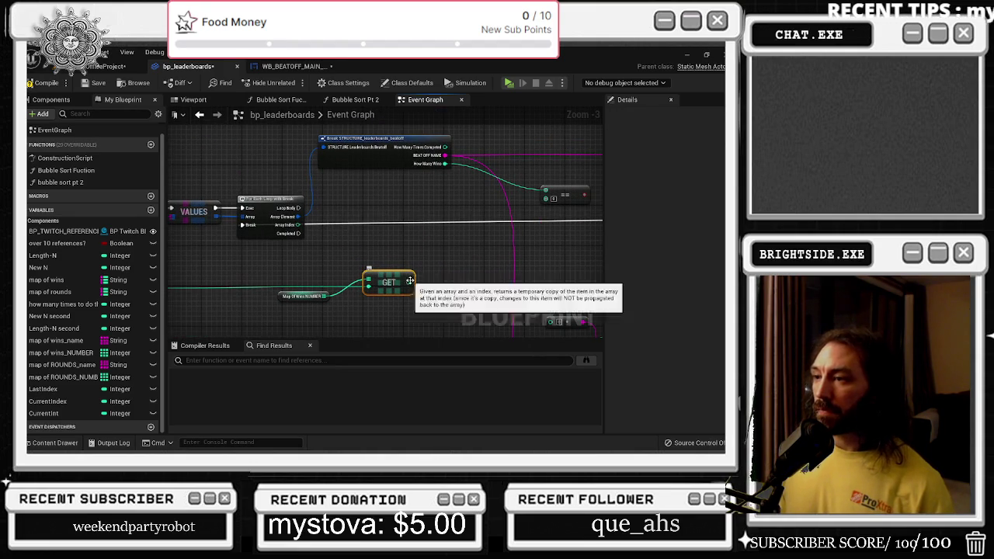
mouse_move(409, 281)
mouse_down()
mouse_move(424, 255)
mouse_move(404, 249)
mouse_move(388, 281)
mouse_move(447, 281)
mouse_move(520, 195)
mouse_move(404, 212)
mouse_up()
click(434, 219)
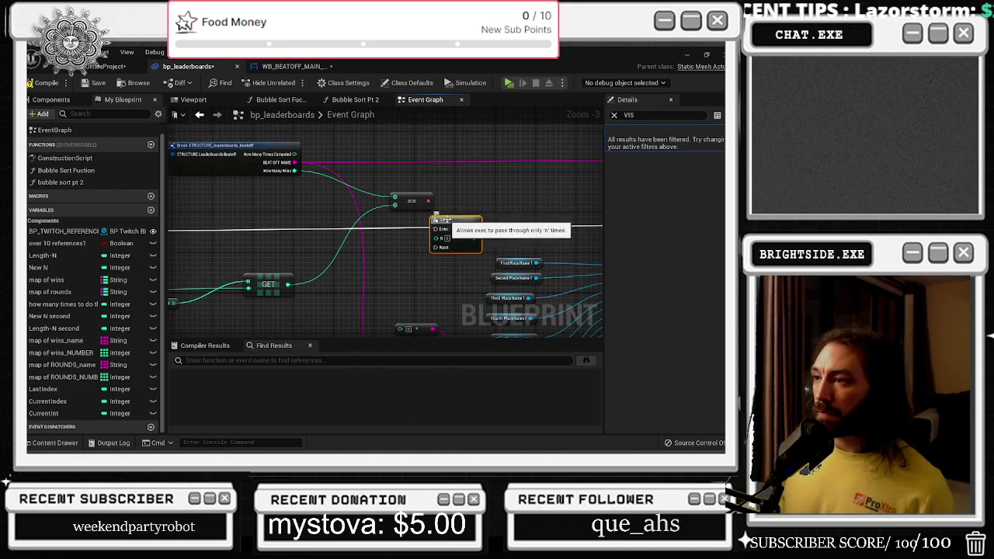
Replace the Do N node with a Branch whose True output drives Set Text on the execution wire
key(Delete)
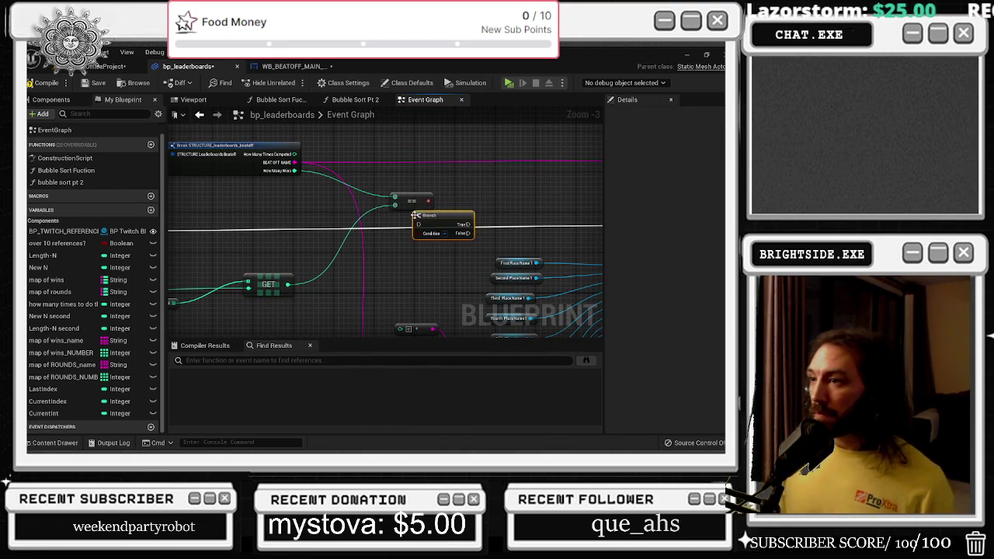
click(435, 215)
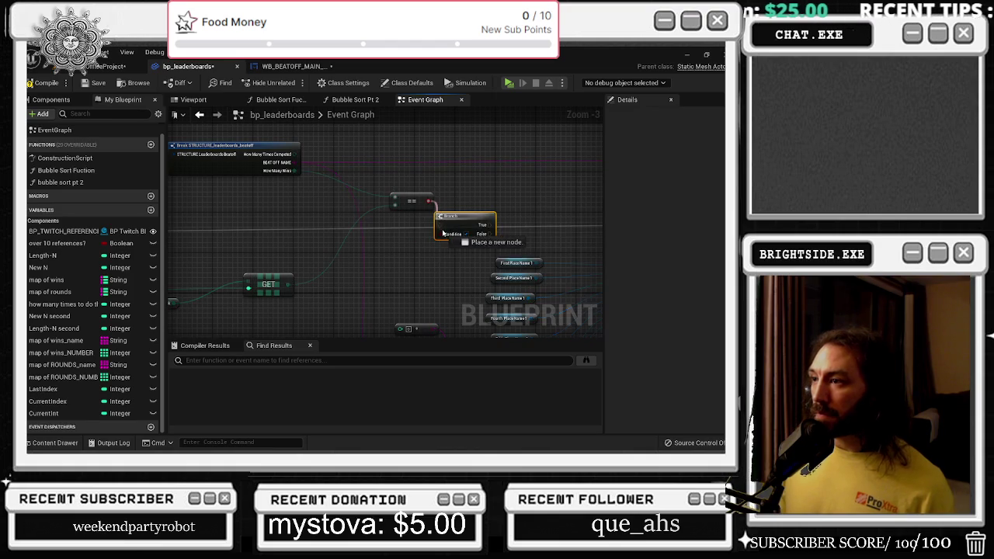
drag(425, 217, 322, 195)
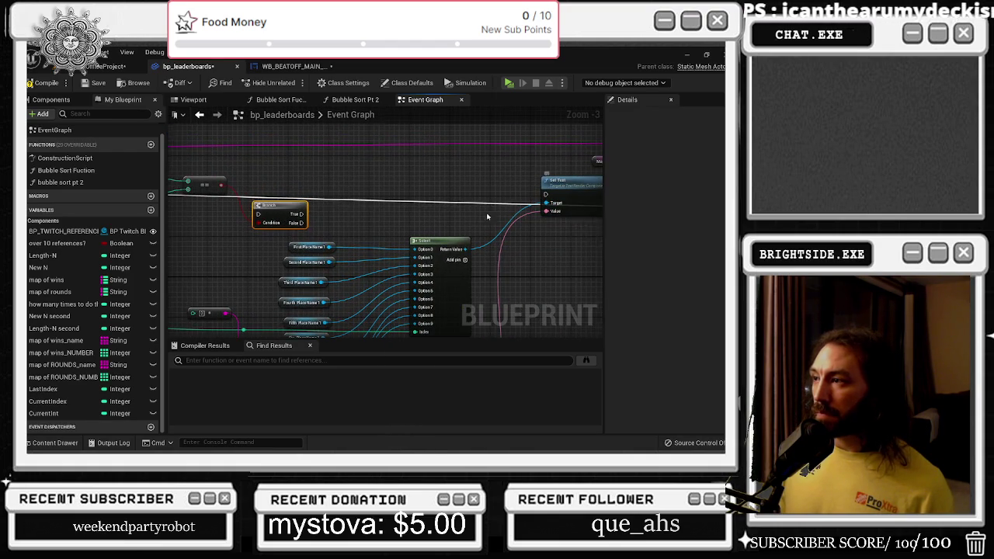
mouse_move(488, 218)
mouse_down()
mouse_move(334, 225)
mouse_move(492, 234)
mouse_up()
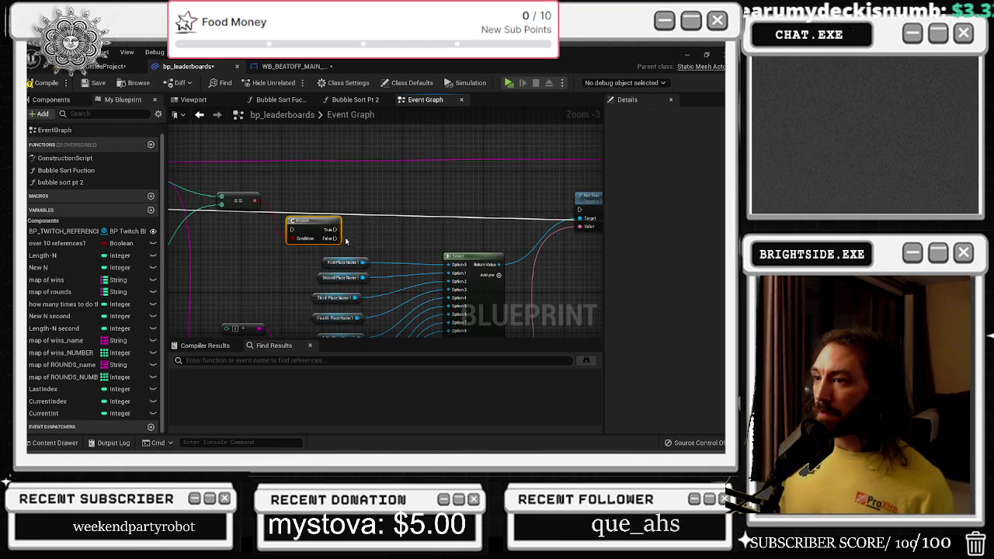
mouse_move(333, 230)
mouse_down()
mouse_move(549, 217)
mouse_move(586, 204)
mouse_move(427, 204)
mouse_up()
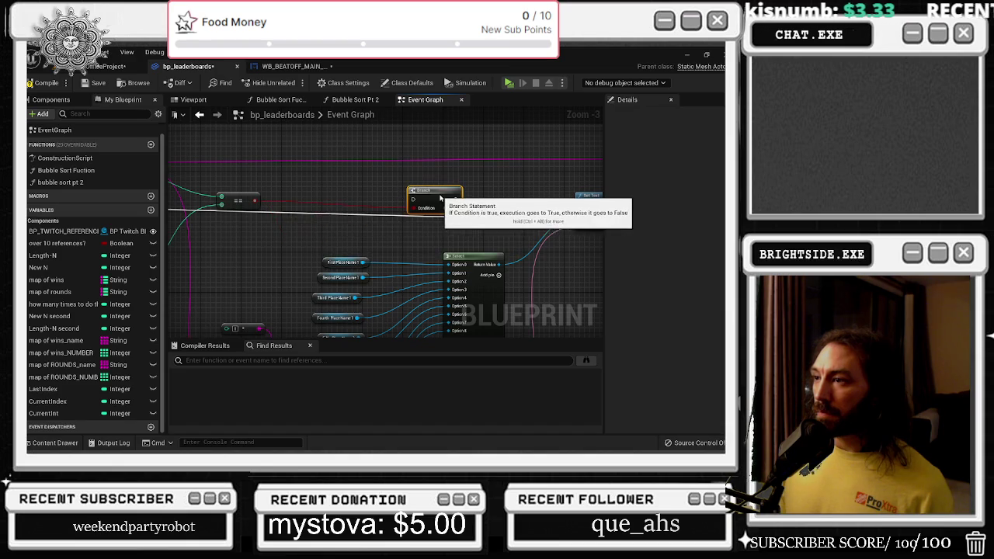
mouse_move(241, 217)
mouse_down()
mouse_move(506, 224)
mouse_move(245, 218)
mouse_up()
mouse_move(402, 211)
mouse_down()
mouse_move(254, 220)
mouse_move(379, 218)
mouse_up()
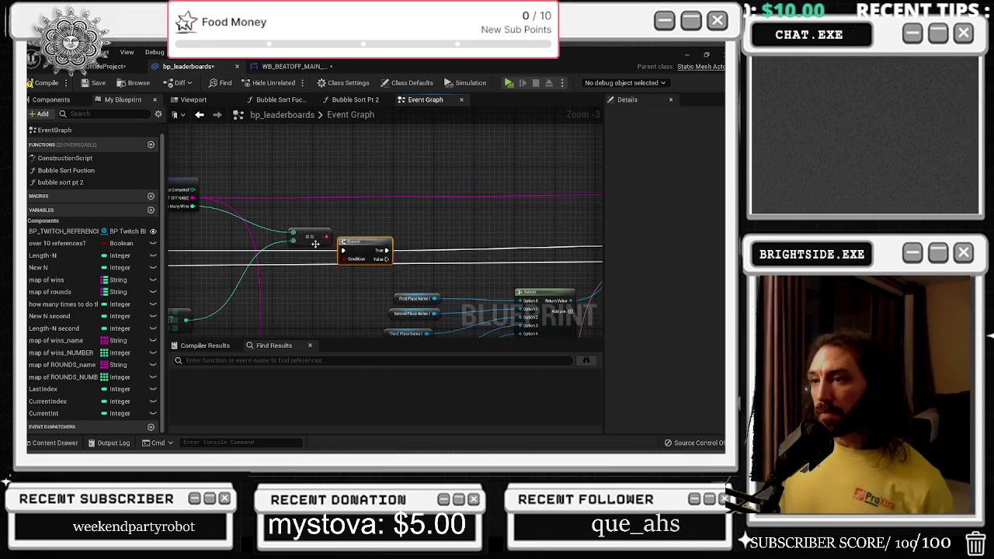
Move the == node up-left and pull a new connection from the AddUnique output
mouse_move(307, 236)
mouse_down()
mouse_move(288, 231)
mouse_move(293, 208)
mouse_up()
drag(175, 310, 291, 272)
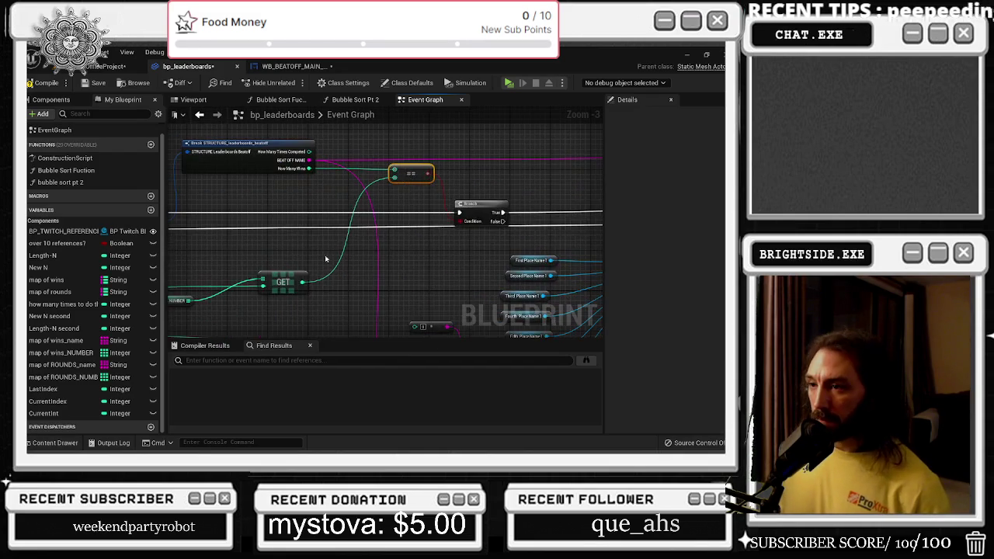
click(297, 278)
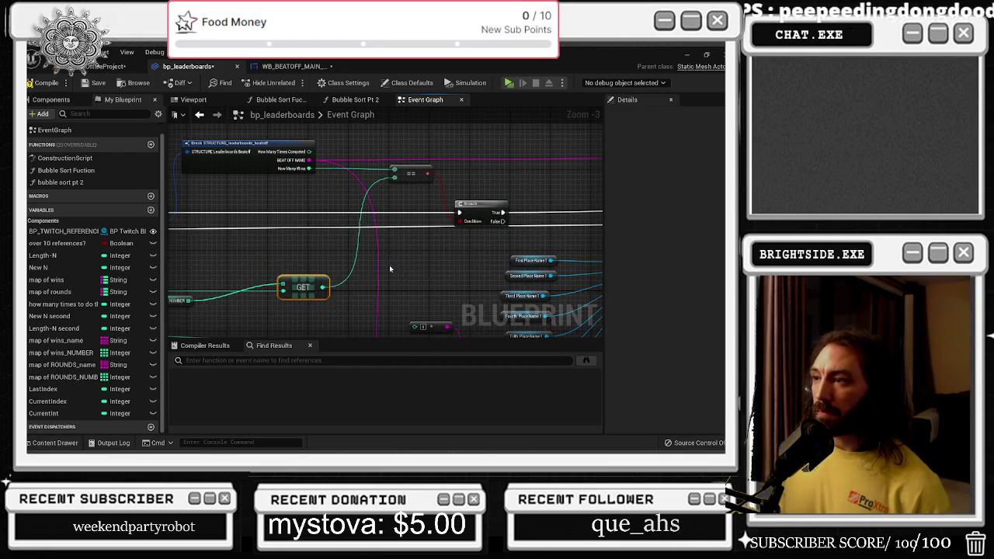
scroll(359, 201, down, 1)
mouse_move(389, 264)
mouse_down()
mouse_move(360, 201)
mouse_move(357, 167)
mouse_move(353, 229)
mouse_move(315, 203)
mouse_move(277, 199)
mouse_move(355, 222)
mouse_move(337, 221)
mouse_move(293, 323)
mouse_move(328, 318)
mouse_move(259, 280)
mouse_move(323, 235)
mouse_up()
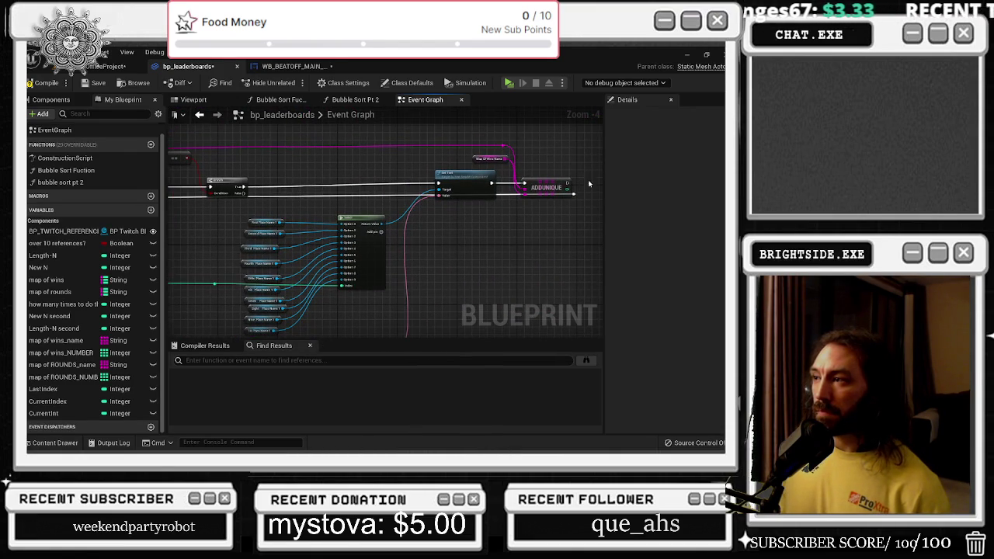
mouse_move(569, 184)
mouse_down()
mouse_move(578, 196)
mouse_move(574, 166)
mouse_up()
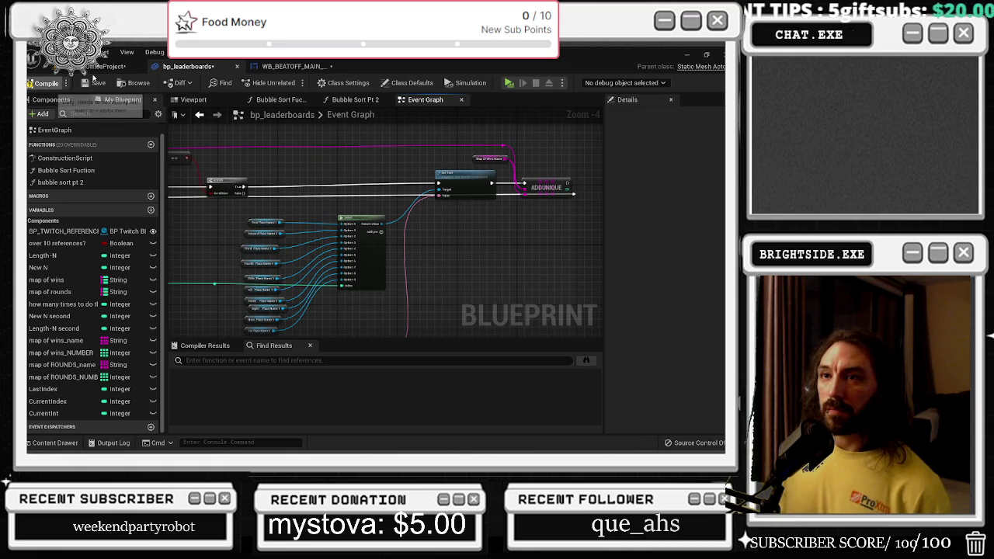
Test-play the level to check the leaderboards, then switch to the WB_BEATOFF_MAIN_MENU Event Graph
click(146, 68)
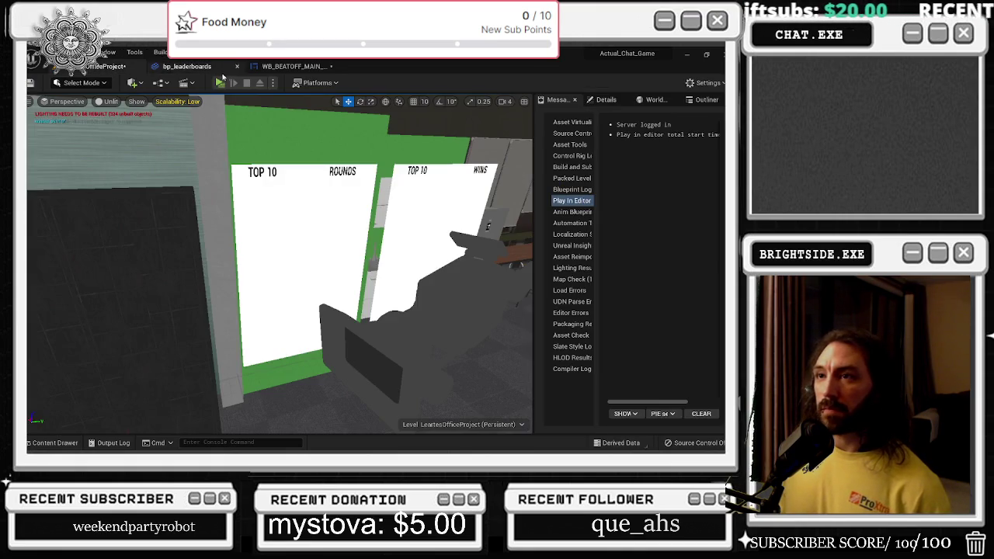
click(222, 91)
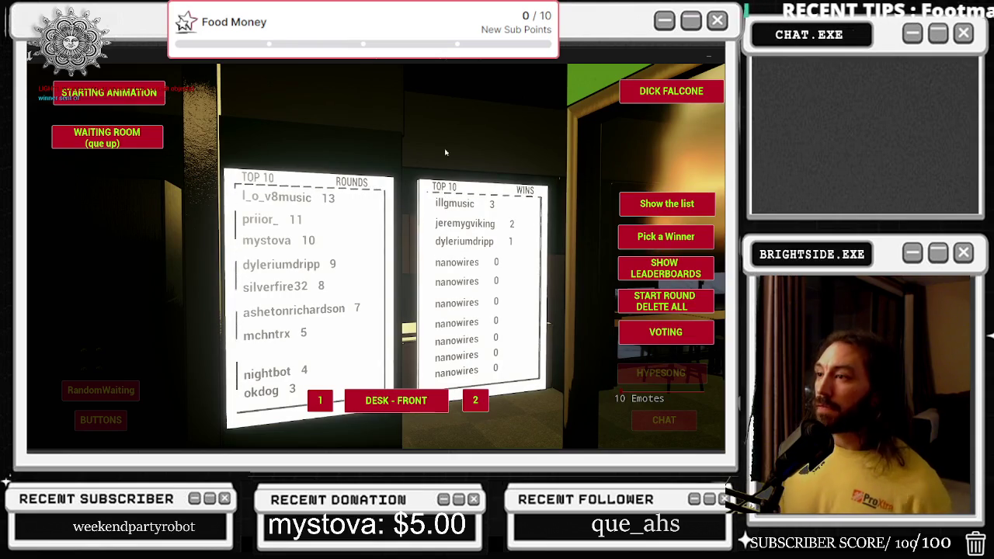
key(Escape)
click(295, 66)
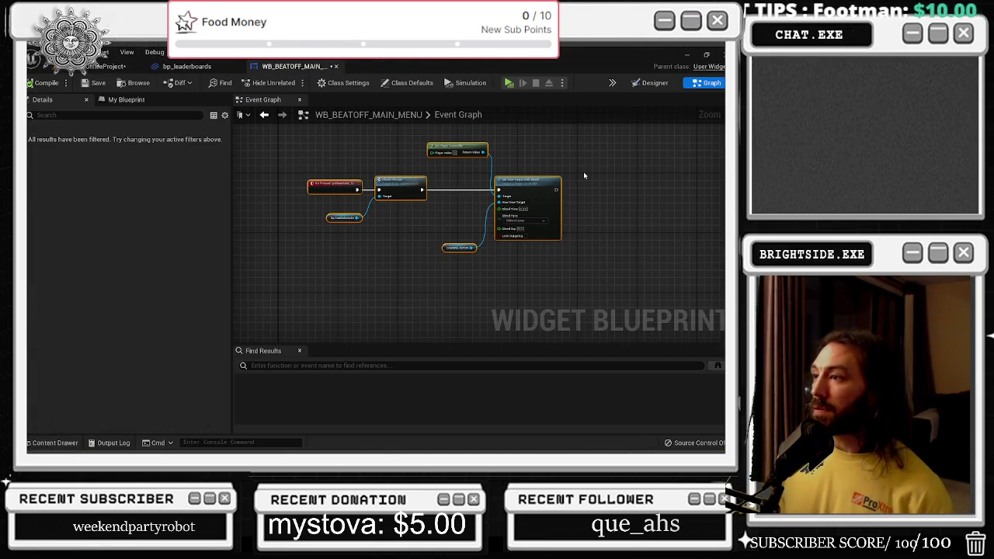
click(187, 66)
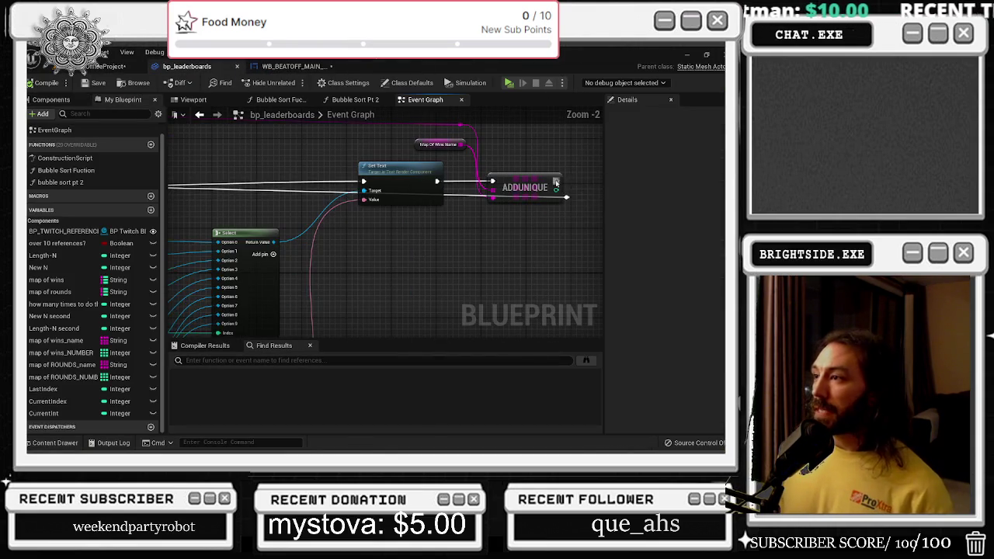
mouse_move(556, 182)
mouse_down()
mouse_move(574, 201)
mouse_move(566, 197)
mouse_up()
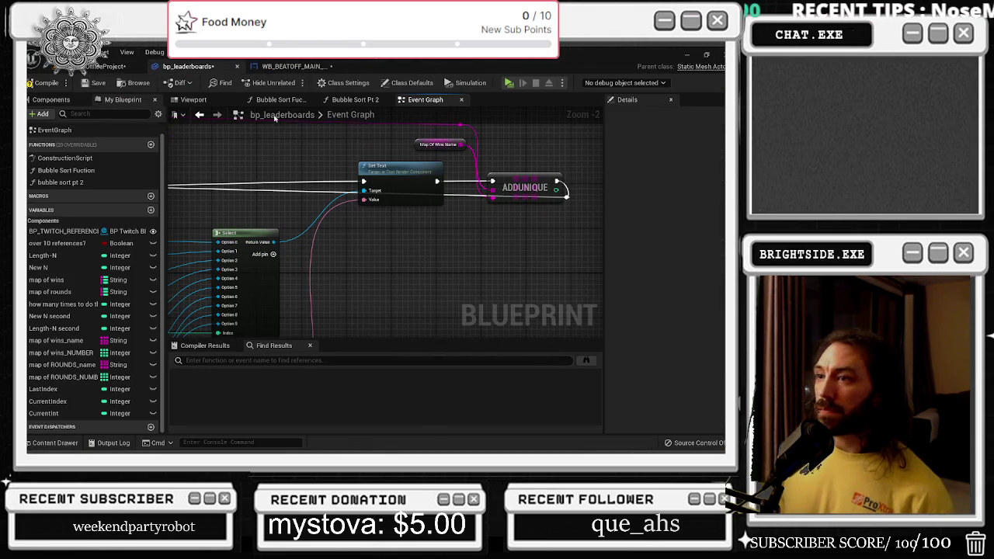
click(47, 83)
click(94, 82)
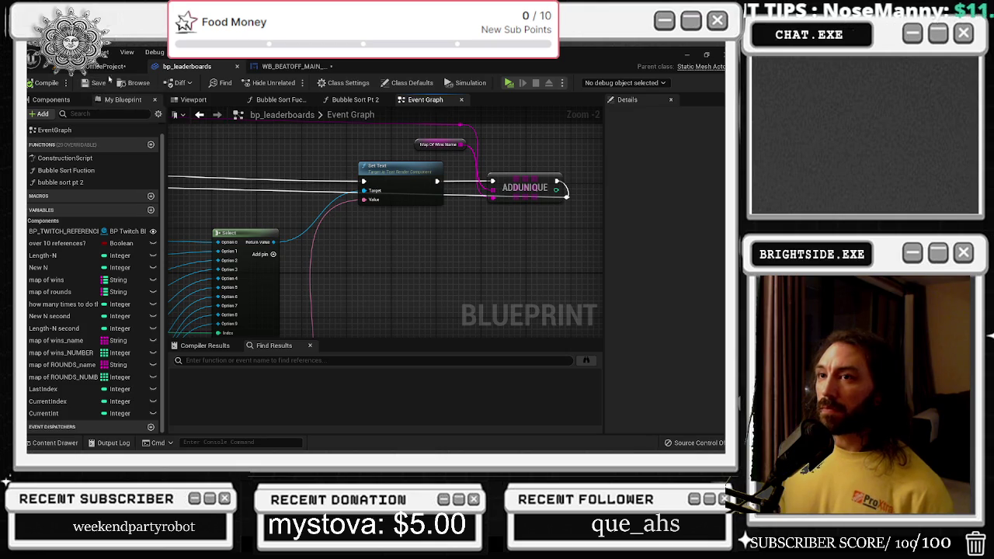
click(88, 68)
click(220, 82)
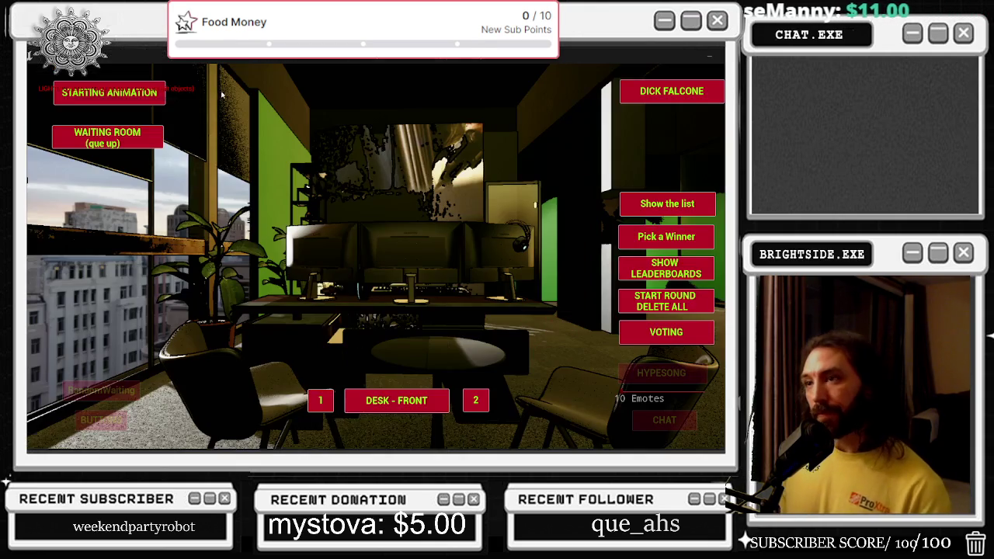
click(641, 204)
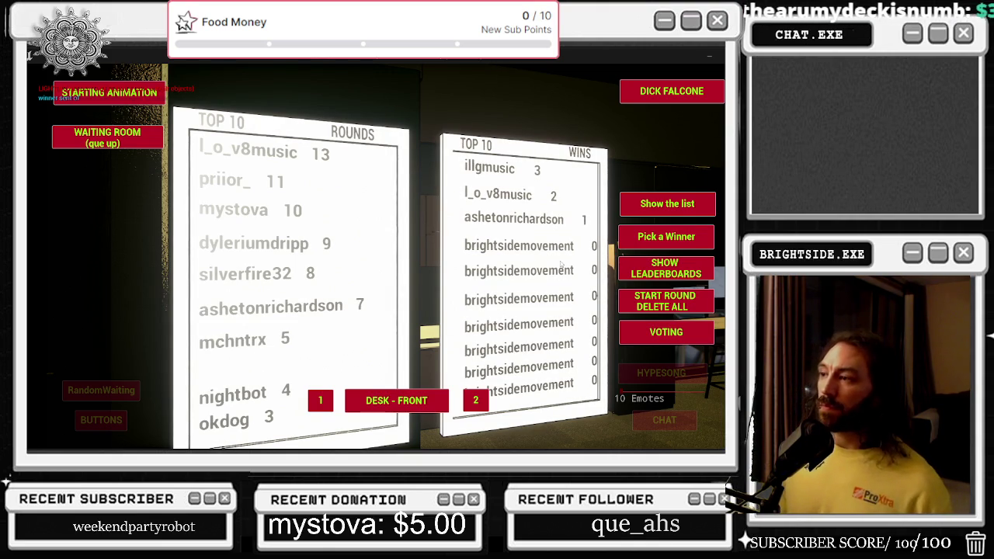
key(Escape)
click(190, 66)
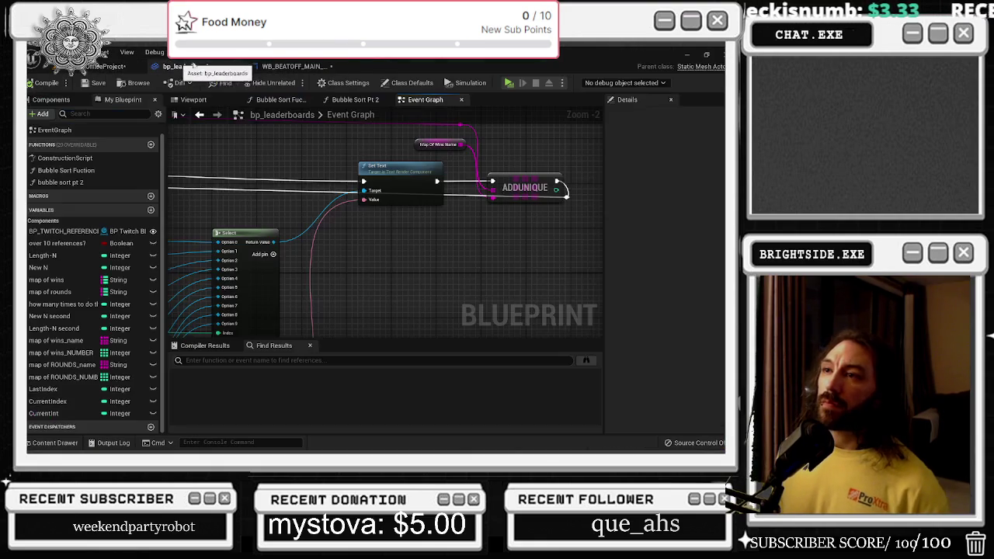
click(287, 66)
click(191, 66)
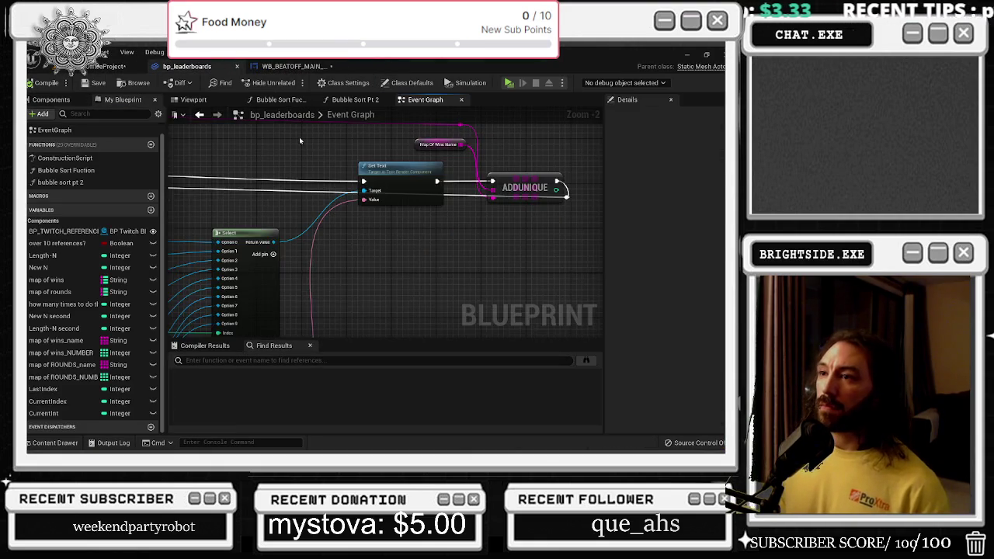
scroll(359, 170, down, 2)
scroll(359, 171, up, 1)
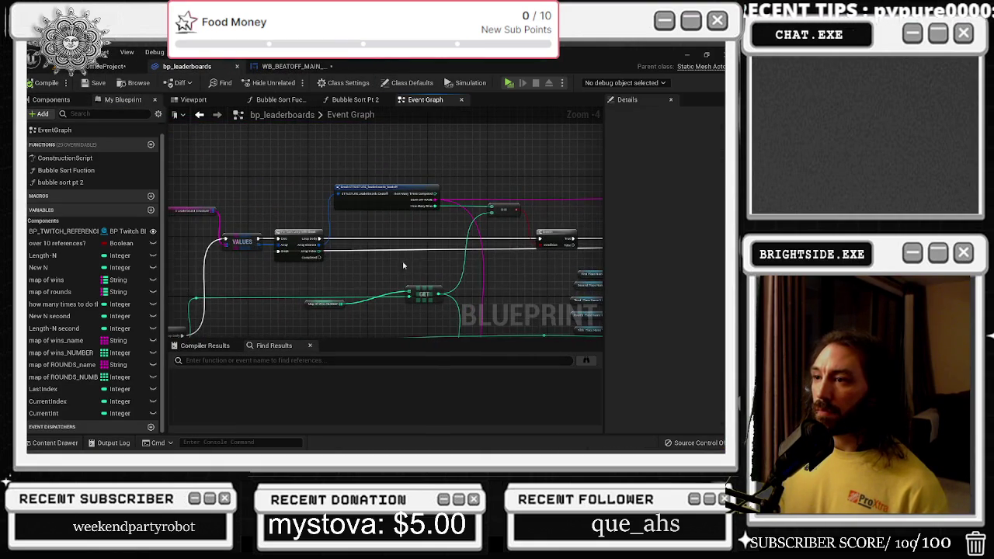
drag(392, 320, 392, 275)
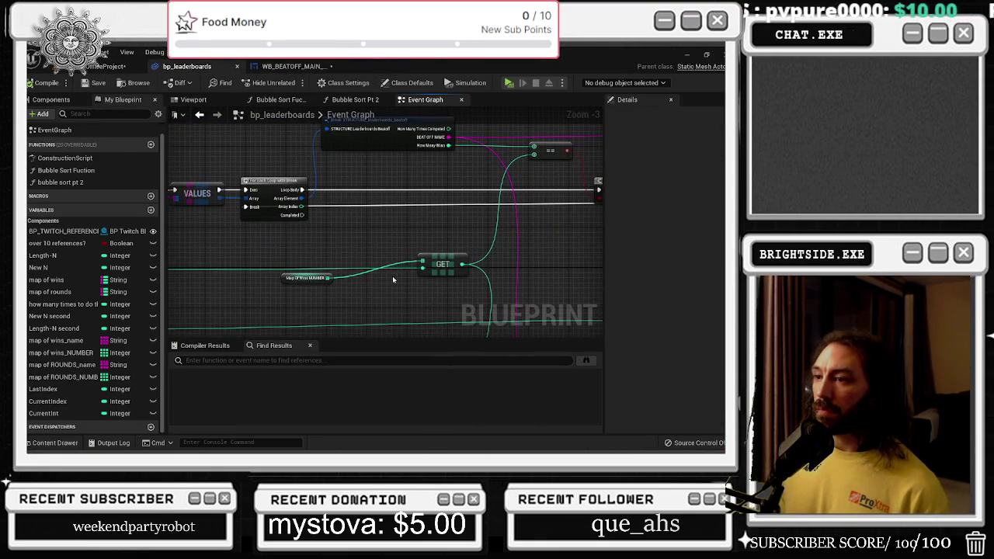
mouse_move(295, 278)
mouse_down()
mouse_move(357, 299)
mouse_move(256, 265)
mouse_move(177, 262)
mouse_up()
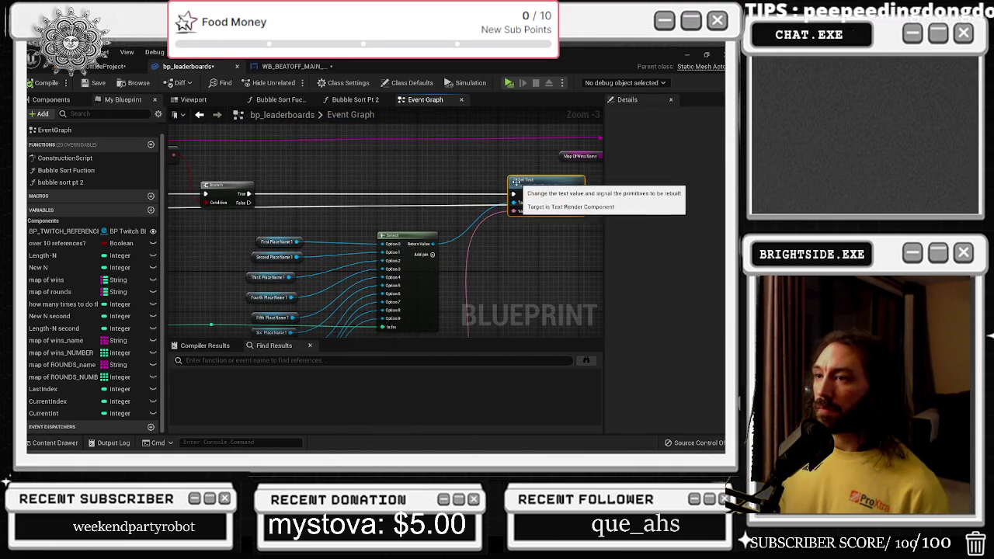
drag(379, 216, 614, 218)
drag(305, 268, 489, 309)
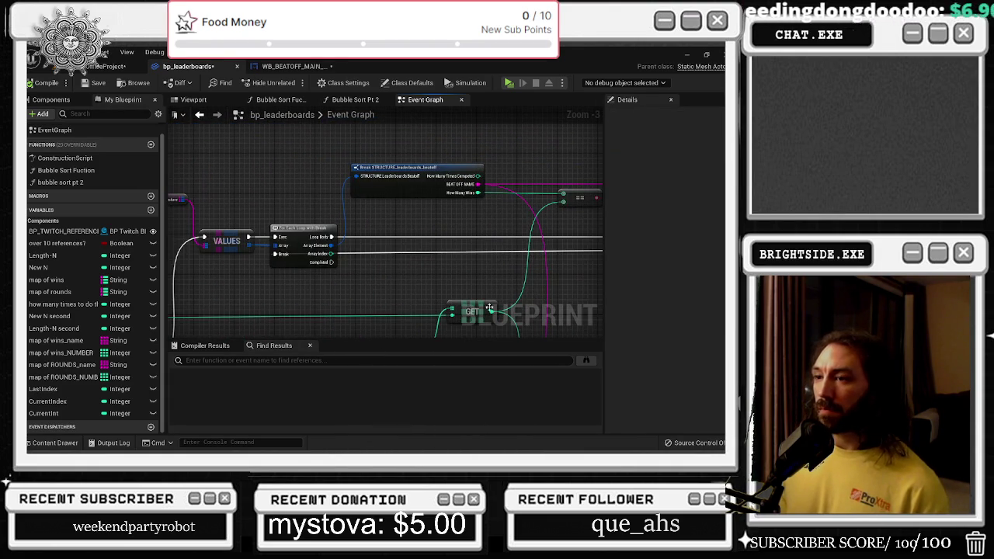
mouse_move(332, 245)
mouse_down()
mouse_move(355, 176)
mouse_move(389, 150)
mouse_move(257, 197)
mouse_move(207, 194)
mouse_move(247, 194)
mouse_move(271, 208)
mouse_up()
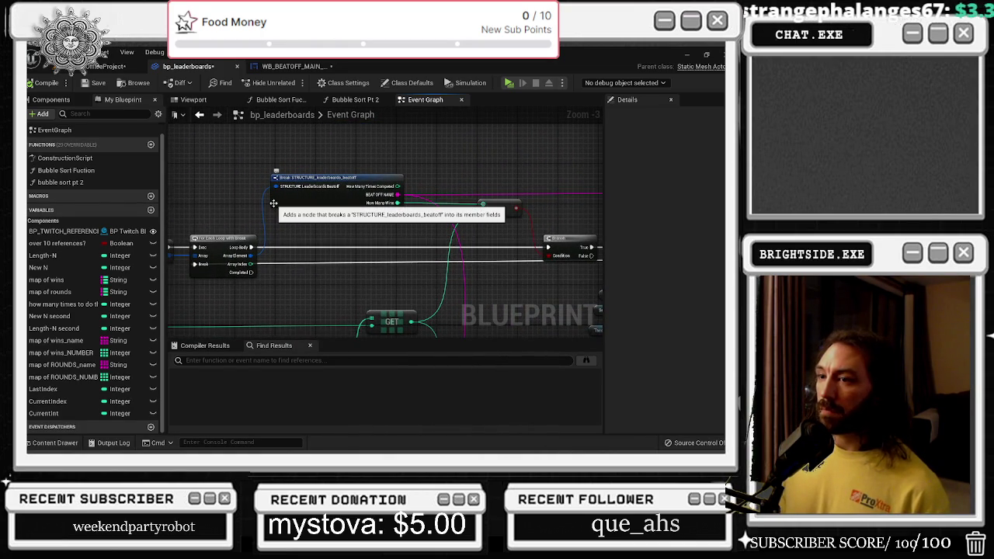
scroll(344, 230, down, 1)
mouse_move(344, 231)
mouse_down()
mouse_move(489, 241)
mouse_move(410, 240)
mouse_move(385, 207)
mouse_move(404, 203)
mouse_up()
scroll(491, 217, up, 2)
mouse_move(496, 195)
mouse_down()
mouse_move(536, 157)
mouse_move(777, 151)
mouse_up()
scroll(382, 214, down, 1)
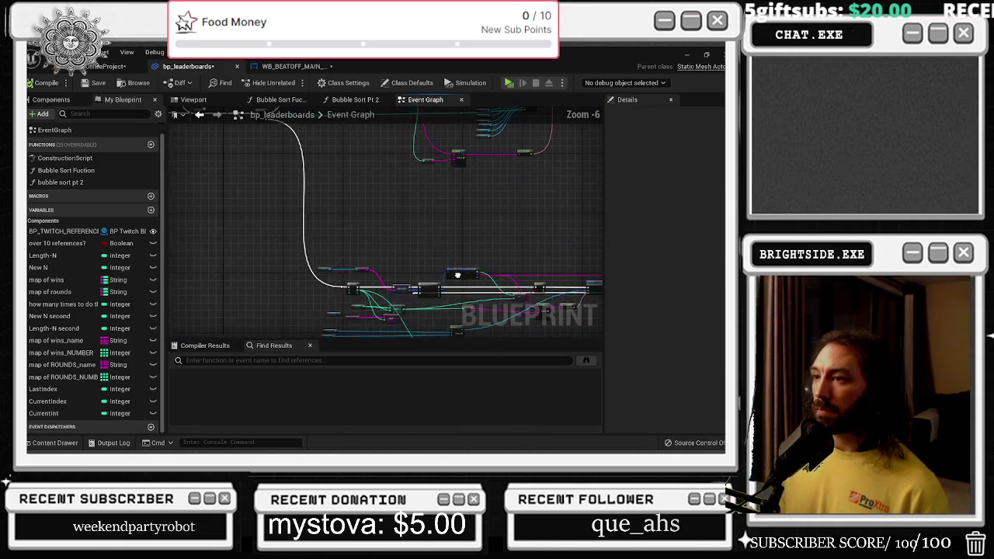
drag(341, 256, 382, 214)
scroll(383, 214, down, 5)
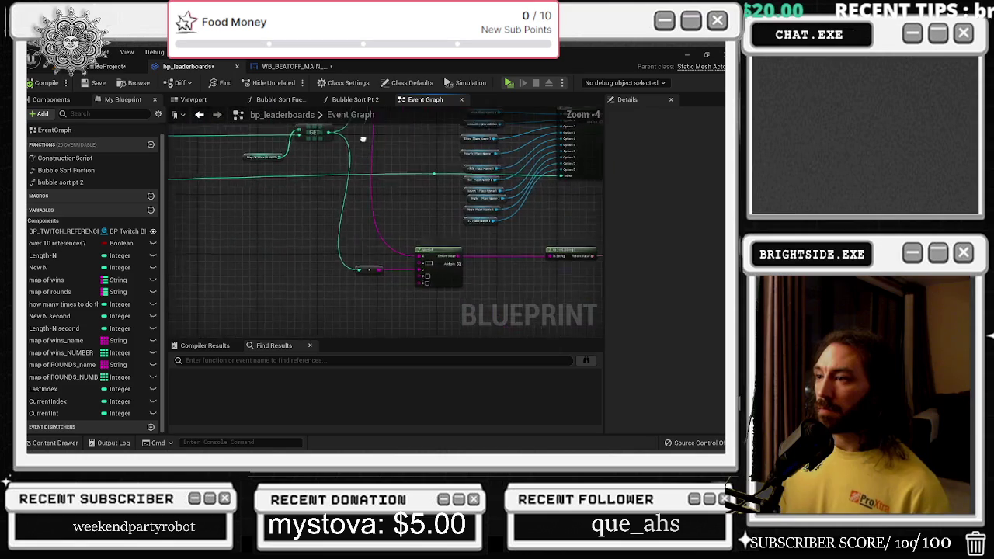
scroll(412, 263, up, 5)
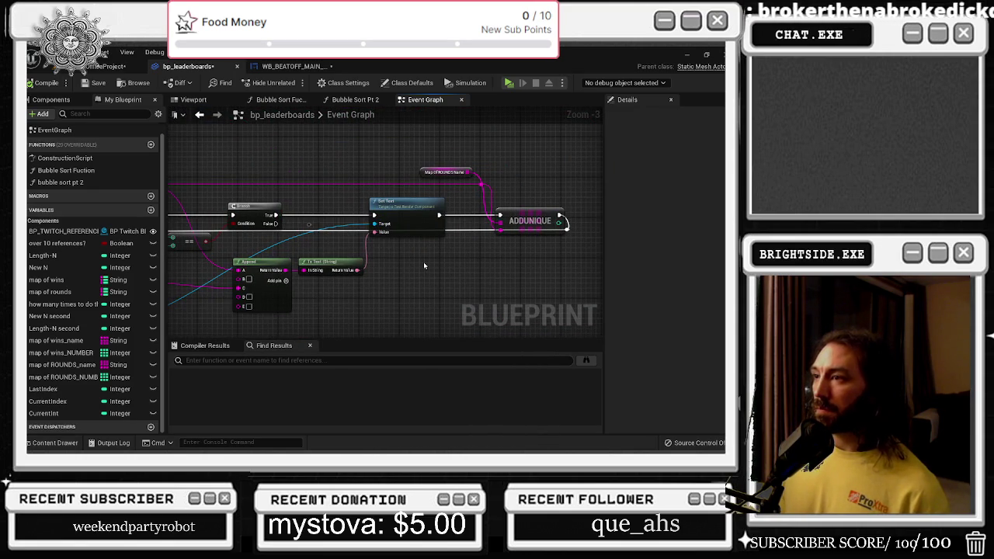
scroll(423, 266, down, 3)
scroll(378, 252, up, 3)
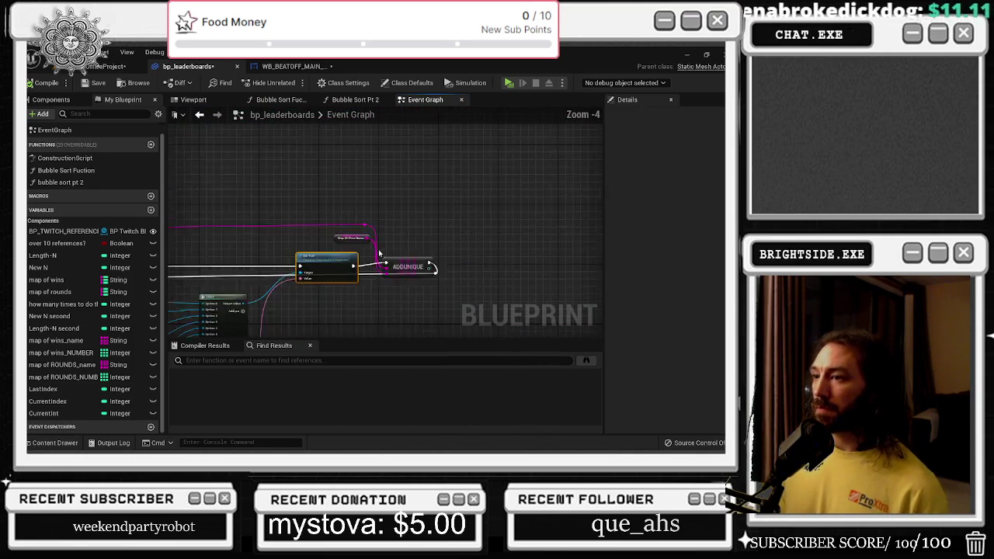
mouse_move(393, 265)
mouse_down()
mouse_move(549, 245)
mouse_move(547, 233)
mouse_move(603, 266)
mouse_up()
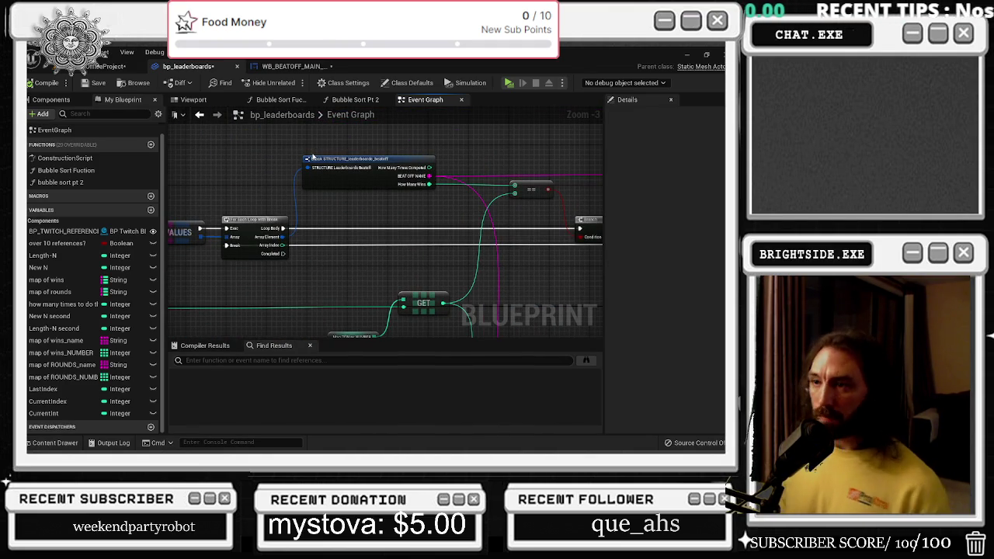
drag(276, 200, 434, 199)
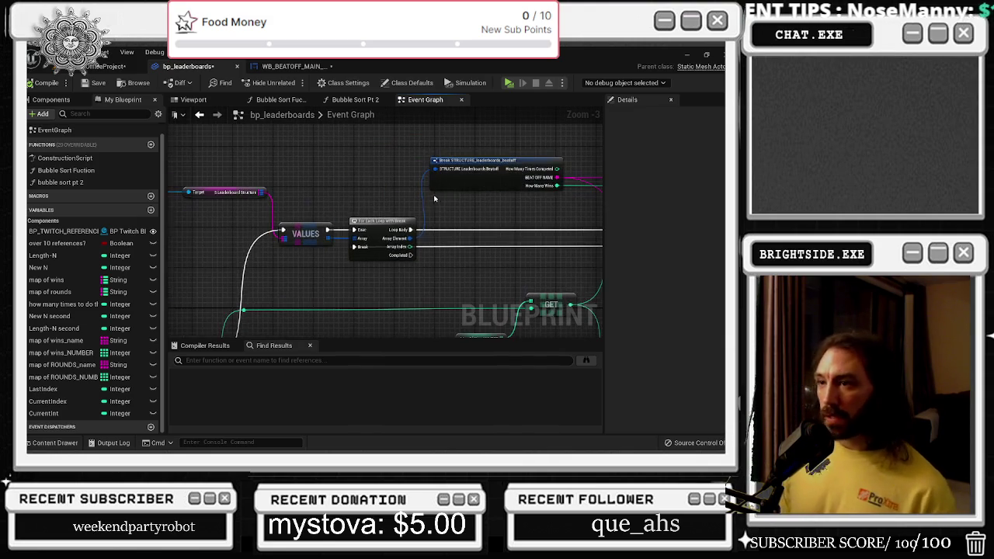
scroll(419, 209, down, 1)
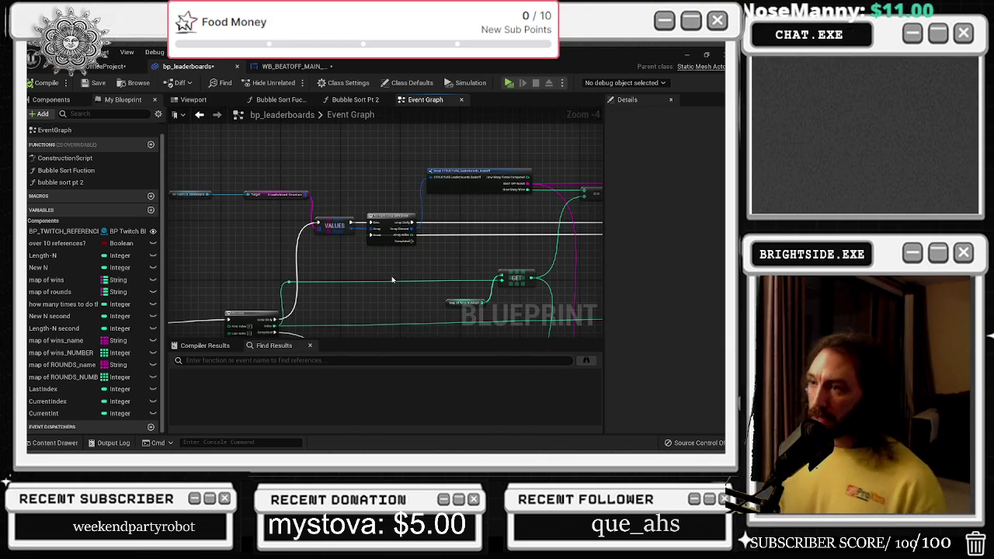
drag(392, 281, 351, 244)
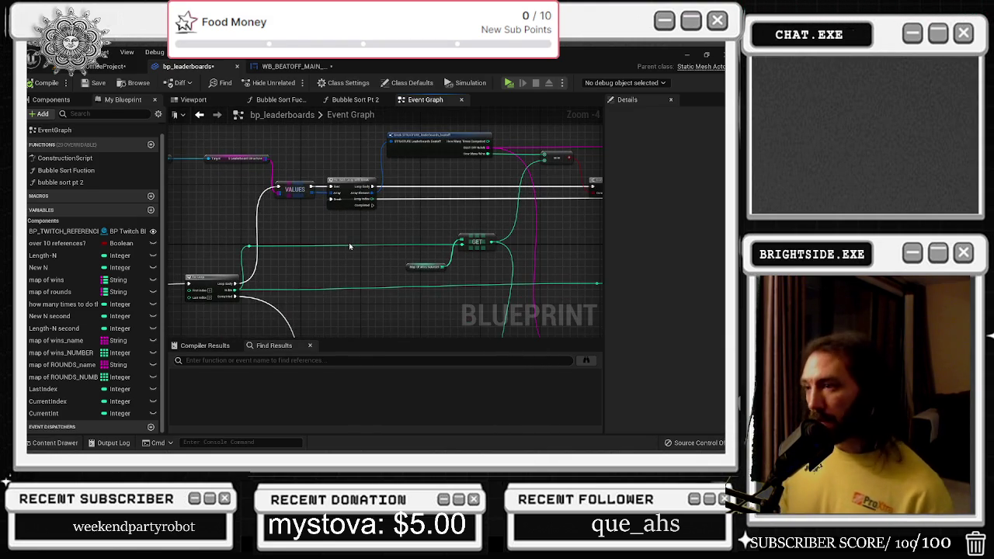
scroll(475, 229, up, 3)
click(475, 227)
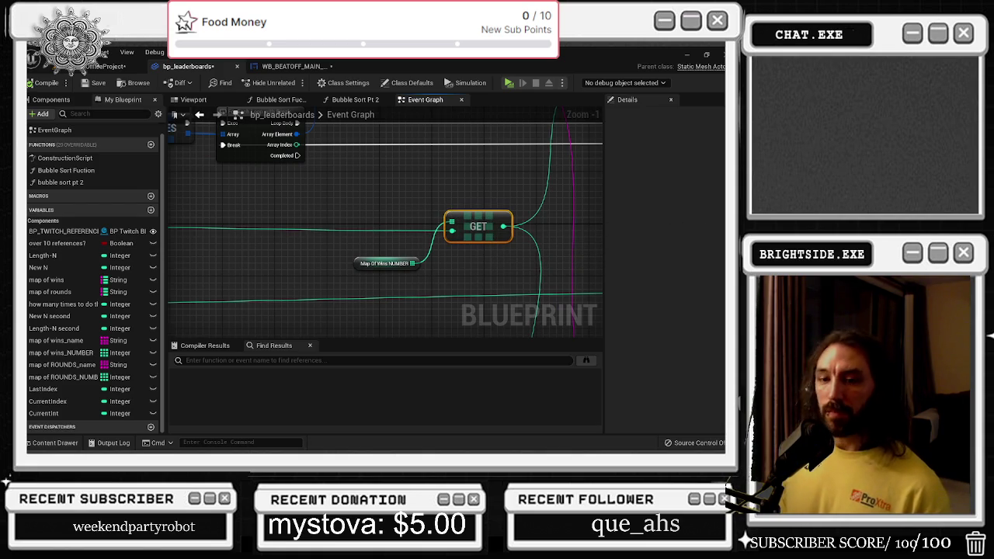
scroll(371, 231, down, 3)
scroll(278, 240, up, 1)
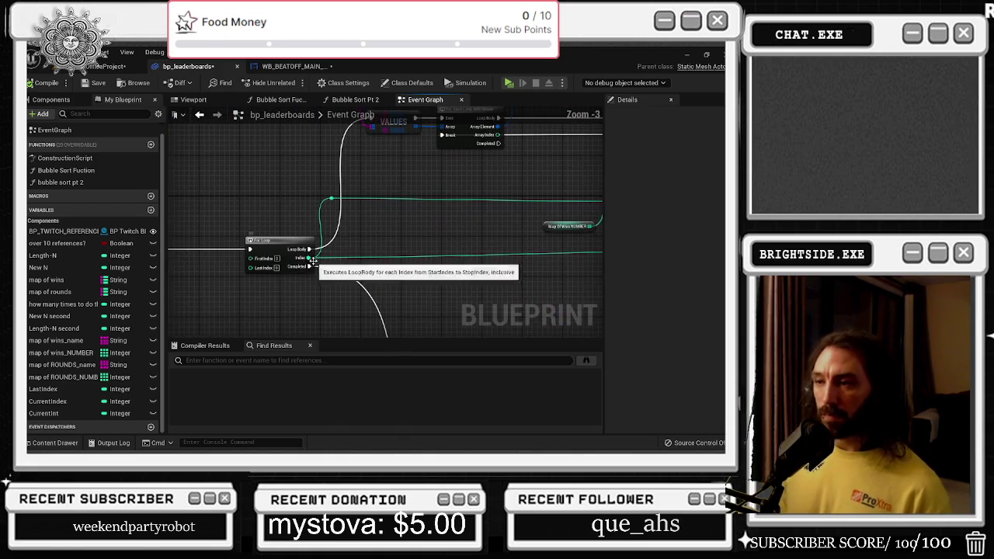
drag(278, 240, 429, 222)
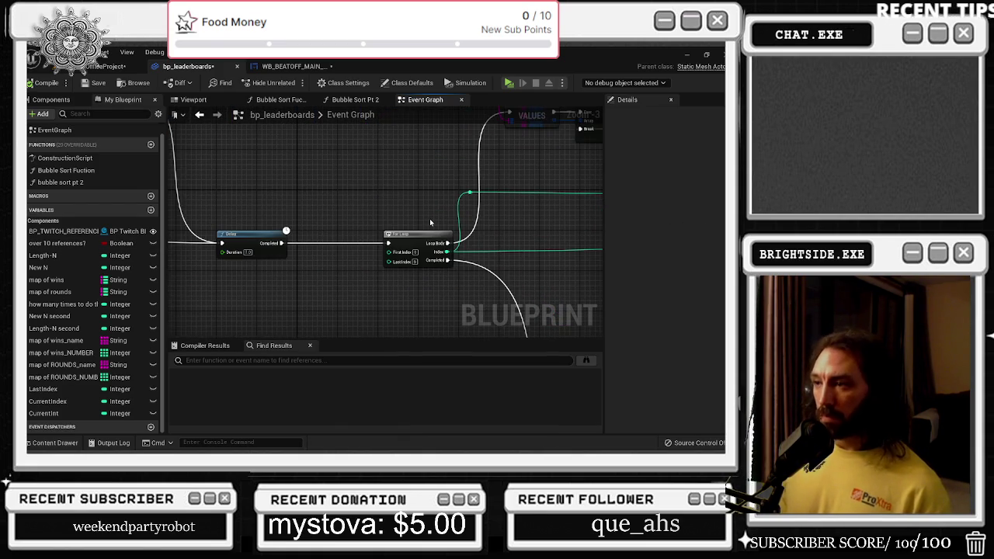
scroll(430, 222, down, 6)
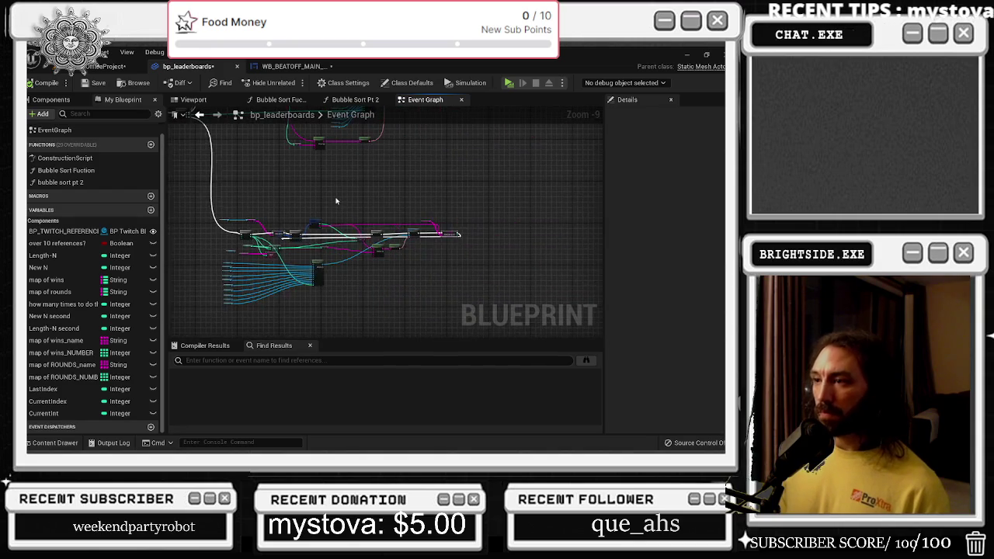
scroll(559, 320, up, 2)
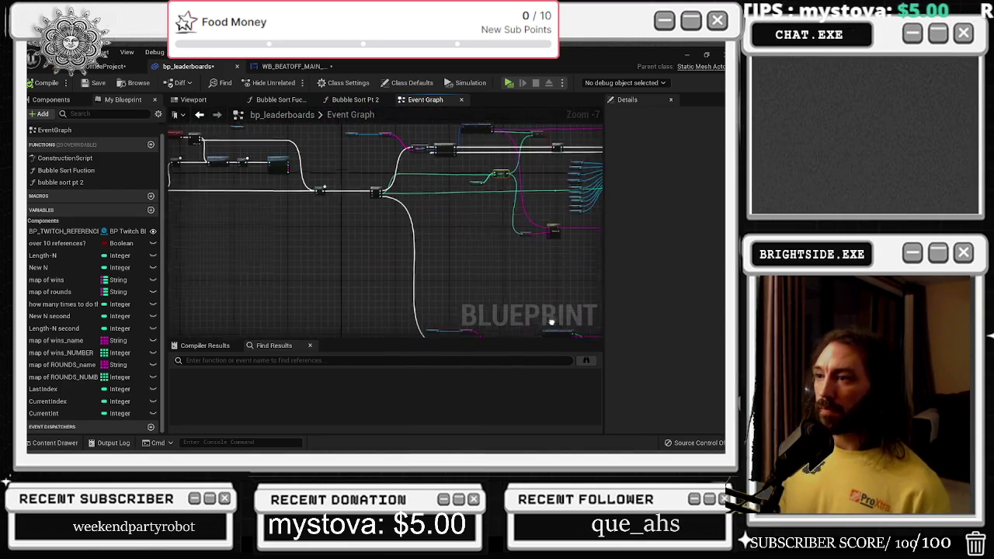
scroll(399, 299, up, 3)
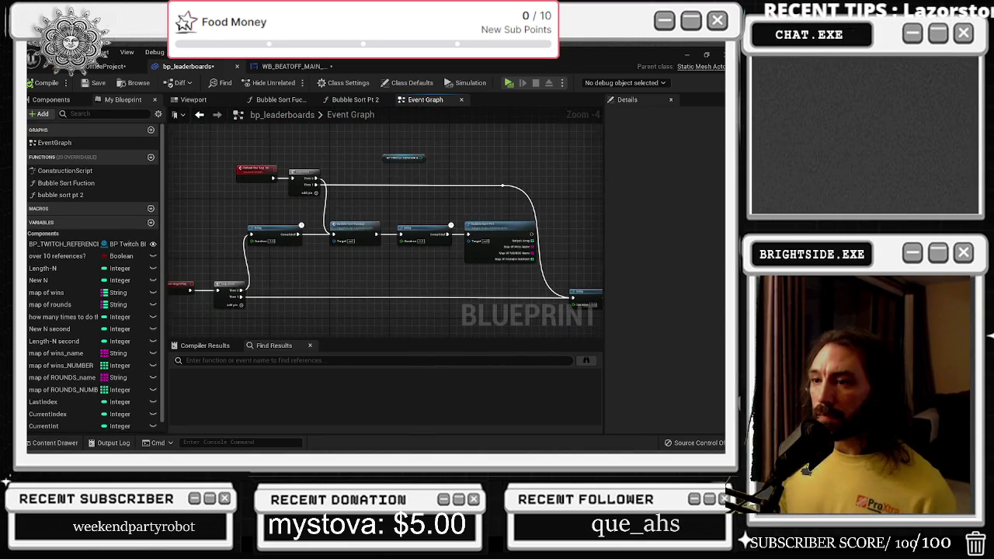
Paste a Delay after the sequence output and add a Print String after its Completed pin
mouse_move(253, 311)
mouse_down()
mouse_move(292, 288)
mouse_move(291, 225)
mouse_up()
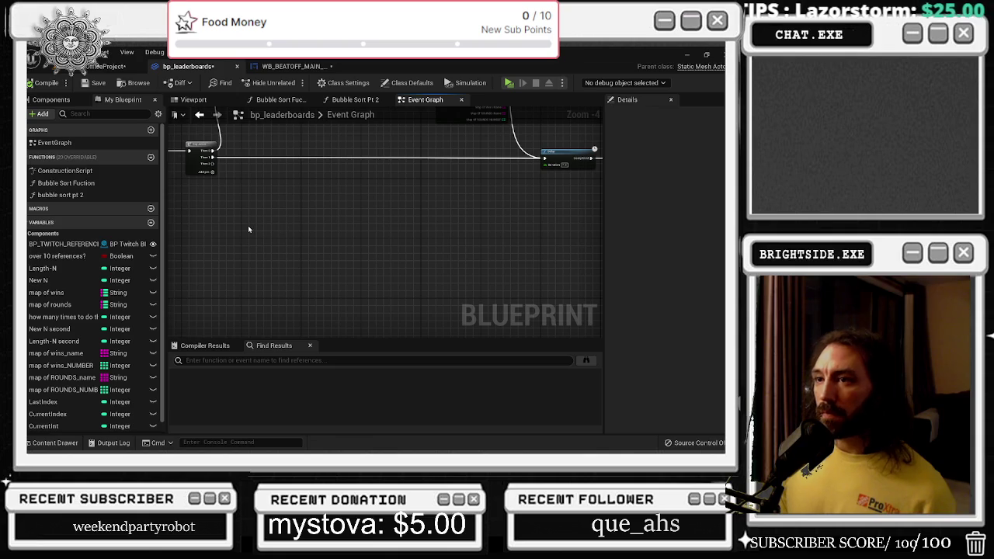
key(ctrl+v)
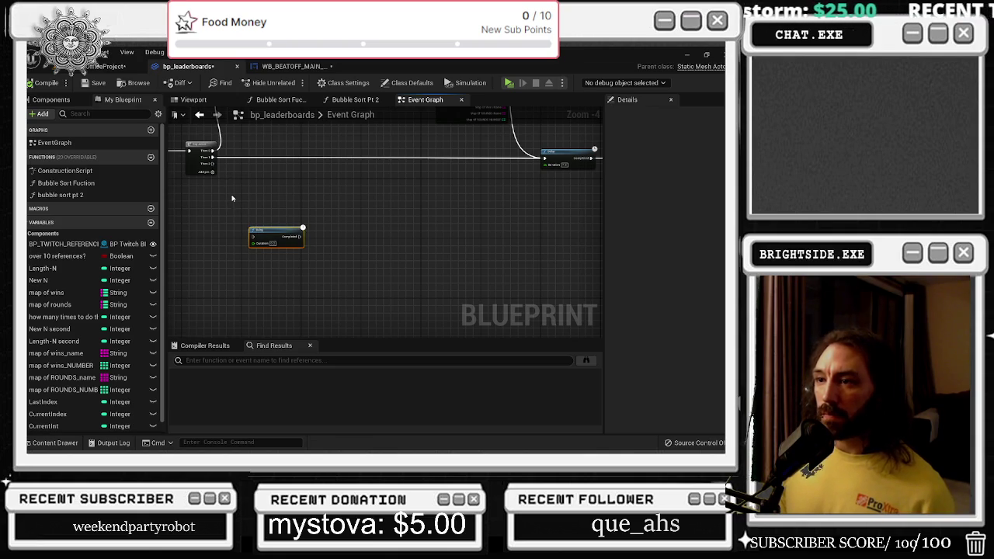
mouse_move(210, 164)
mouse_down()
mouse_move(244, 228)
mouse_move(288, 231)
mouse_move(262, 228)
mouse_move(212, 169)
mouse_move(268, 231)
mouse_move(253, 236)
mouse_up()
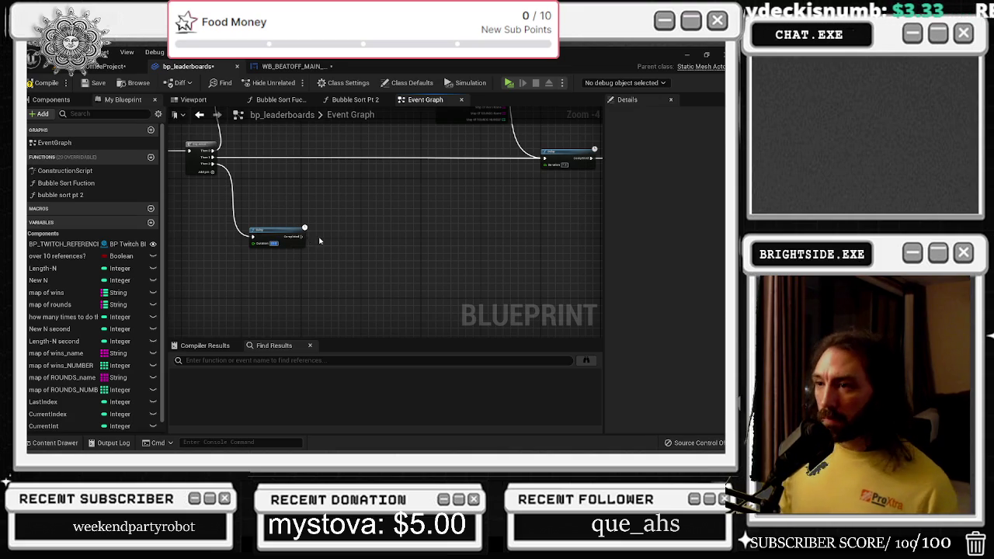
scroll(315, 237, up, 2)
drag(286, 236, 373, 236)
text(print)
key(Return)
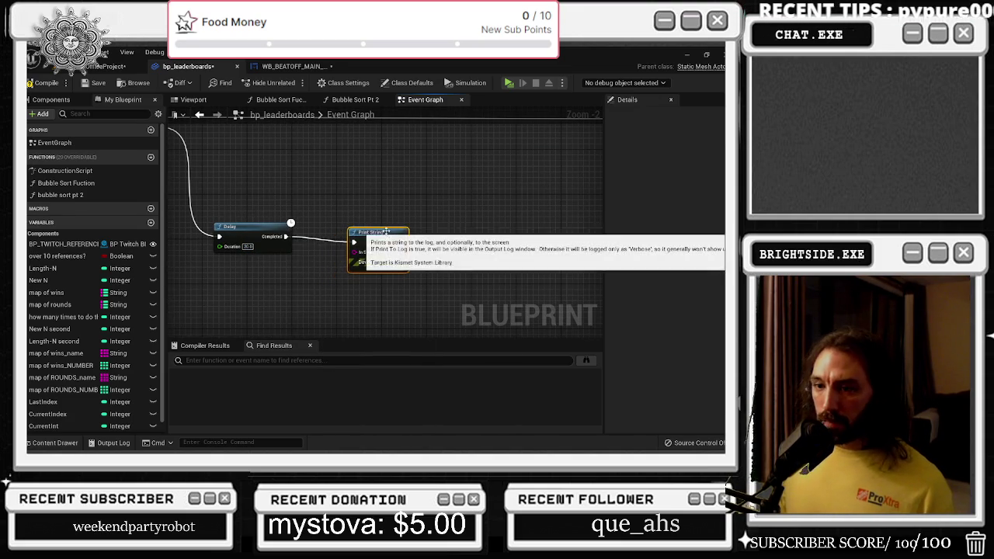
drag(369, 201, 465, 168)
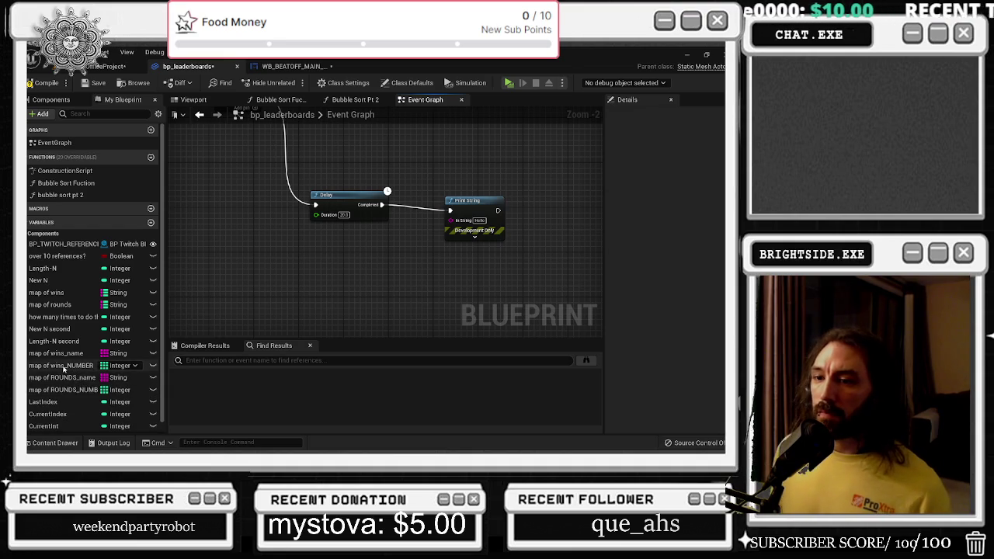
Print the Length of map of wins_name in yellow text
mouse_move(54, 353)
mouse_down()
mouse_move(224, 279)
mouse_move(338, 269)
mouse_up()
text(LEN)
key(Return)
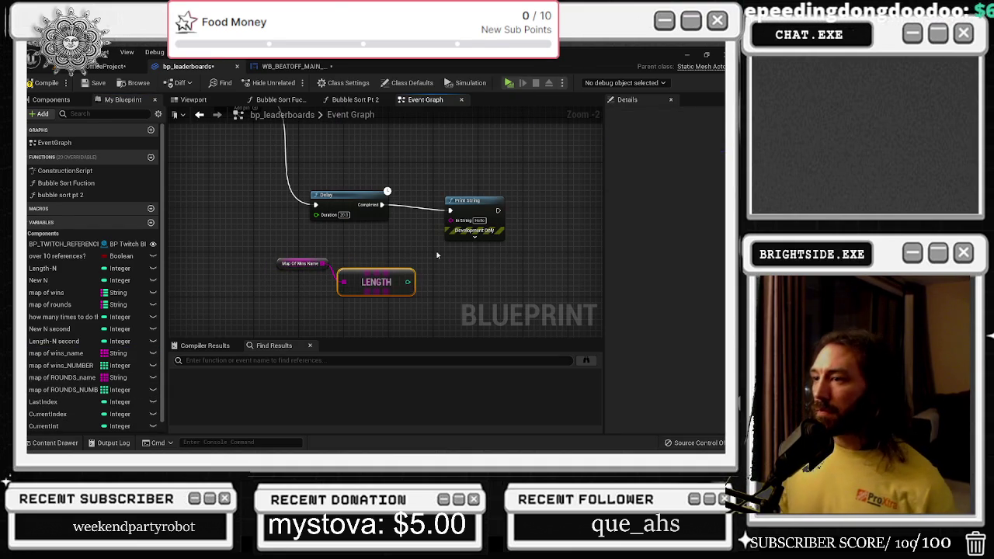
drag(407, 282, 450, 220)
click(474, 236)
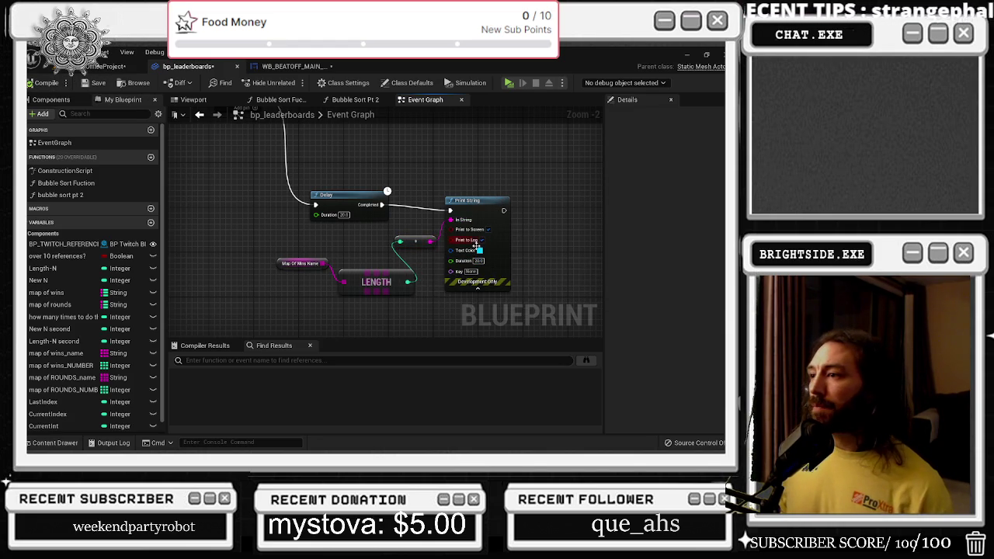
click(479, 250)
click(555, 296)
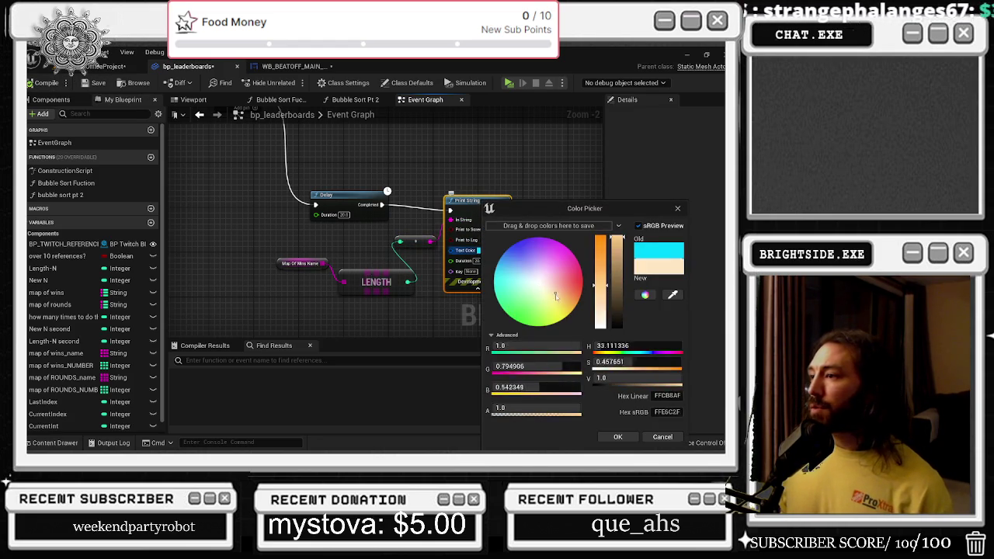
click(565, 304)
click(617, 436)
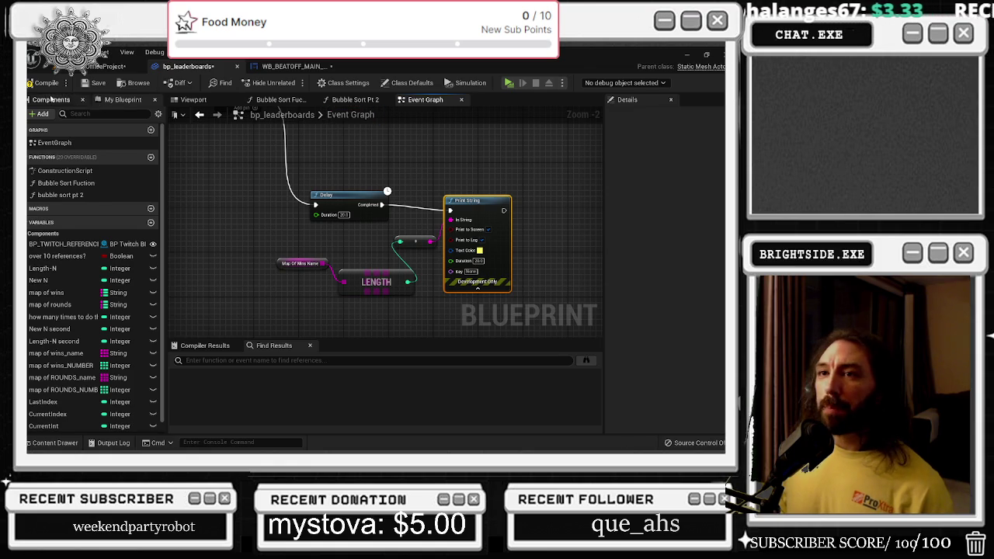
click(51, 99)
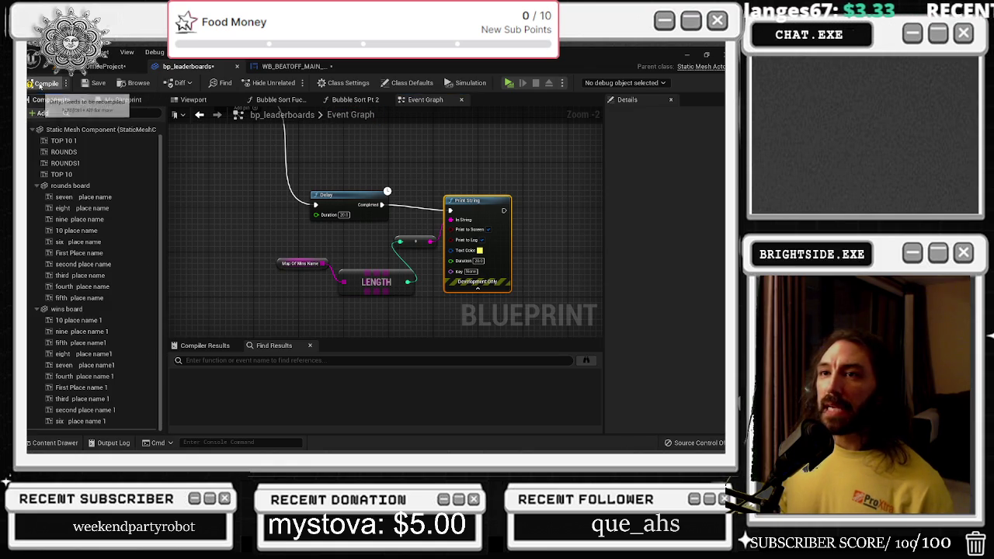
click(104, 66)
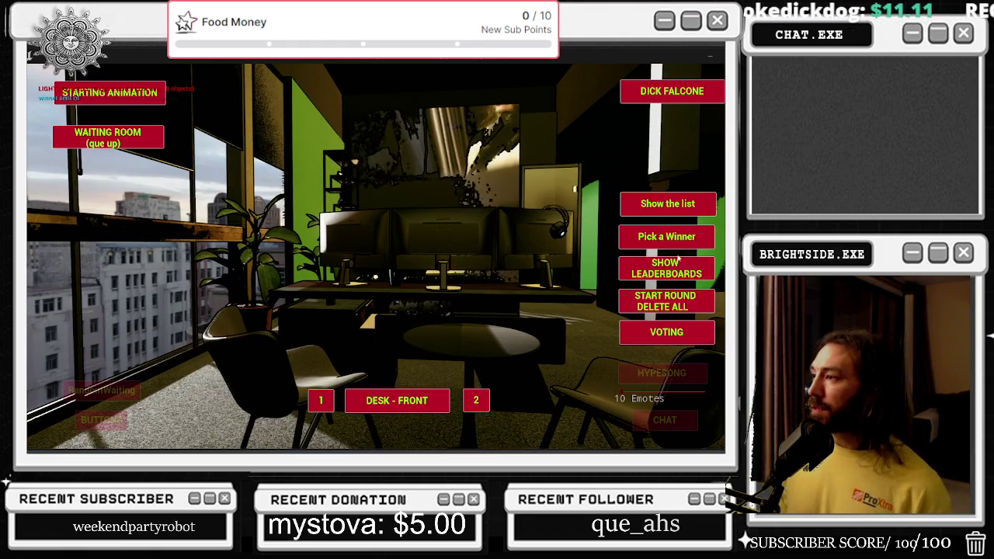
click(677, 261)
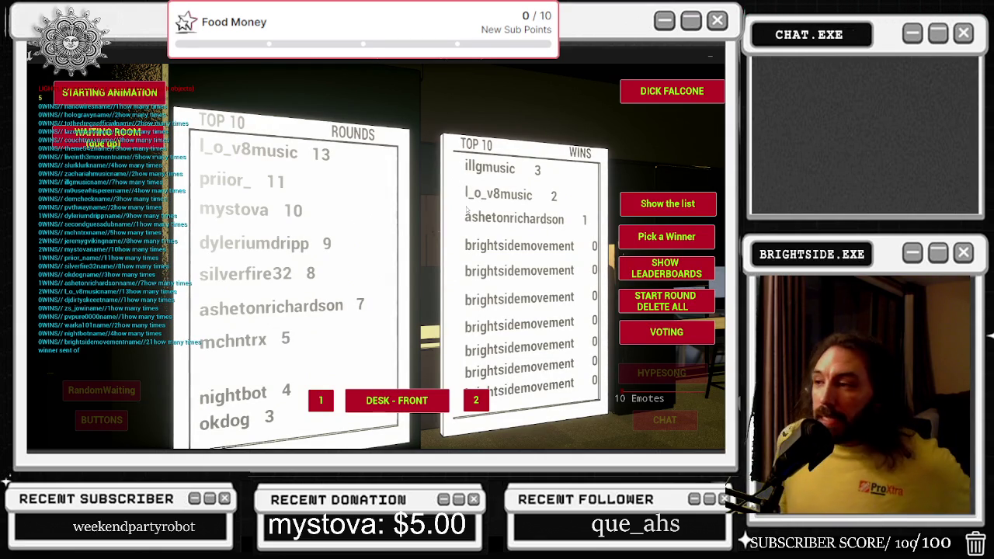
key(Escape)
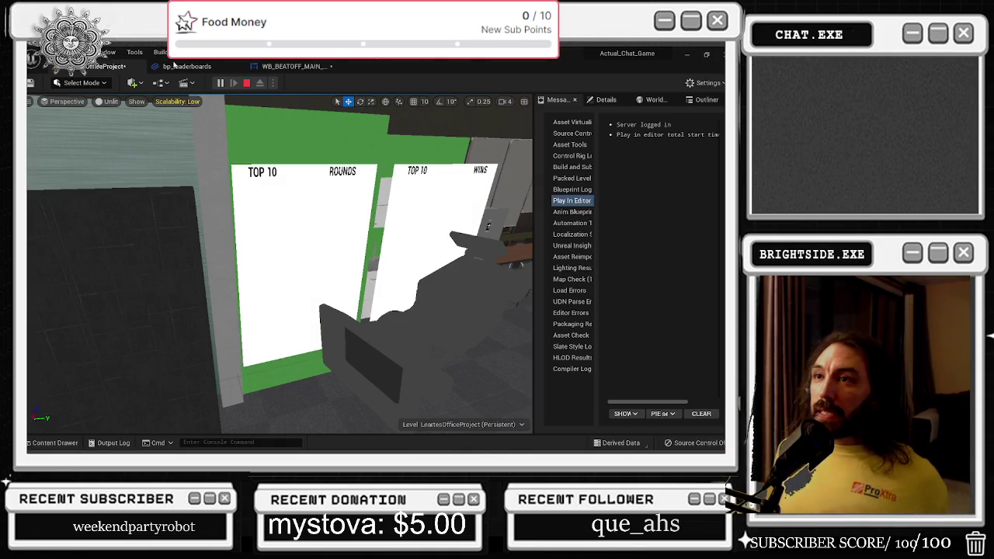
click(187, 66)
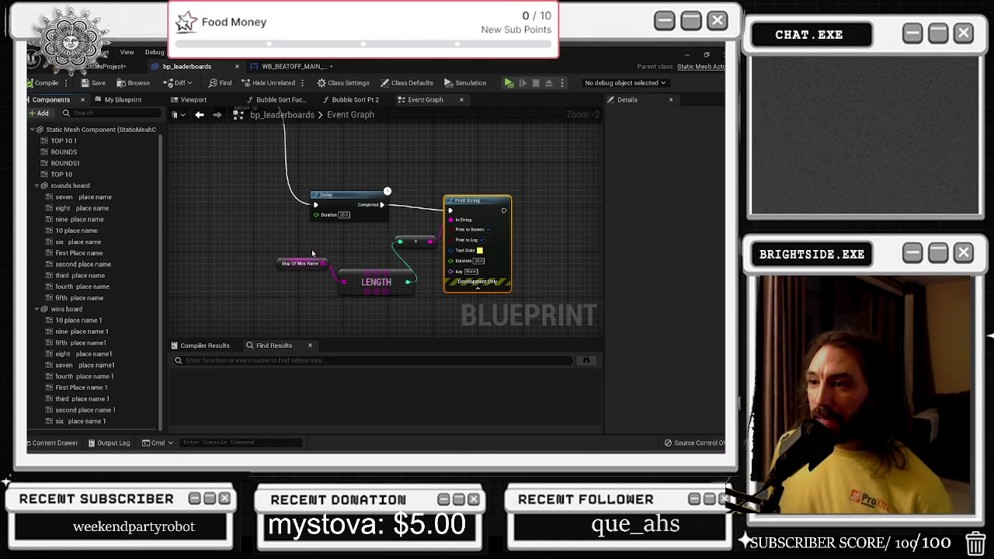
Feed the Length of map of wins_NUMBER into the Print String's In String
drag(311, 250, 415, 299)
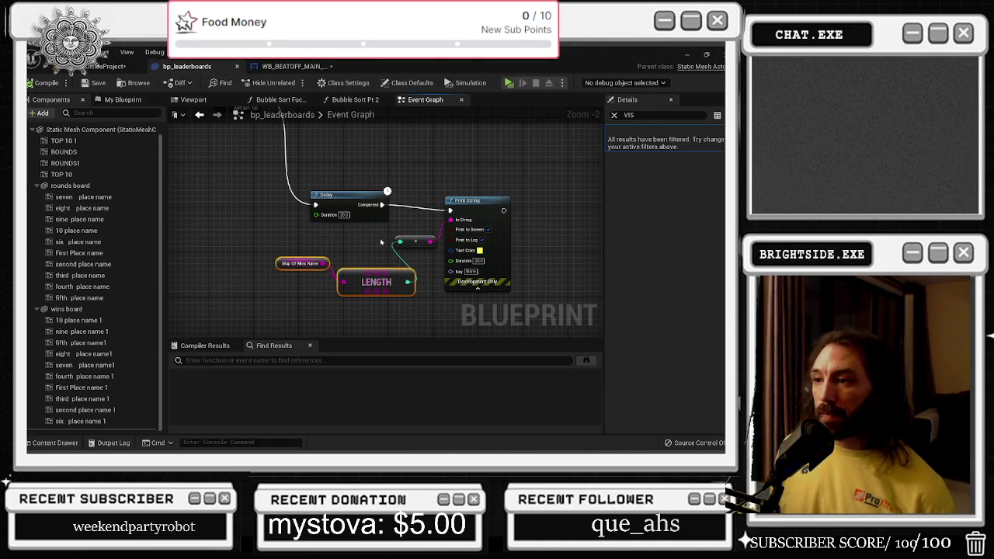
click(122, 100)
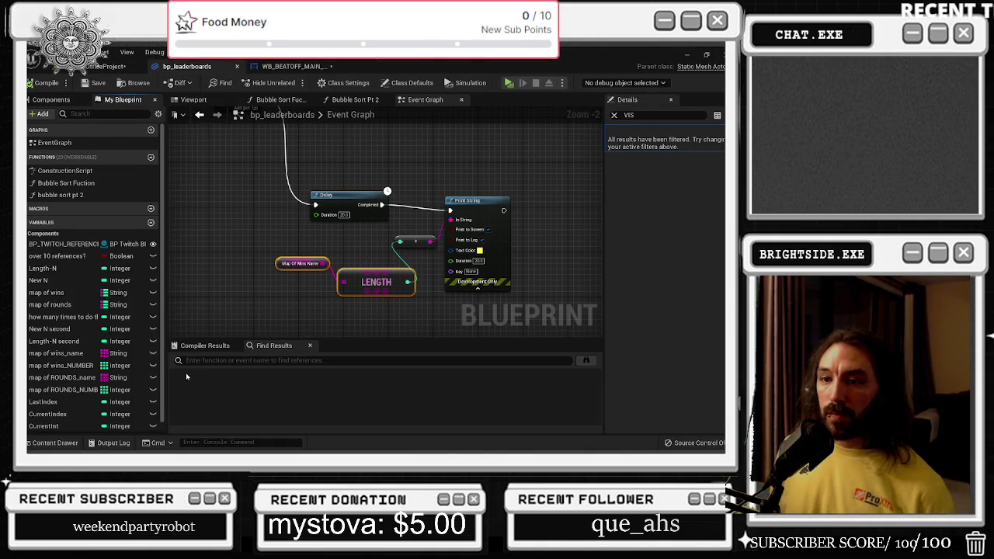
mouse_move(62, 365)
mouse_down()
mouse_move(299, 235)
mouse_move(340, 280)
mouse_move(343, 257)
mouse_up()
text(length)
key(Return)
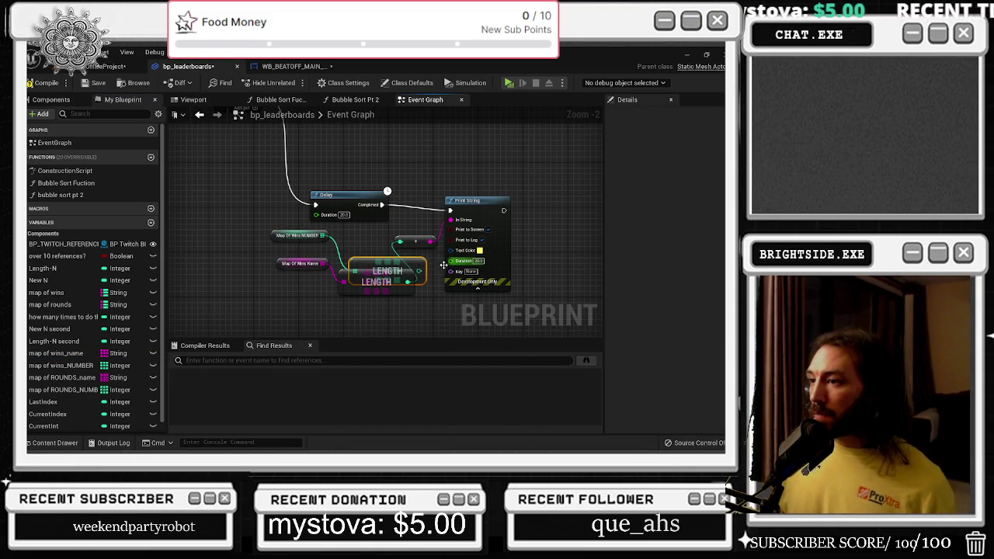
mouse_move(439, 256)
mouse_down()
mouse_move(399, 242)
mouse_move(450, 219)
mouse_up()
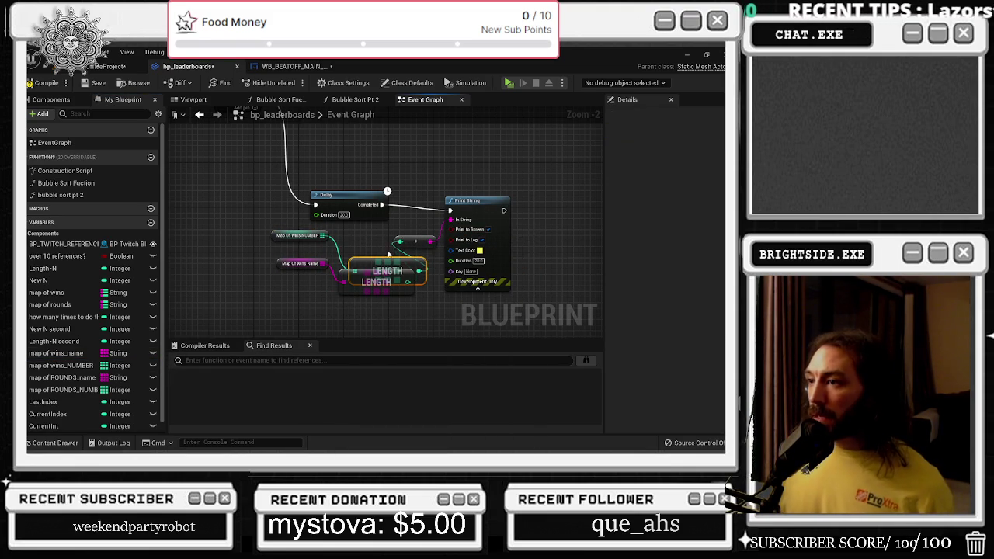
mouse_move(323, 263)
mouse_down()
mouse_move(342, 281)
mouse_move(294, 269)
mouse_up()
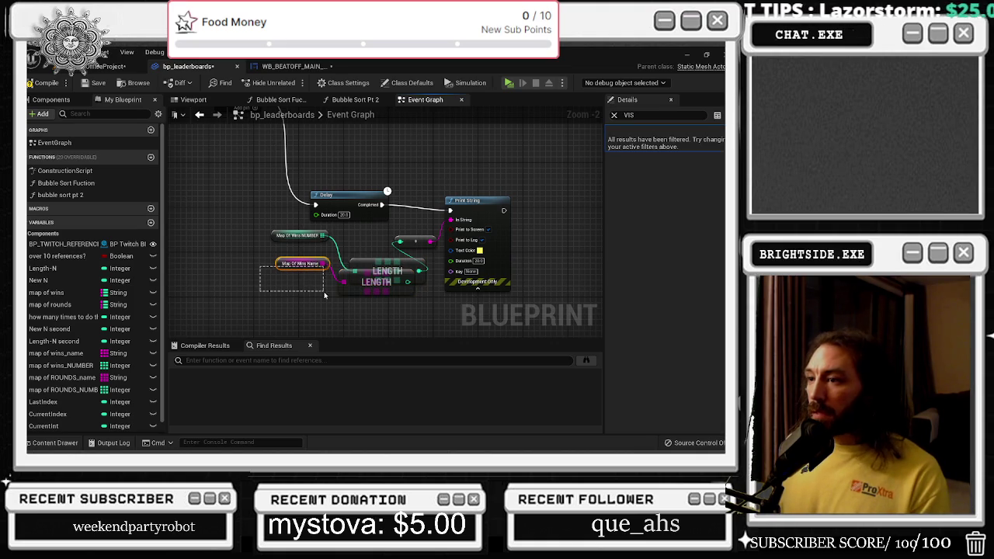
Delete the old wins name nodes, save bp_leaderboards, and return to the office level
key(Delete)
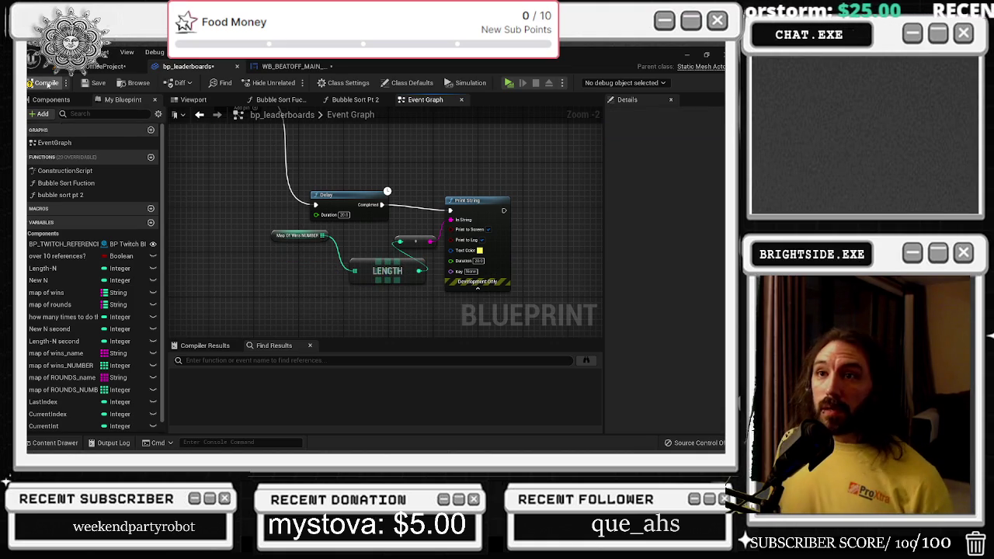
click(93, 83)
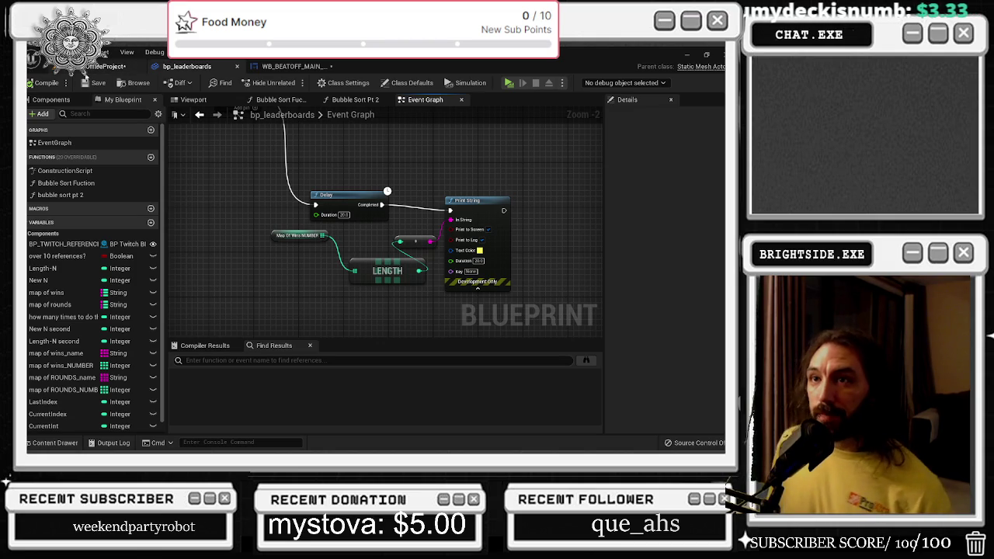
click(80, 68)
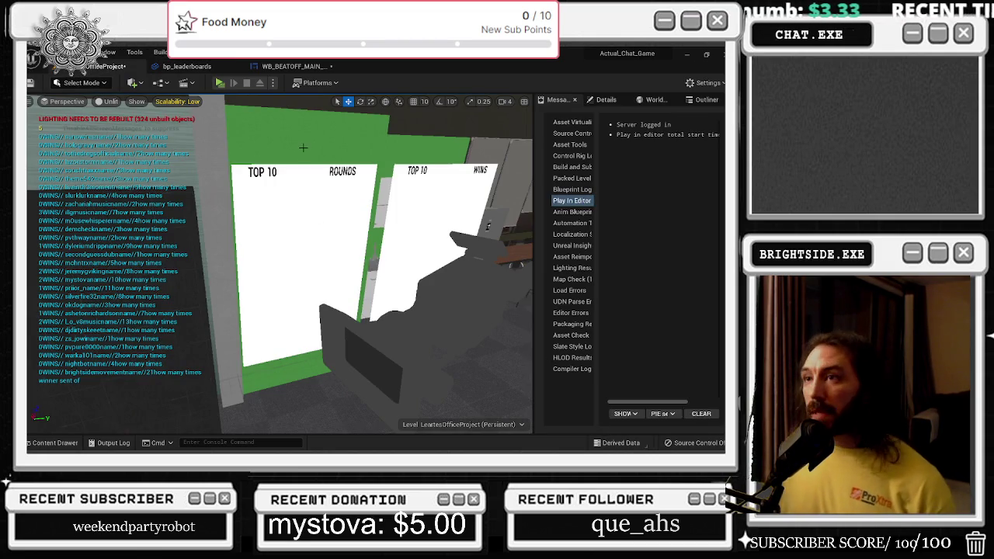
click(220, 81)
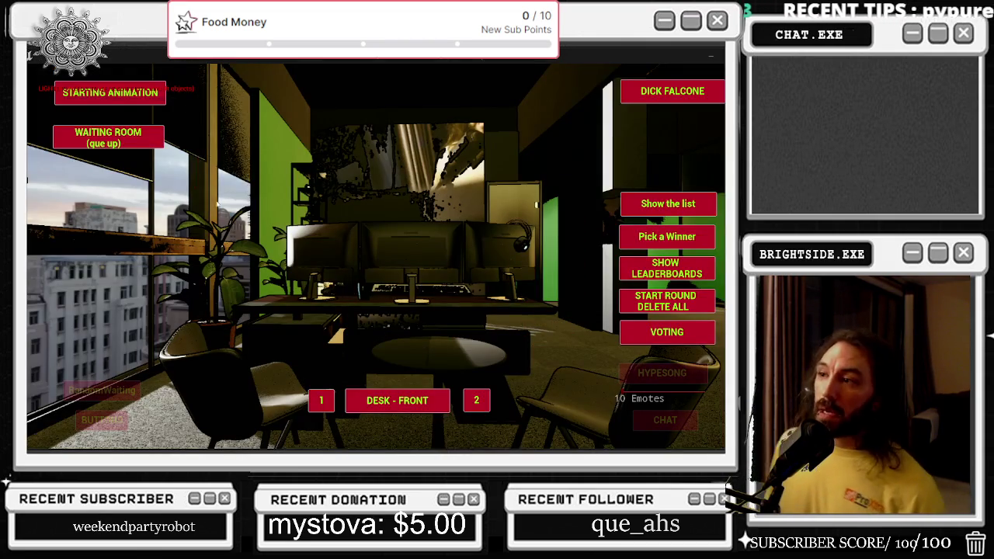
click(701, 269)
click(662, 204)
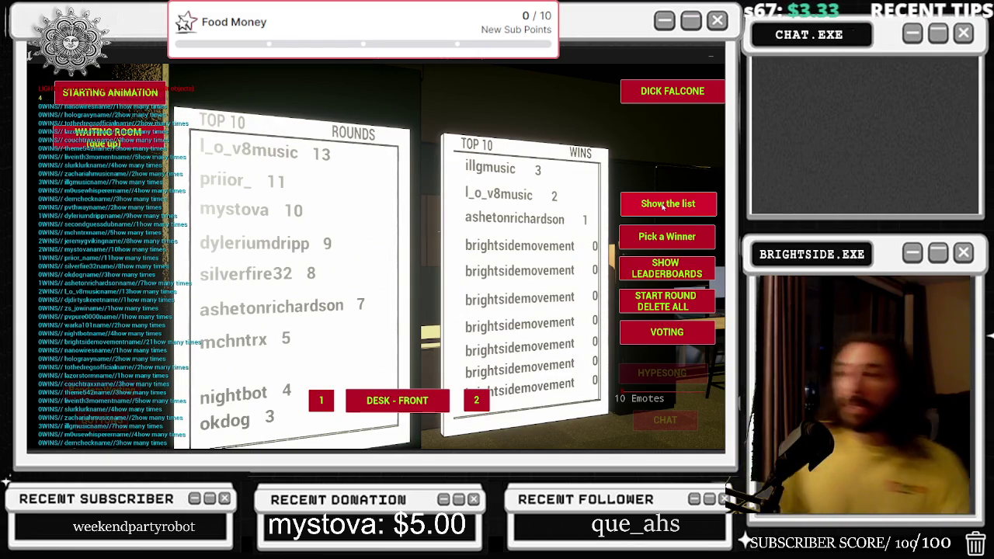
key(alt+Tab)
key(Escape)
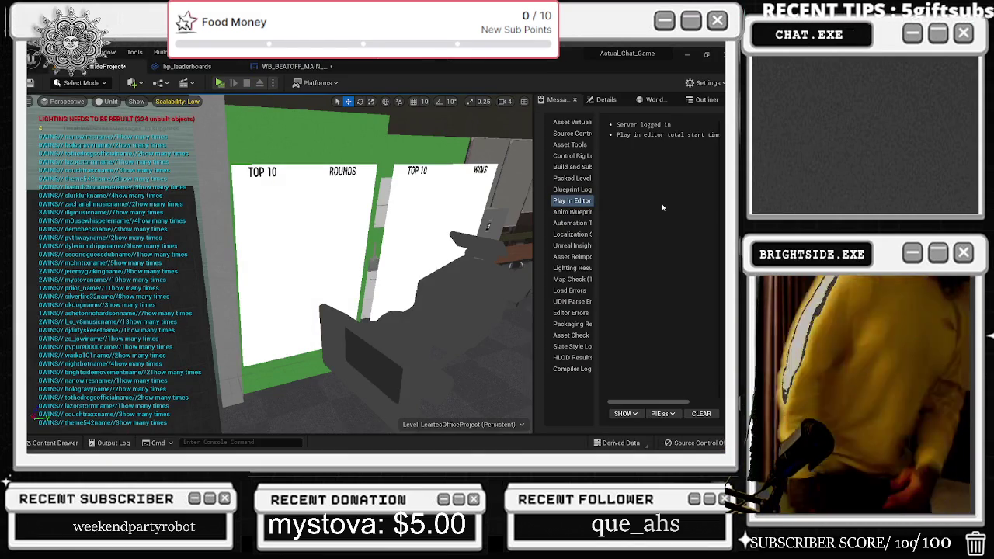
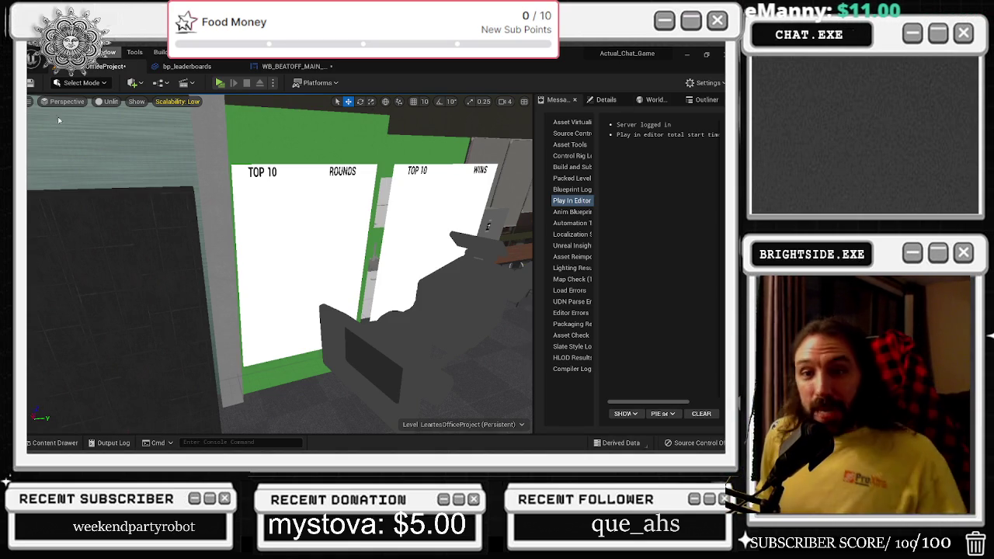
Back in the bp_leaderboards graph, select the Map Of Wins NUMBER and length-check nodes
mouse_move(241, 250)
mouse_down()
mouse_move(232, 244)
mouse_move(241, 250)
mouse_up()
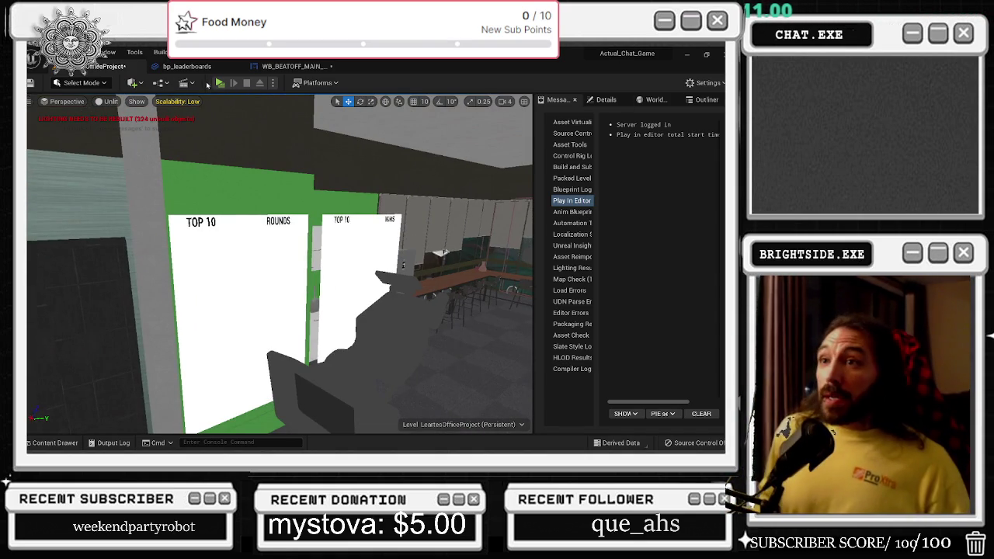
click(186, 66)
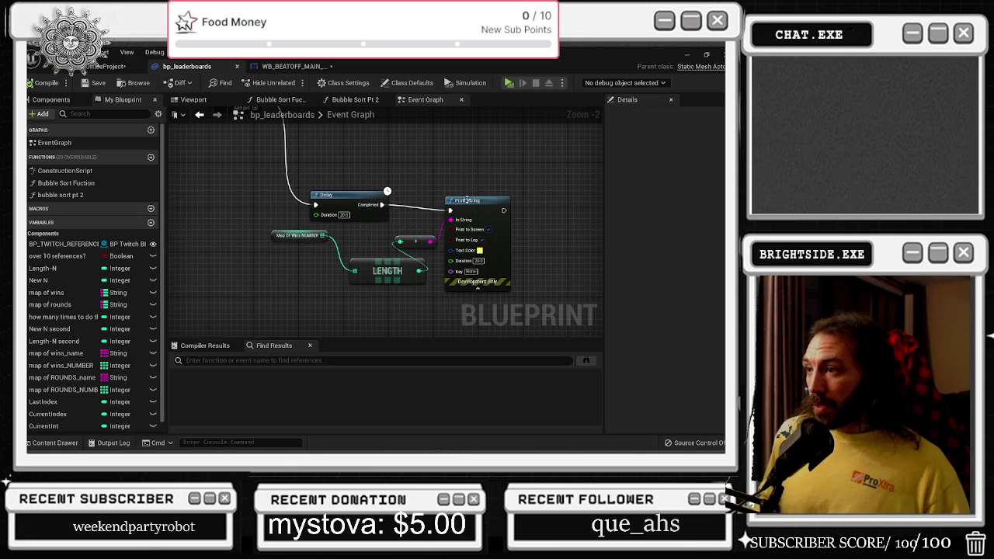
drag(465, 200, 471, 201)
drag(270, 227, 354, 269)
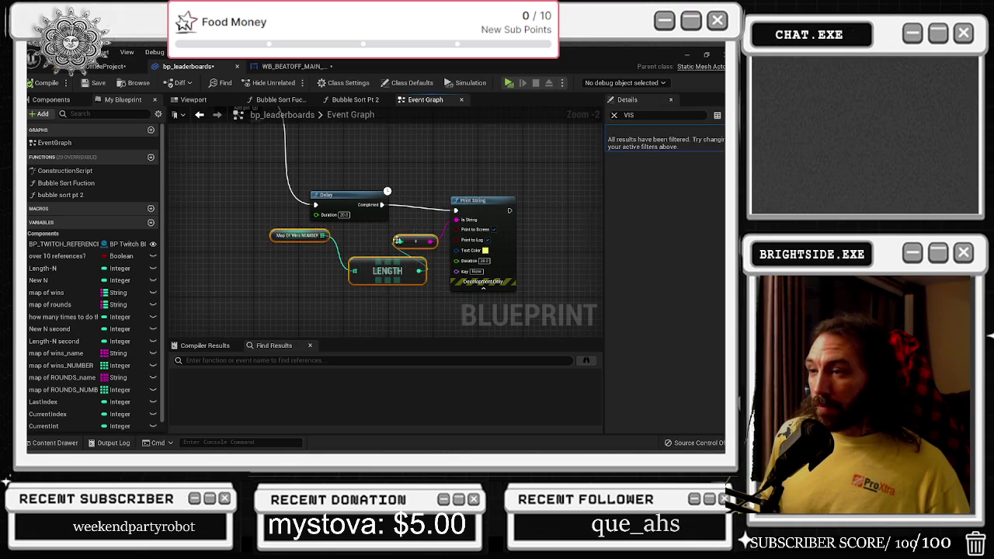
scroll(400, 245, down, 4)
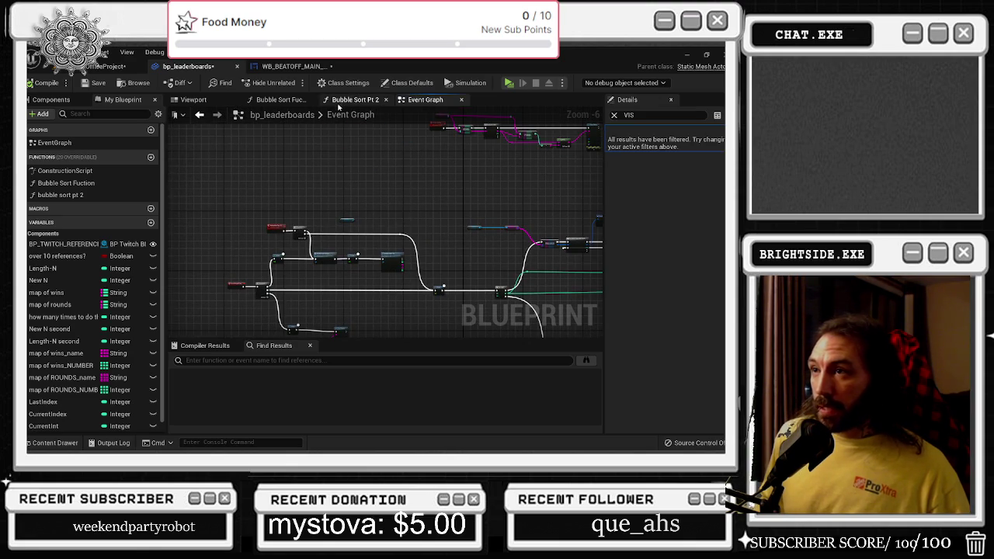
Switch to the Bubble Sort Fuction graph and zoom in on the Break STRUCTURE node
click(281, 99)
click(355, 99)
click(280, 99)
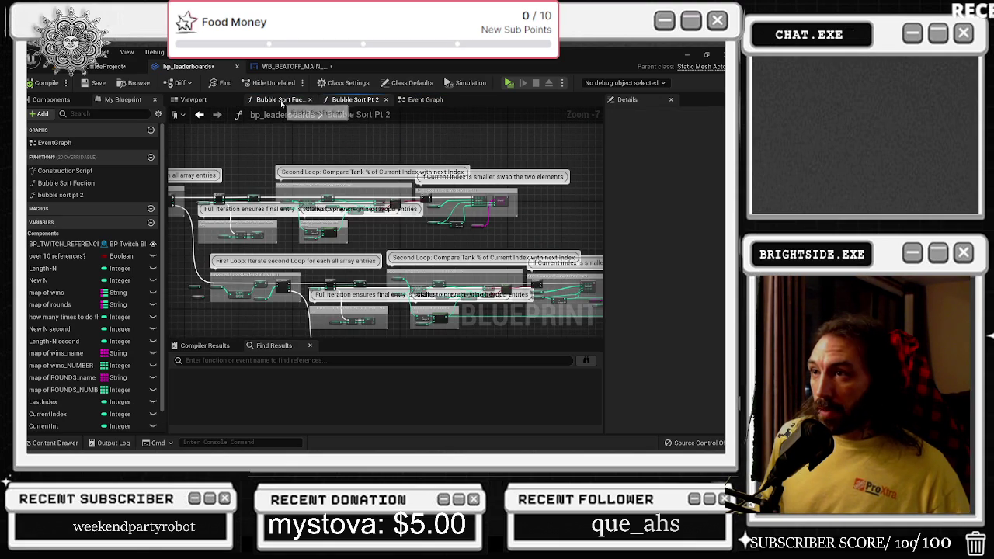
scroll(279, 238, up, 3)
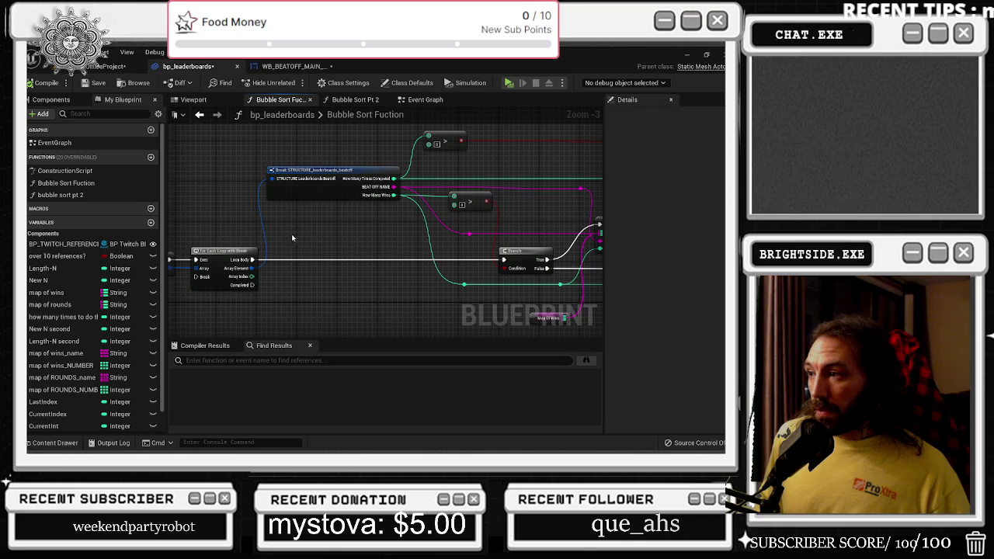
scroll(440, 211, up, 2)
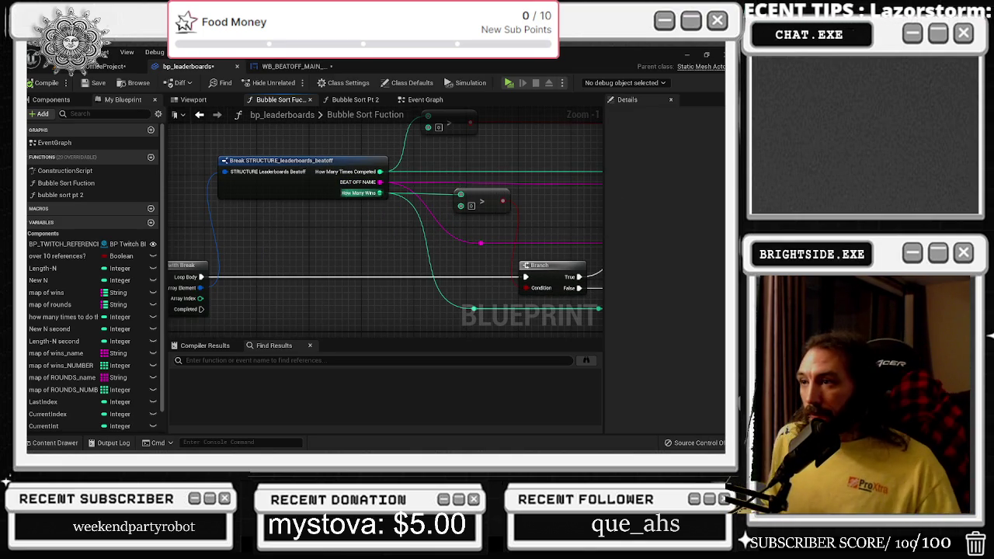
Add a Greater-or-equal (>=) node fed by the How Many Wins output
drag(379, 193, 390, 222)
text(Greater)
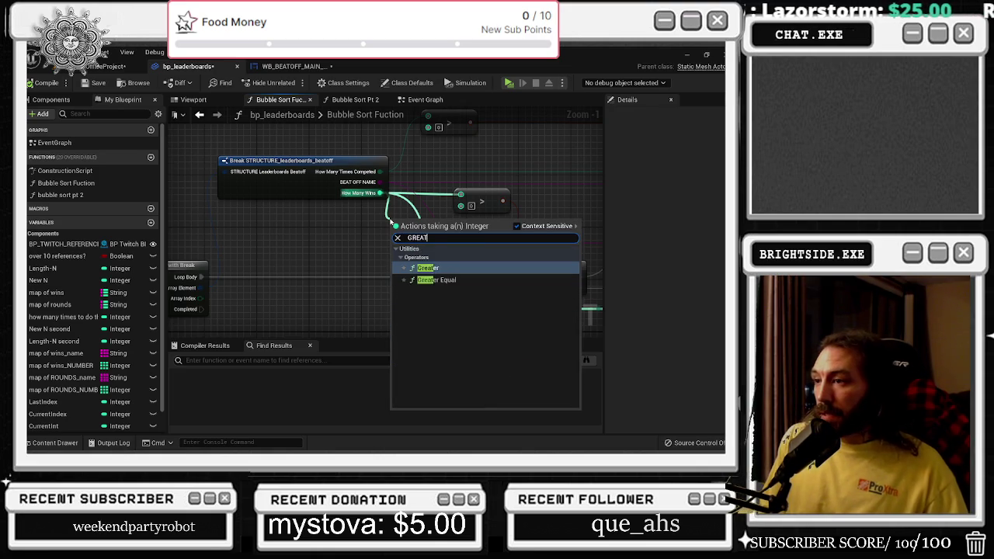
key(Return)
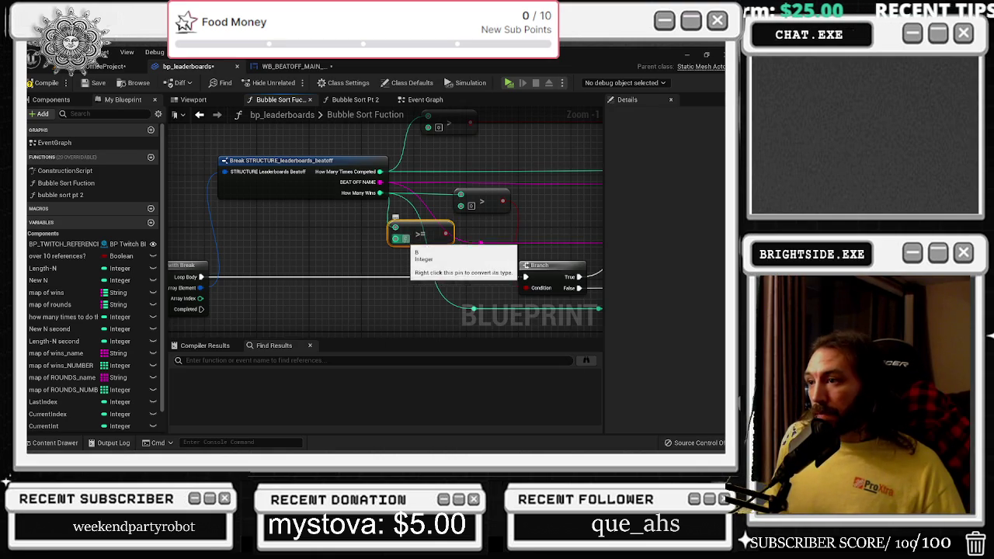
mouse_move(406, 226)
mouse_down()
mouse_move(363, 235)
mouse_move(324, 219)
mouse_move(375, 193)
mouse_up()
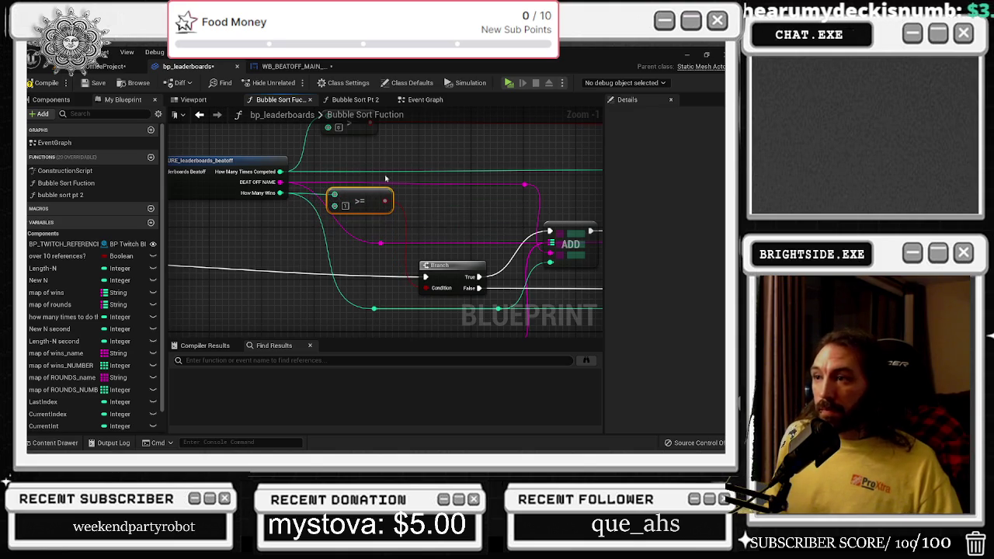
Save the bp_leaderboards blueprint and the level
click(83, 83)
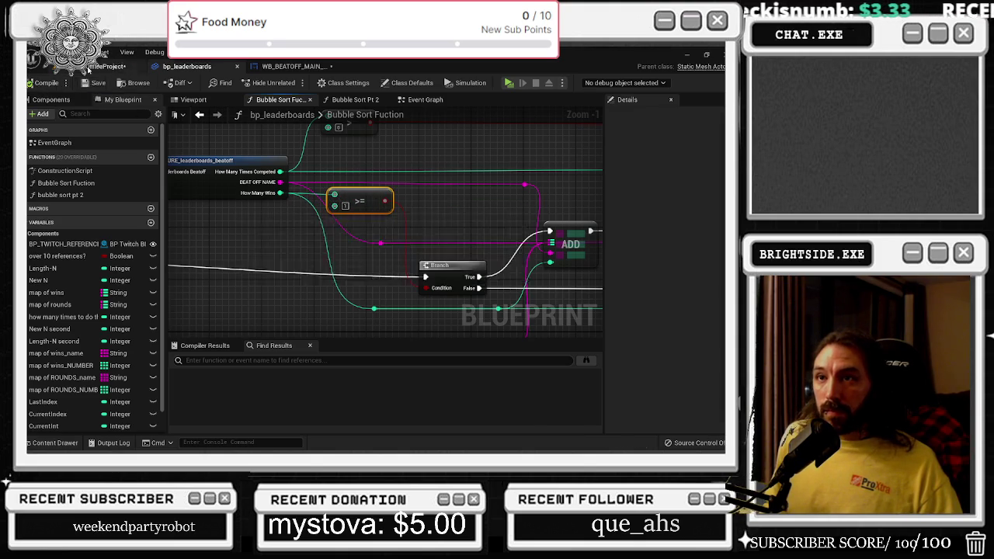
click(101, 66)
key(ctrl+s)
Review the Bubble Sort Pt 2 graph's First Loop, Full iteration, Second Loop, Clamp and swap sections
click(201, 67)
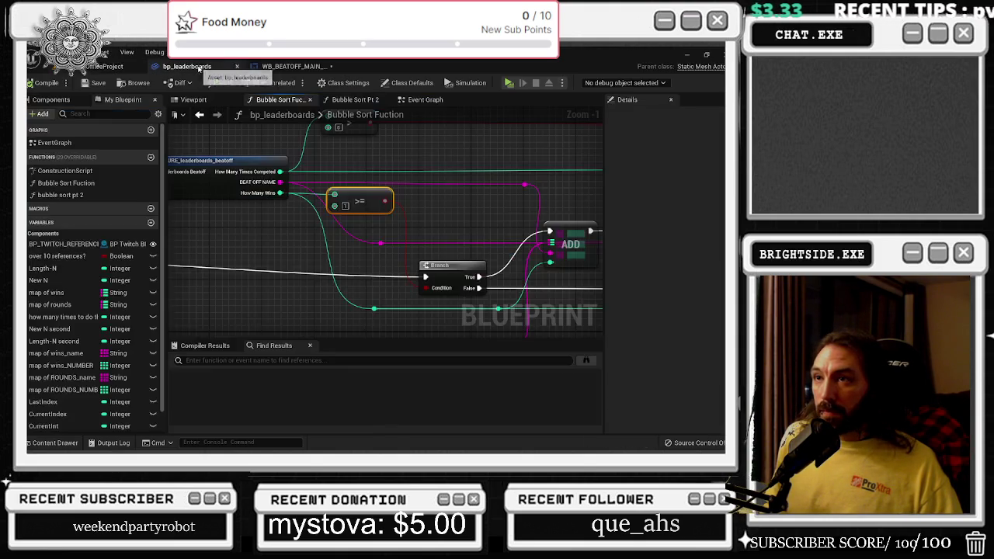
click(355, 99)
scroll(483, 208, up, 4)
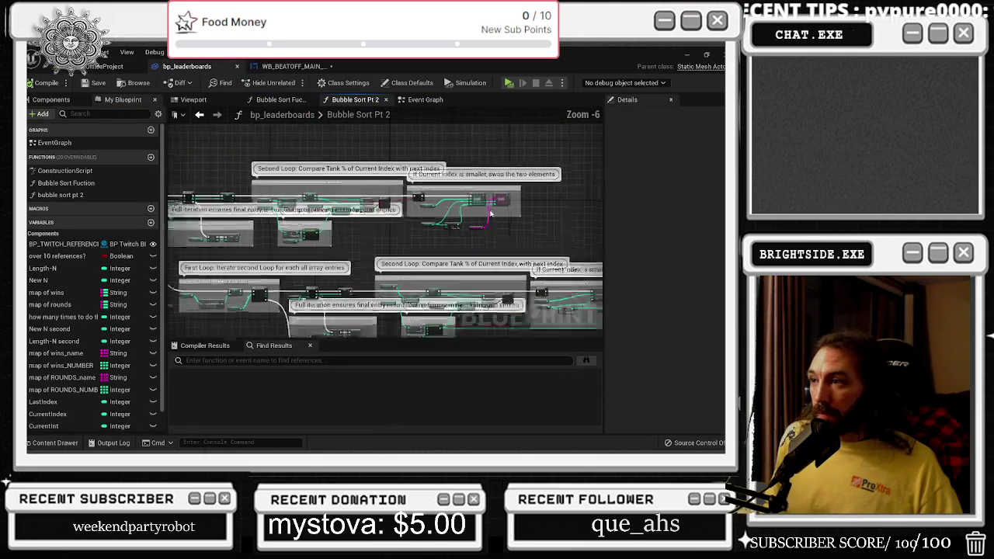
click(426, 101)
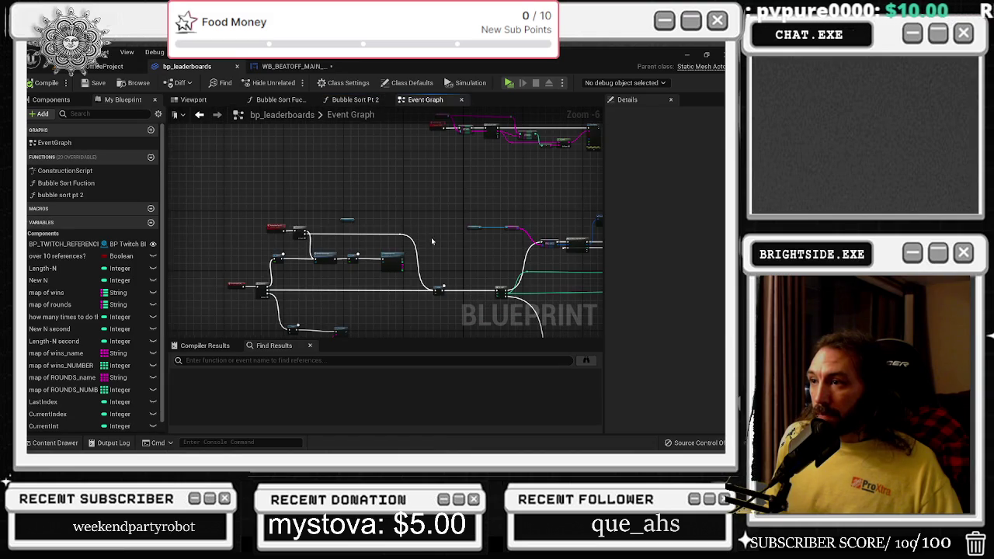
click(355, 99)
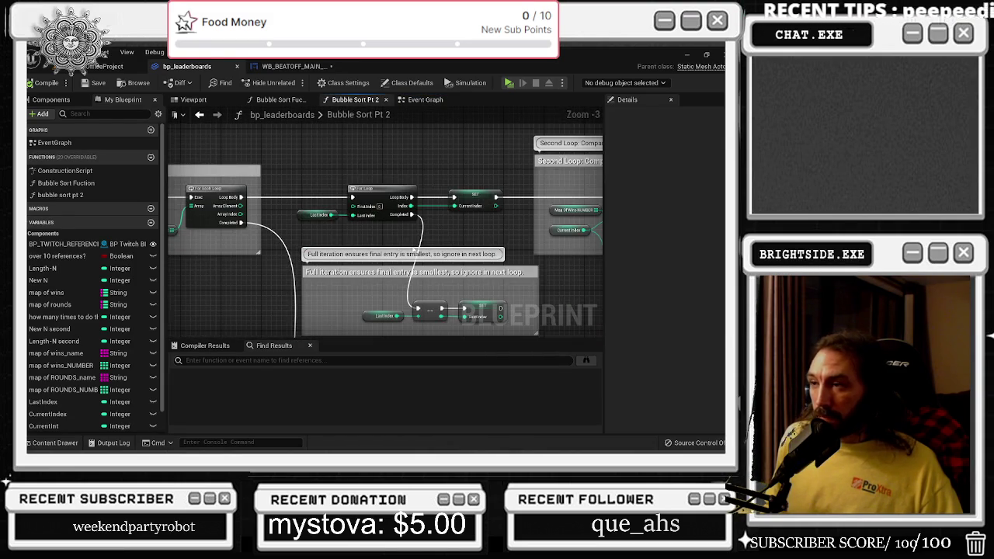
click(369, 115)
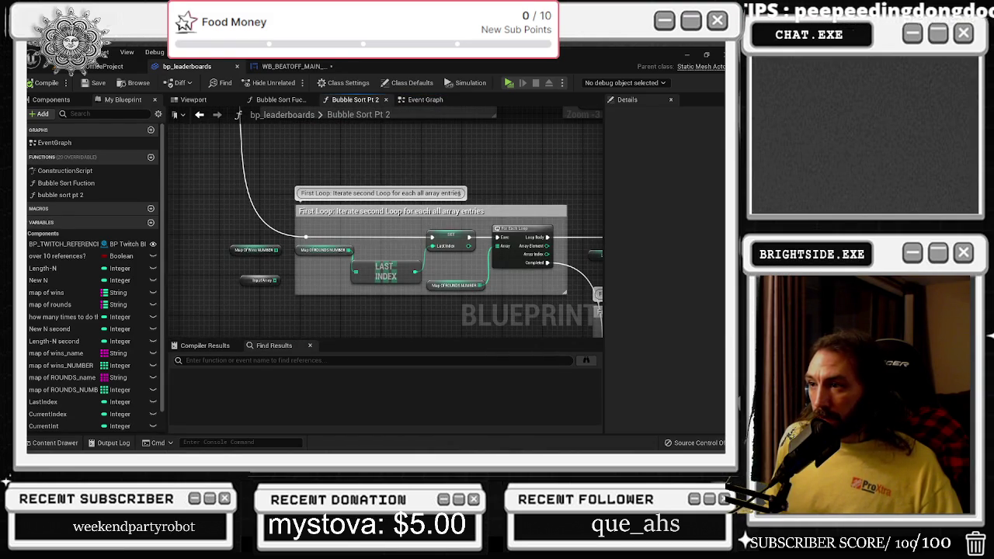
mouse_move(534, 153)
mouse_down()
mouse_move(263, 132)
mouse_move(239, 99)
mouse_up()
mouse_move(466, 233)
mouse_down()
mouse_move(262, 224)
mouse_move(288, 250)
mouse_up()
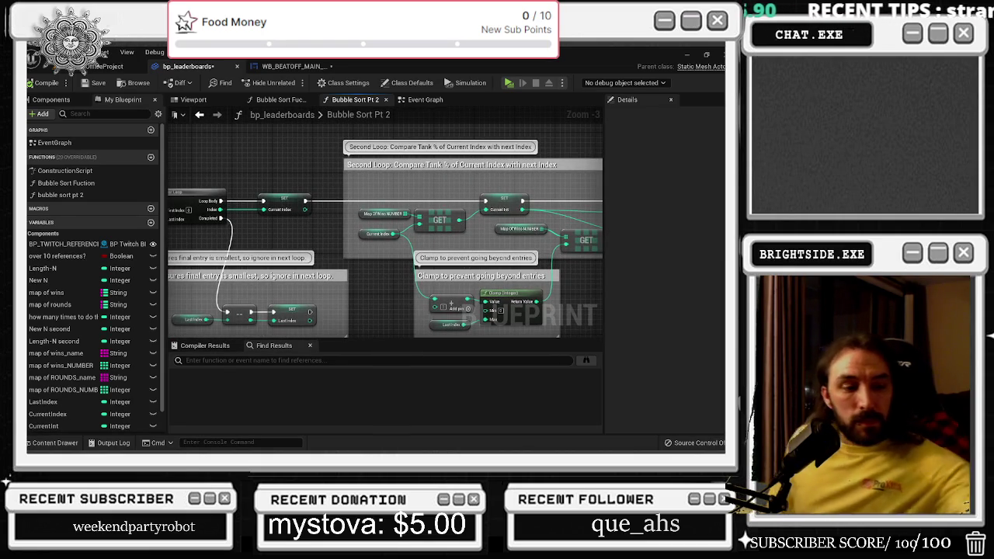
mouse_move(466, 233)
mouse_down()
mouse_move(400, 221)
mouse_move(225, 225)
mouse_move(454, 124)
mouse_move(316, 75)
mouse_move(278, 85)
mouse_move(355, 132)
mouse_up()
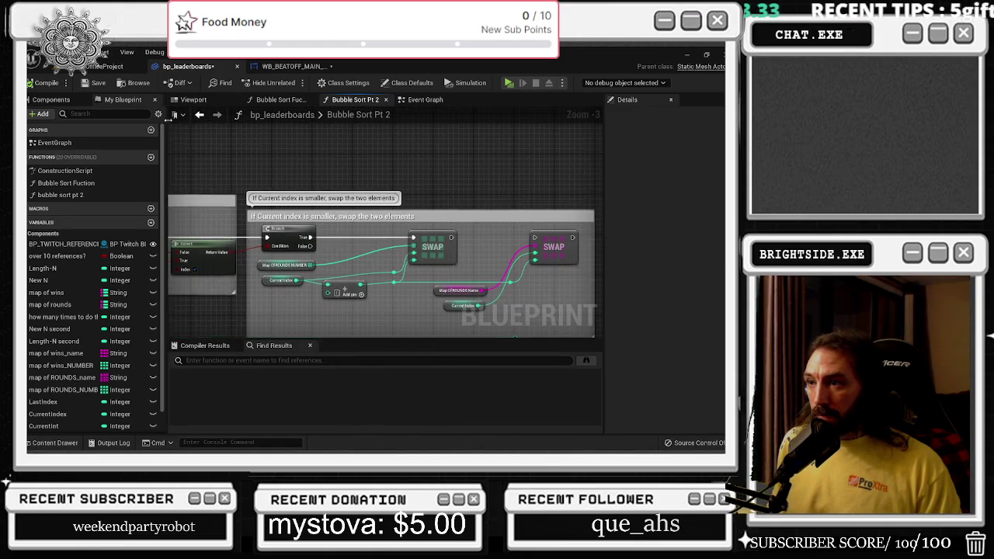
Survey the Event Graph, ending on the Map Of Wins NUMBER GET, Branch and Break struct nodes
click(422, 102)
scroll(439, 215, down, 1)
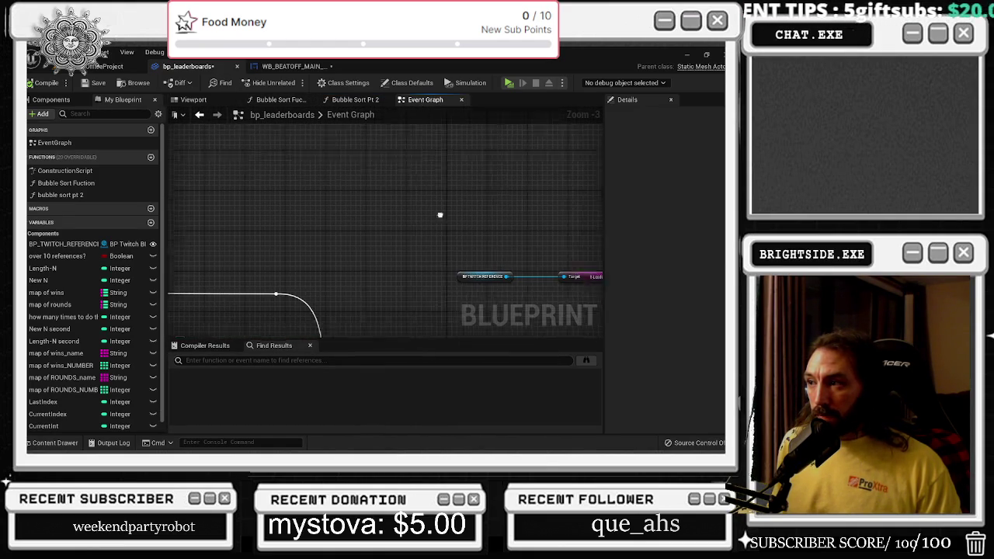
drag(440, 215, 407, 239)
scroll(403, 233, up, 1)
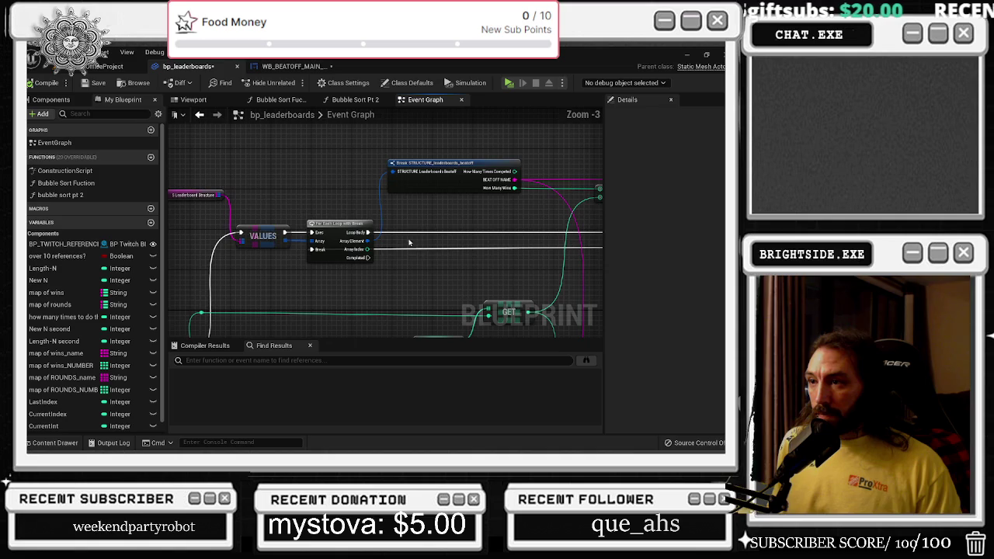
scroll(425, 264, down, 3)
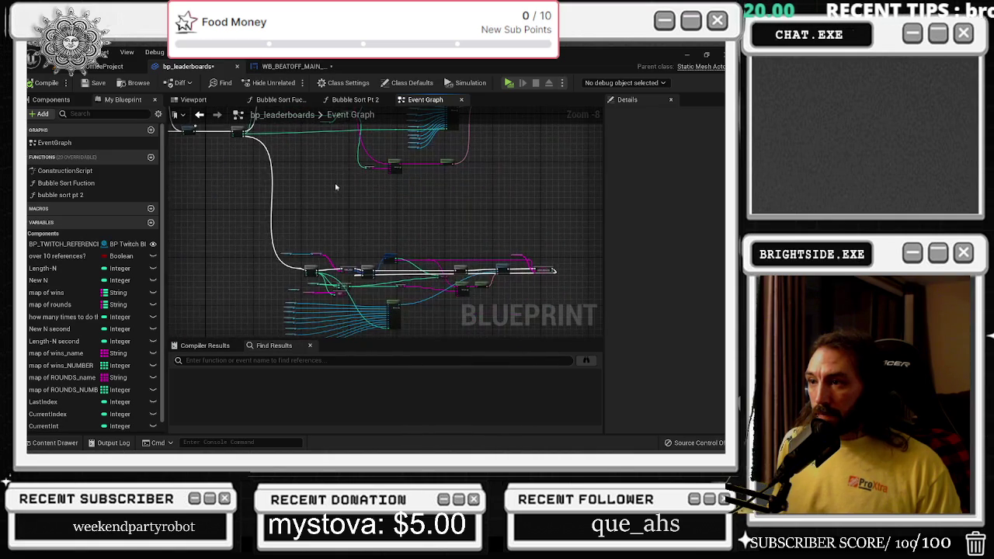
mouse_move(417, 194)
mouse_down()
mouse_move(233, 233)
mouse_move(421, 253)
mouse_move(419, 217)
mouse_move(380, 268)
mouse_move(388, 256)
mouse_move(389, 267)
mouse_up()
mouse_move(371, 200)
mouse_down()
mouse_move(479, 204)
mouse_move(542, 187)
mouse_up()
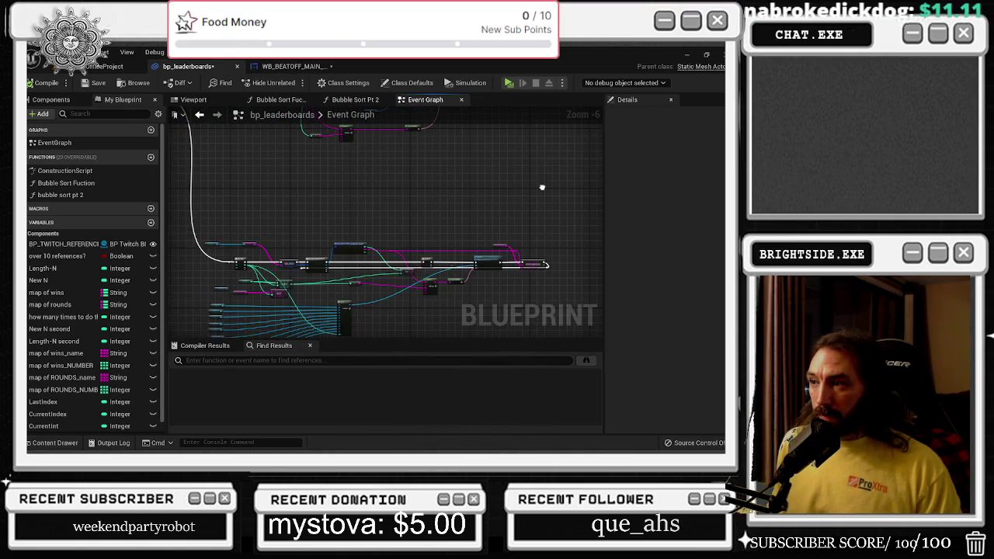
scroll(496, 217, up, 2)
scroll(444, 150, down, 2)
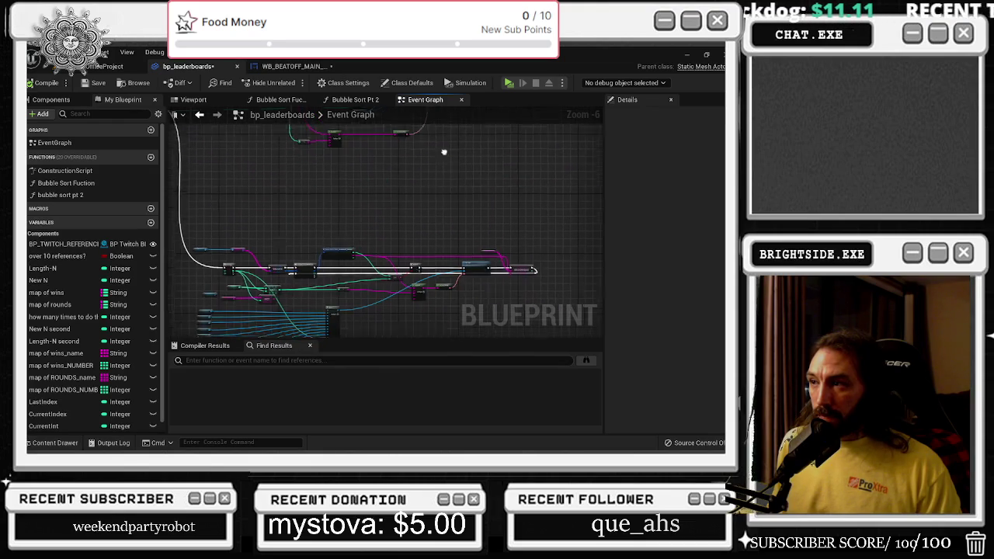
scroll(392, 260, up, 3)
mouse_move(414, 178)
mouse_down()
mouse_move(244, 78)
mouse_move(337, 79)
mouse_move(371, 120)
mouse_move(371, 195)
mouse_move(309, 144)
mouse_move(334, 125)
mouse_move(318, 135)
mouse_move(264, 93)
mouse_move(350, 175)
mouse_up()
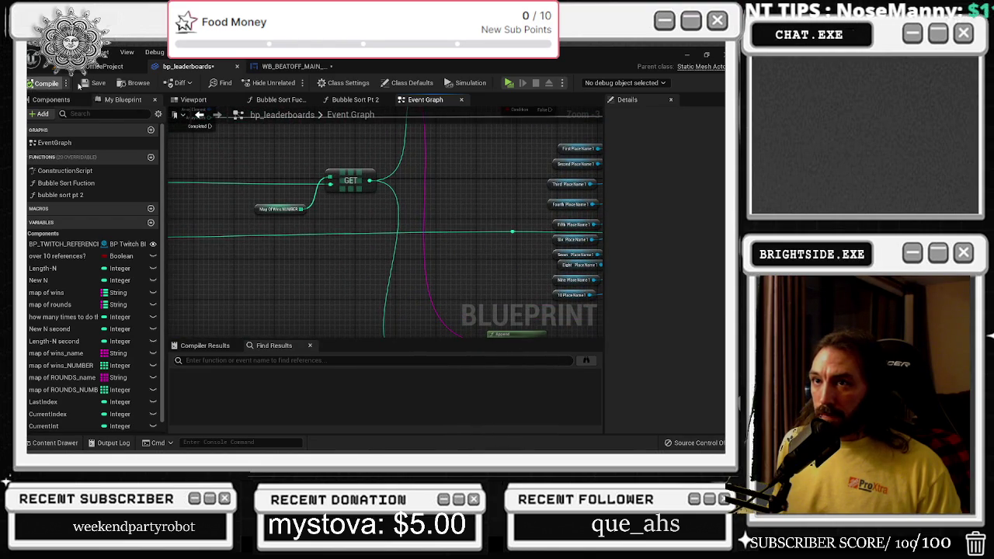
Save the level and play-test it to check the TOP 10 Rounds and Wins boards
click(105, 66)
key(ctrl+s)
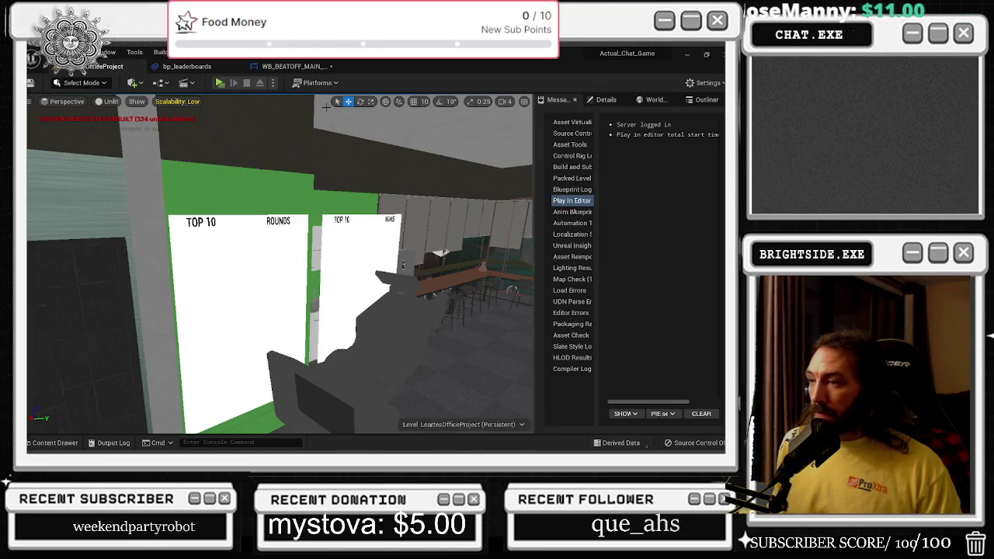
click(219, 82)
key(alt+Tab)
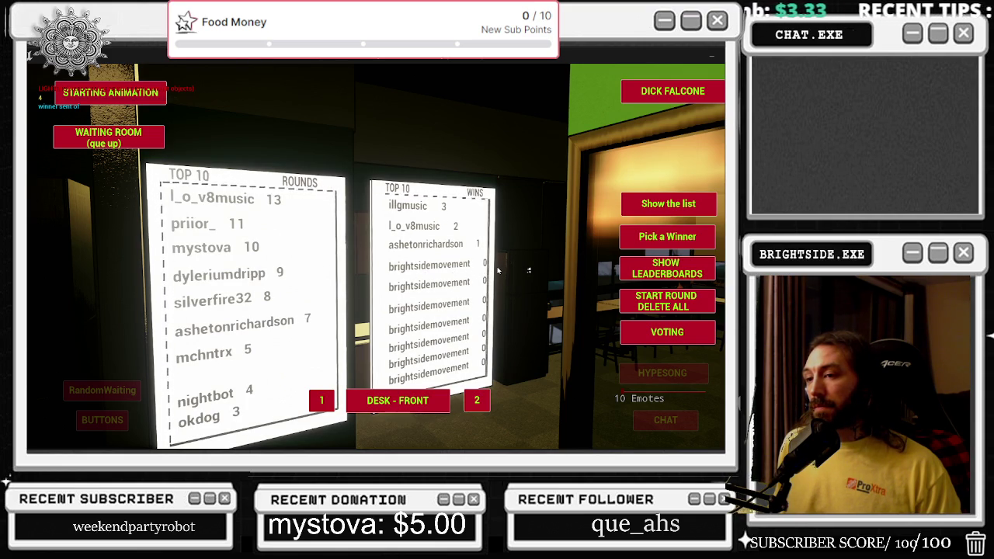
key(Escape)
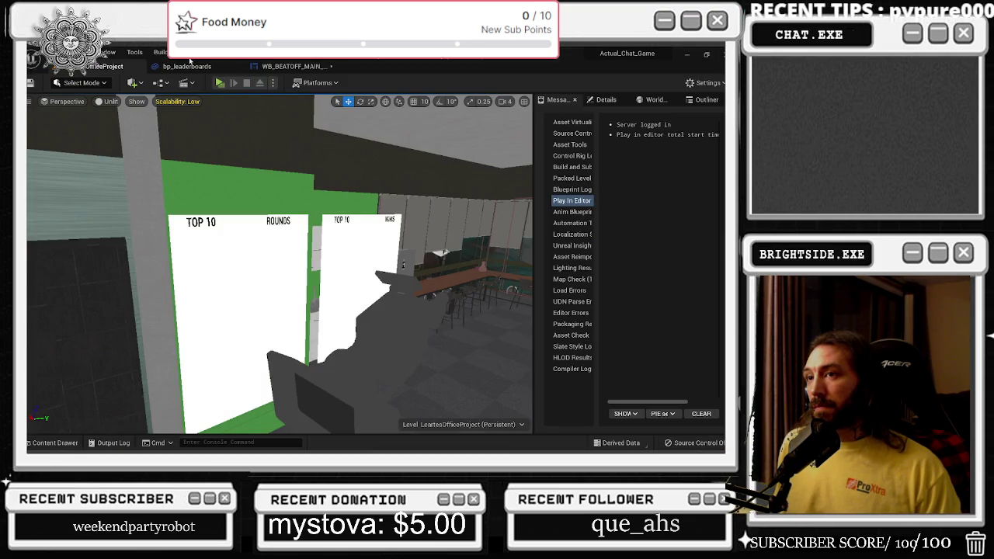
Pan the Event Graph past Select, Append, Delay and For Loop to the Map Of Wins NUMBER getter
click(209, 75)
scroll(411, 191, down, 4)
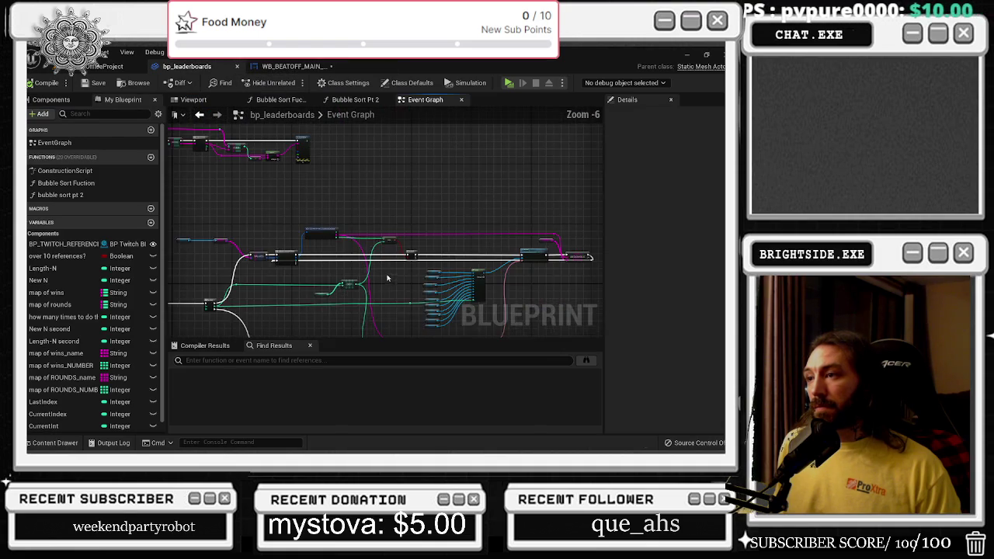
scroll(405, 257, up, 2)
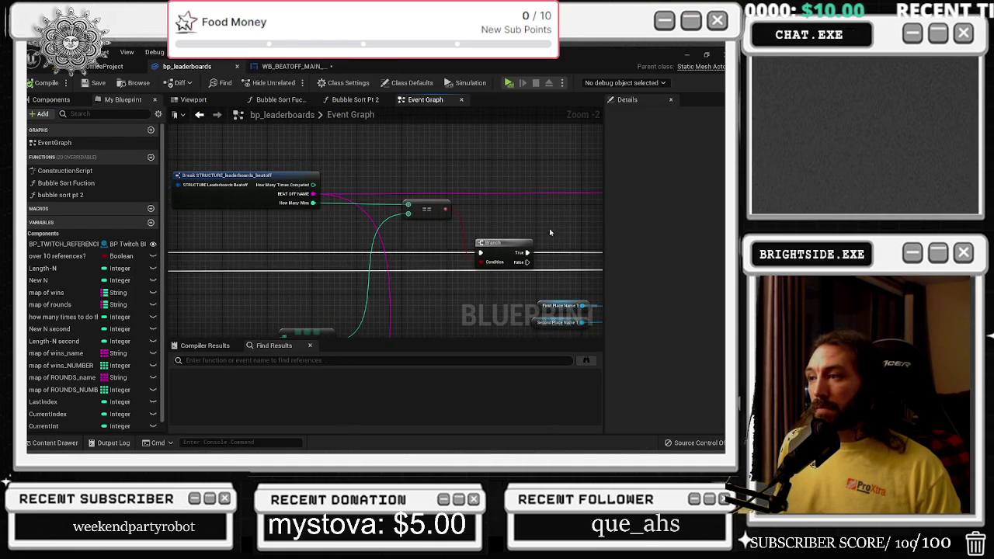
scroll(550, 232, down, 1)
drag(549, 232, 314, 143)
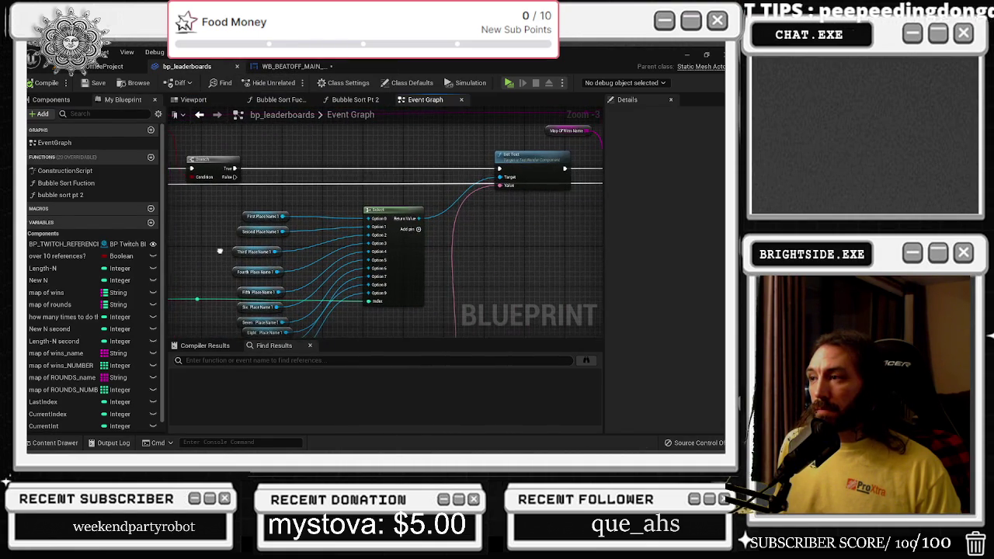
mouse_move(290, 251)
mouse_down()
mouse_move(288, 166)
mouse_move(500, 125)
mouse_move(326, 194)
mouse_move(184, 290)
mouse_move(191, 231)
mouse_up()
mouse_move(413, 193)
mouse_down()
mouse_move(312, 190)
mouse_move(403, 209)
mouse_move(603, 173)
mouse_up()
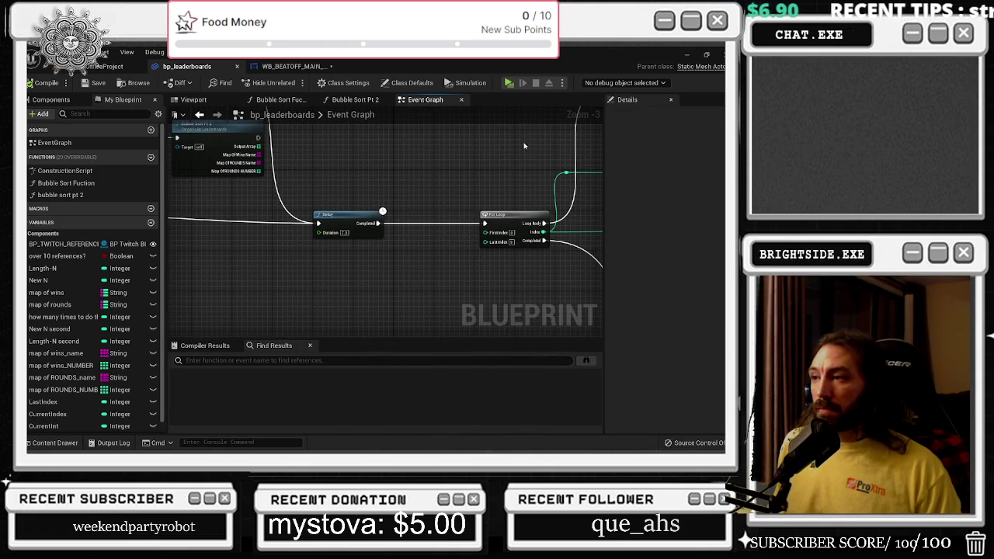
drag(520, 165, 146, 185)
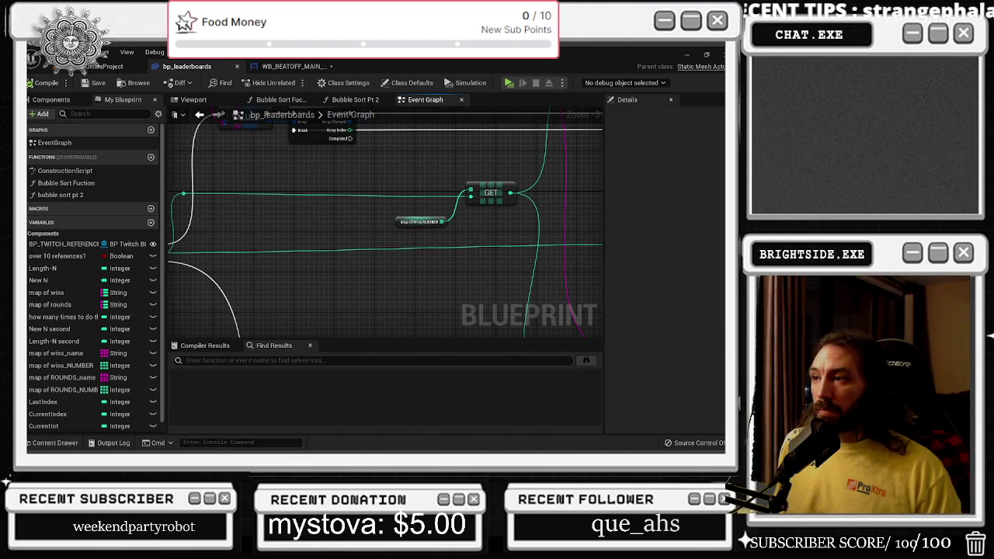
Paste a copy of the Map Of Wins NUMBER getter, attach a LENGTH node, and position both by the For Loop
click(419, 222)
drag(420, 222, 730, 225)
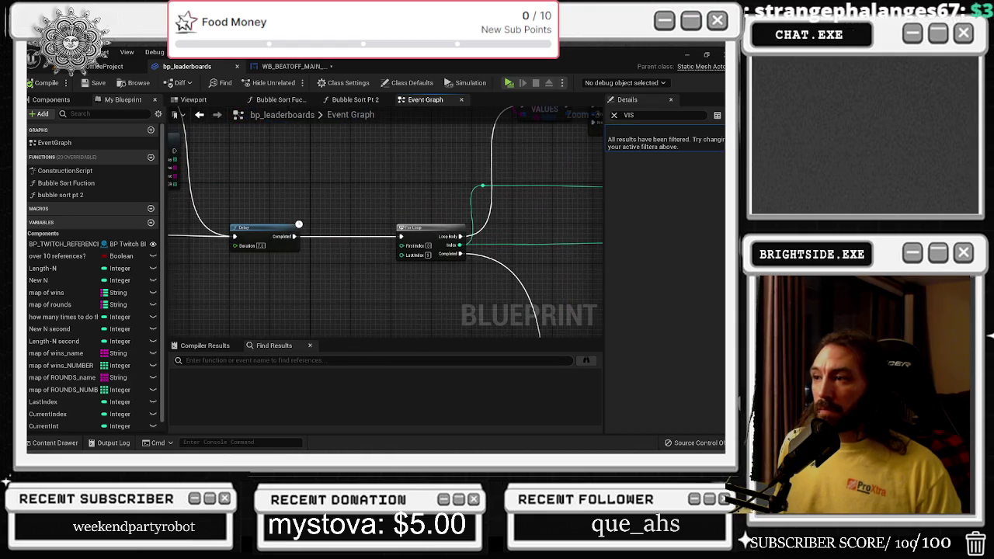
key(ctrl+v)
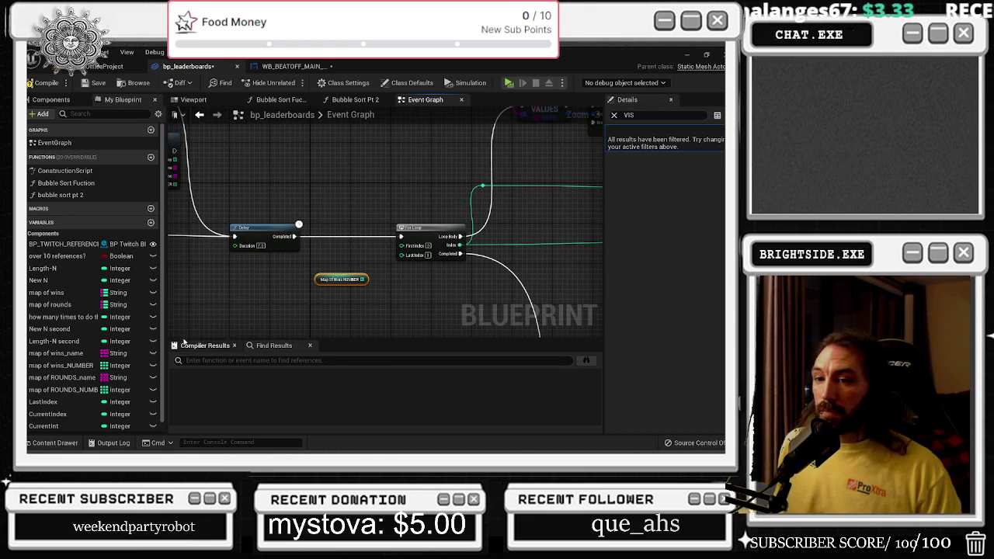
mouse_move(360, 285)
mouse_down()
mouse_move(392, 256)
mouse_move(381, 291)
mouse_up()
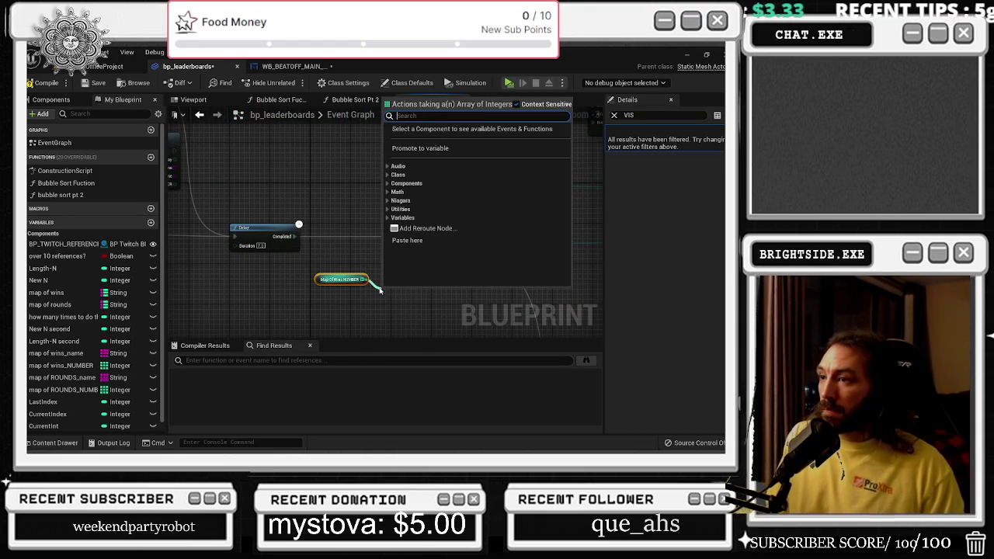
text(length)
key(Return)
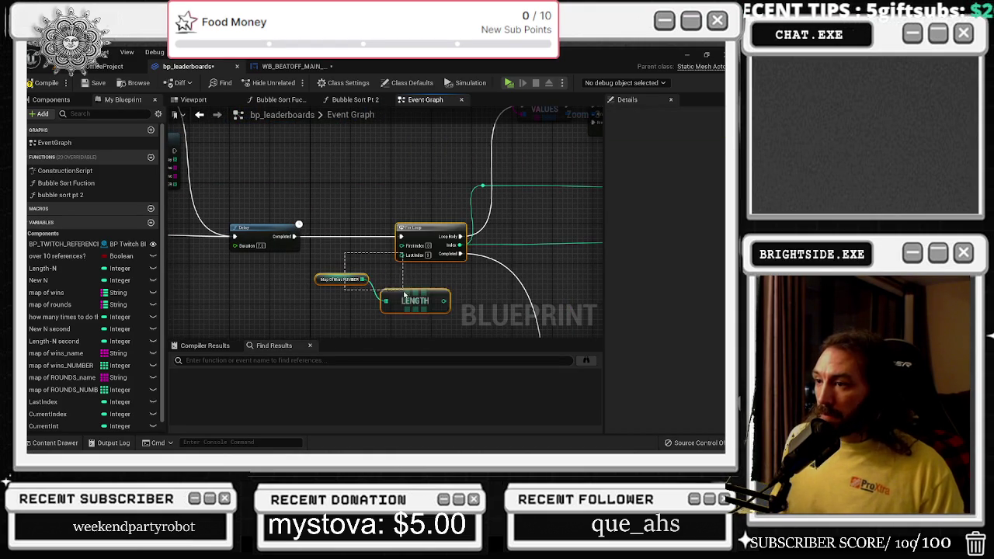
shift+click(341, 279)
mouse_move(412, 301)
mouse_down()
mouse_move(371, 301)
mouse_move(401, 255)
mouse_up()
drag(382, 306, 352, 305)
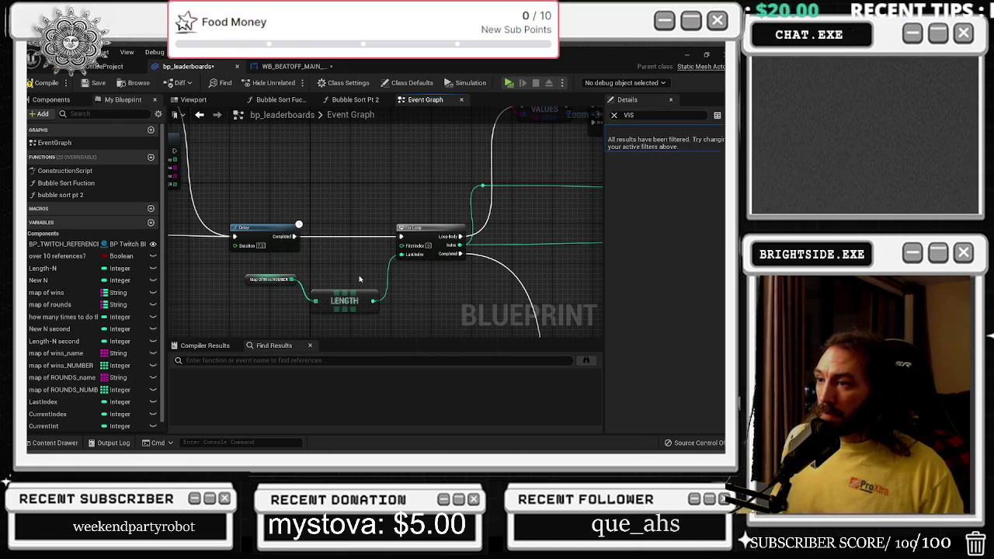
click(108, 66)
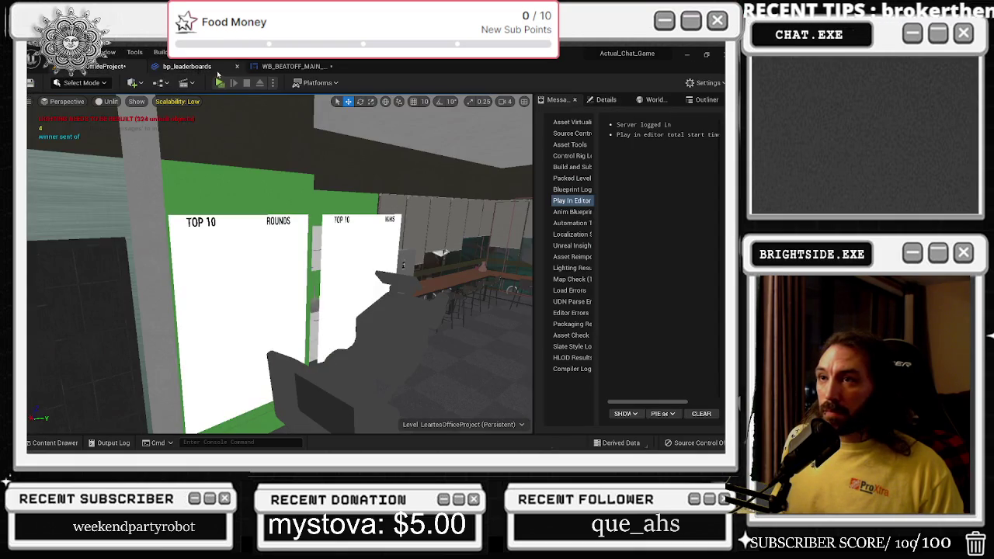
click(225, 82)
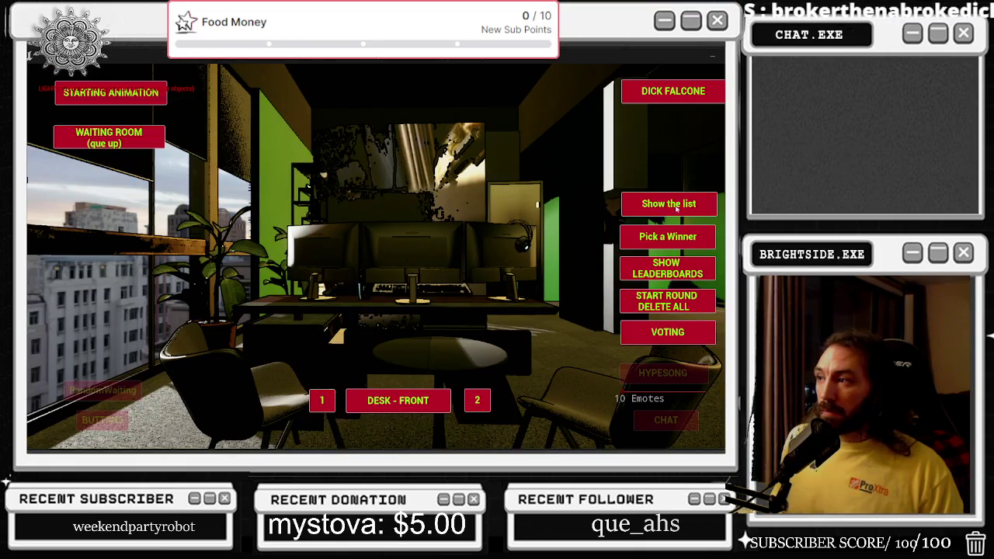
click(655, 204)
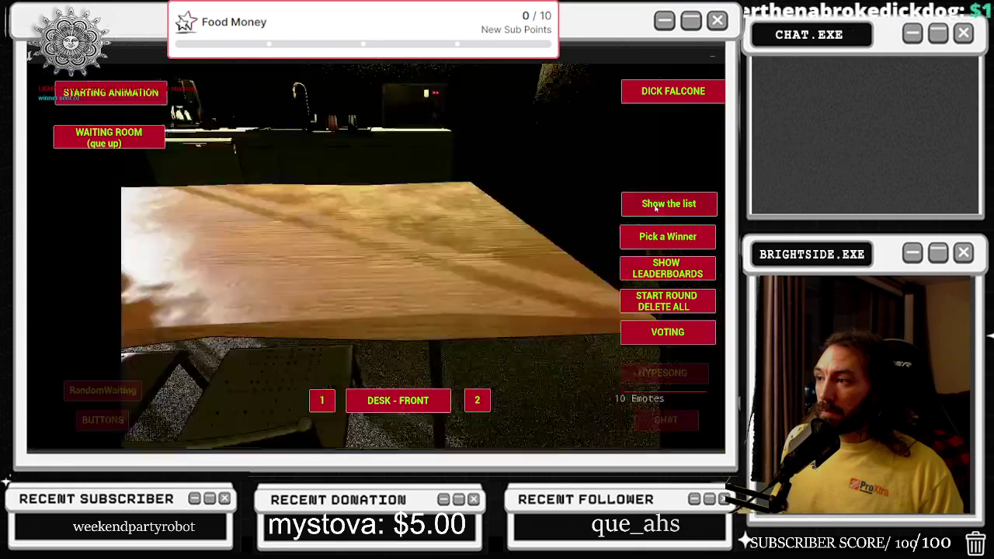
click(667, 267)
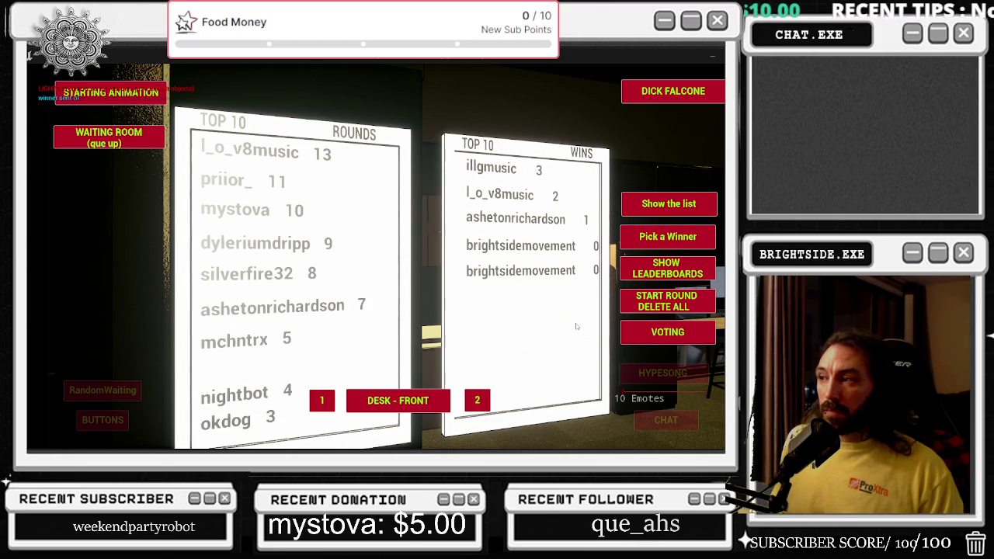
click(668, 236)
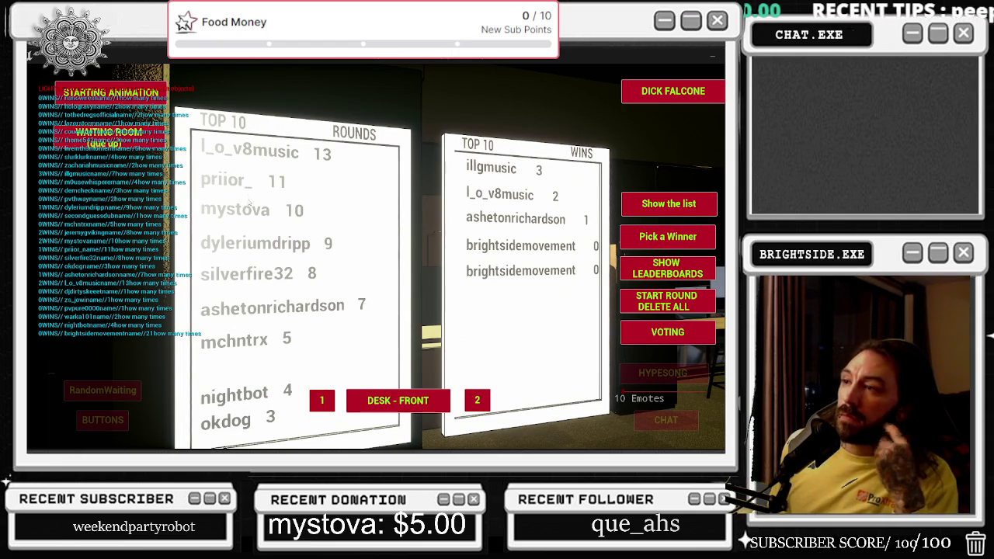
key(alt+Return)
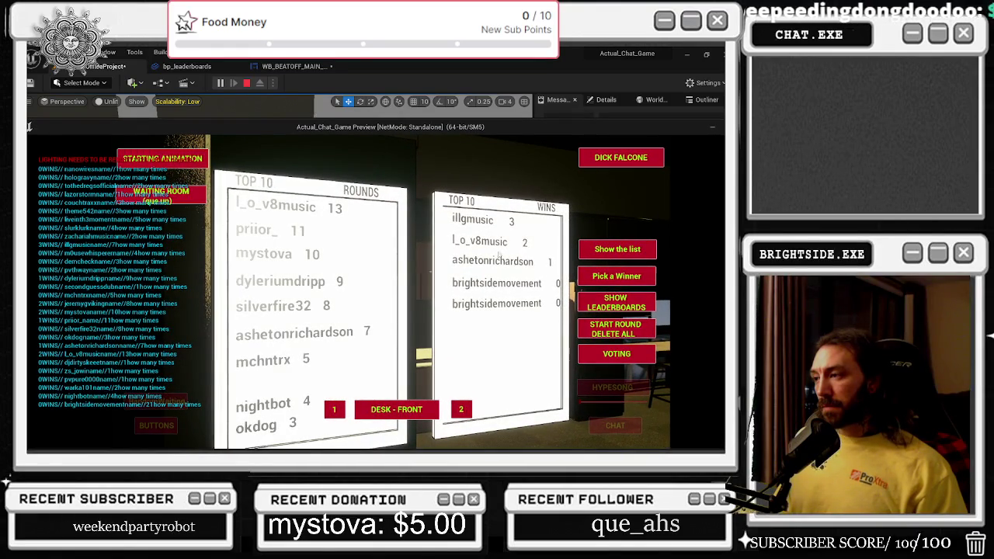
click(636, 303)
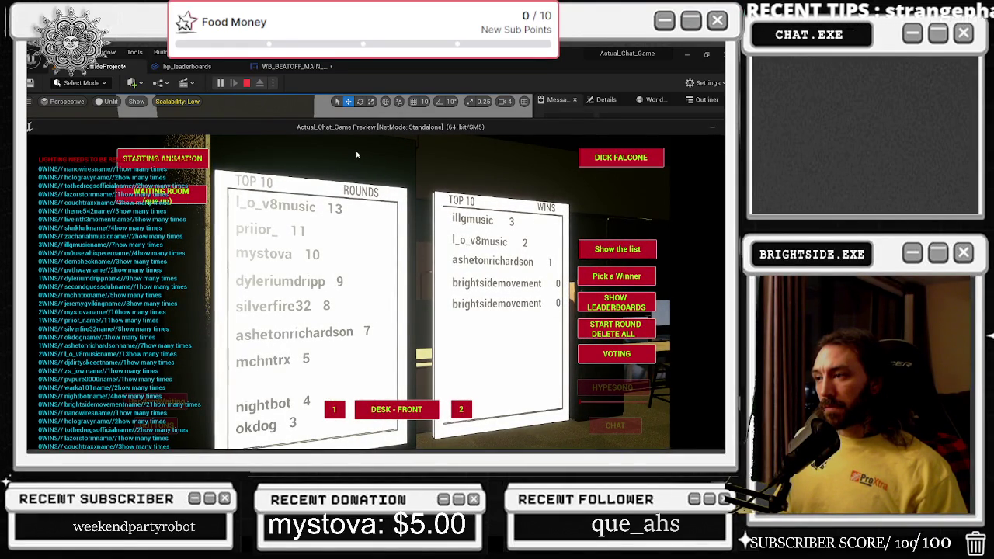
key(Escape)
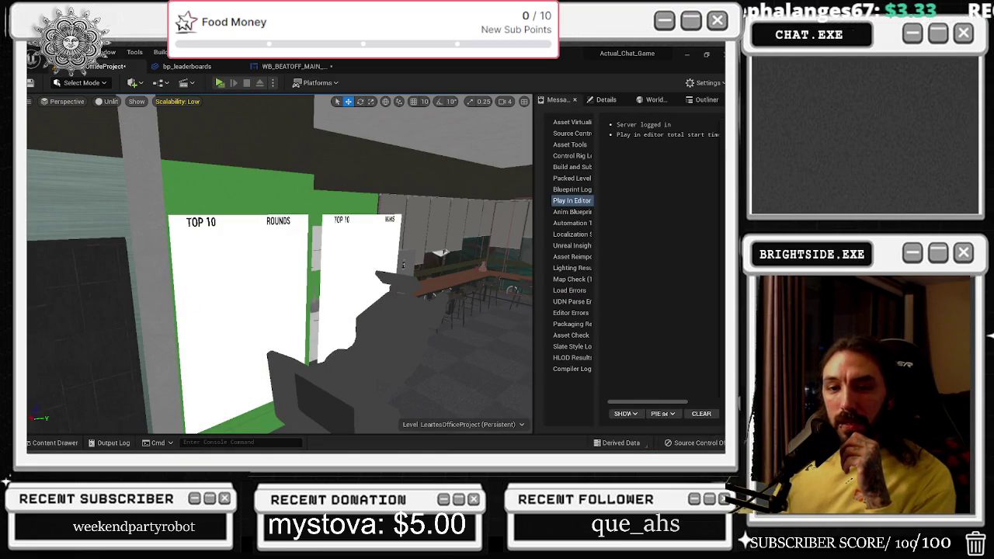
Tidy the GET and Map Of Wins NUMBER nodes in the Event Graph, then view the Bubble Sort Fuction graph
click(186, 66)
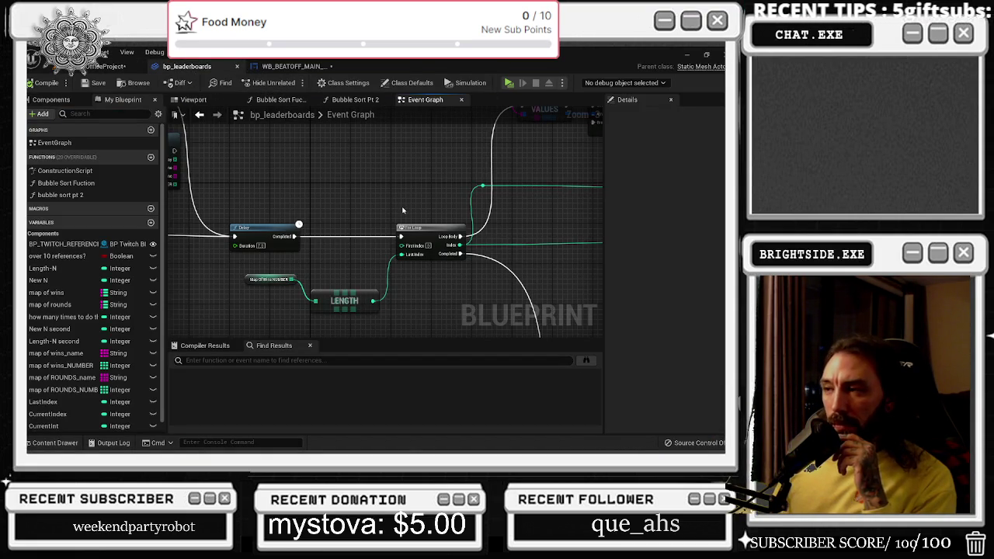
mouse_move(403, 210)
mouse_down()
mouse_move(286, 212)
mouse_move(83, 324)
mouse_move(187, 333)
mouse_up()
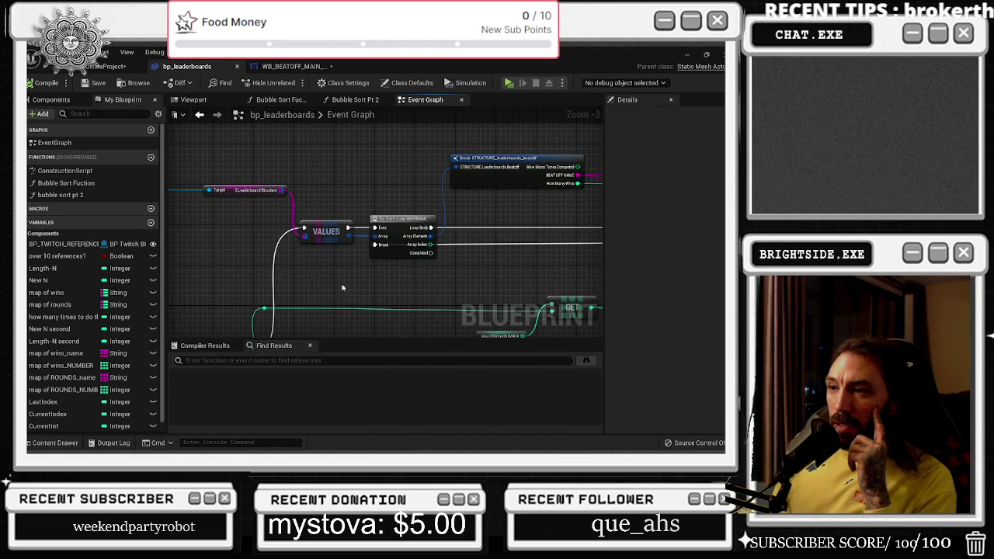
mouse_move(341, 287)
mouse_down()
mouse_move(244, 318)
mouse_move(173, 319)
mouse_up()
scroll(342, 220, up, 1)
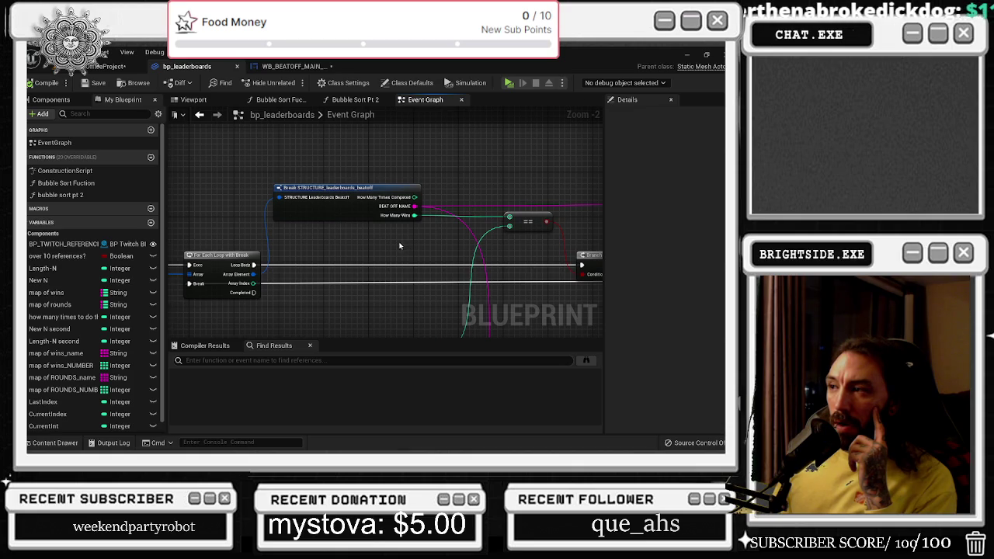
drag(528, 214, 463, 196)
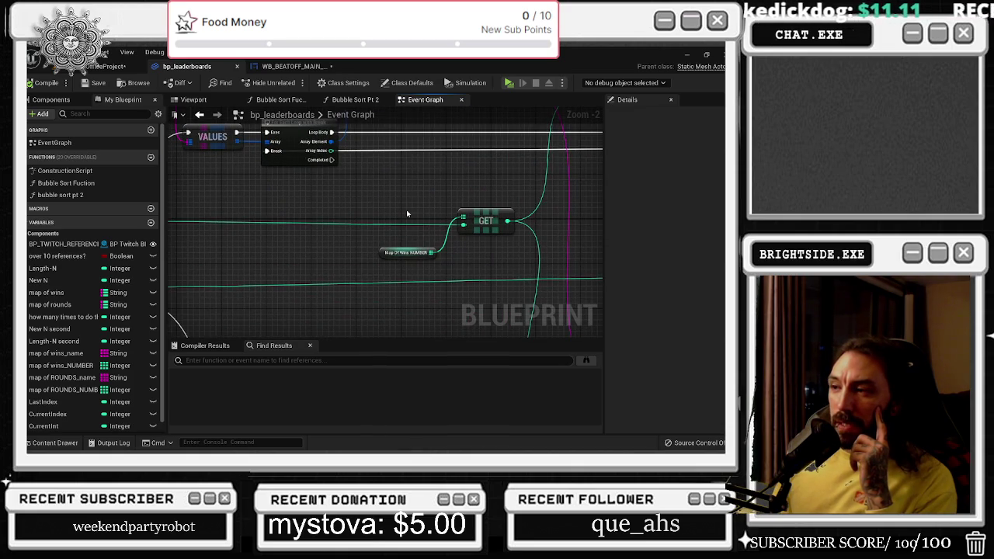
mouse_move(406, 212)
mouse_down()
mouse_move(414, 220)
mouse_move(210, 278)
mouse_move(581, 195)
mouse_move(350, 210)
mouse_up()
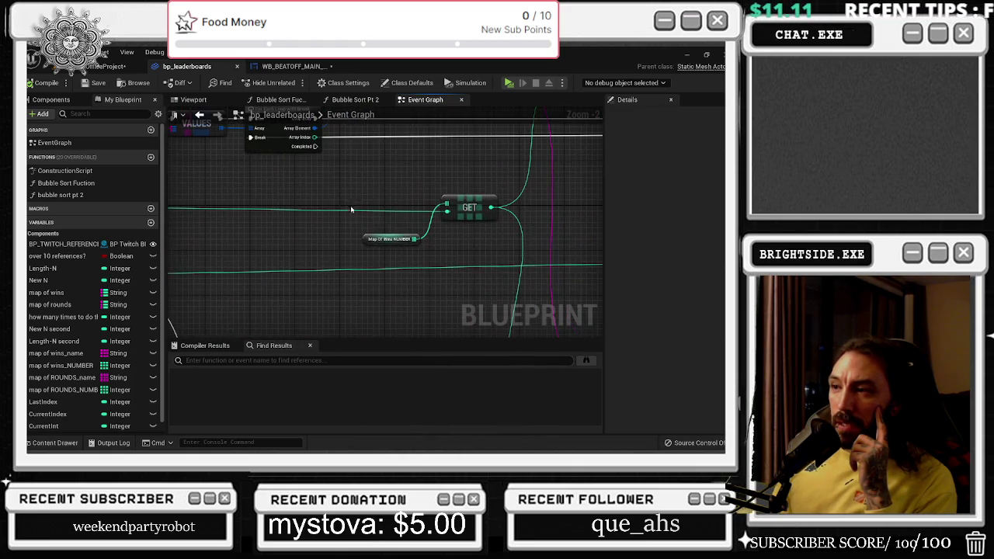
drag(377, 243, 386, 249)
drag(478, 201, 439, 222)
mouse_move(365, 211)
mouse_down()
mouse_move(382, 239)
mouse_move(461, 273)
mouse_move(513, 256)
mouse_move(422, 230)
mouse_up()
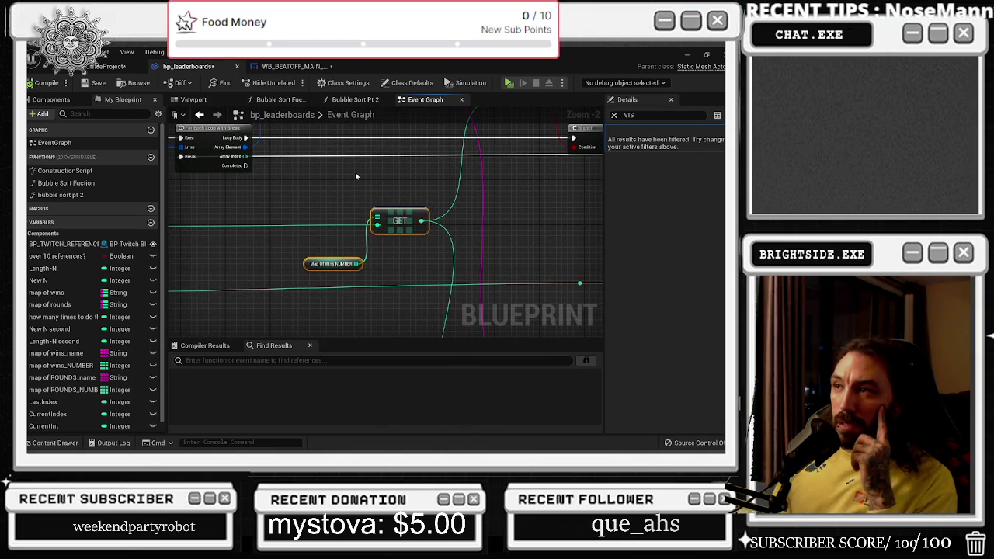
click(281, 99)
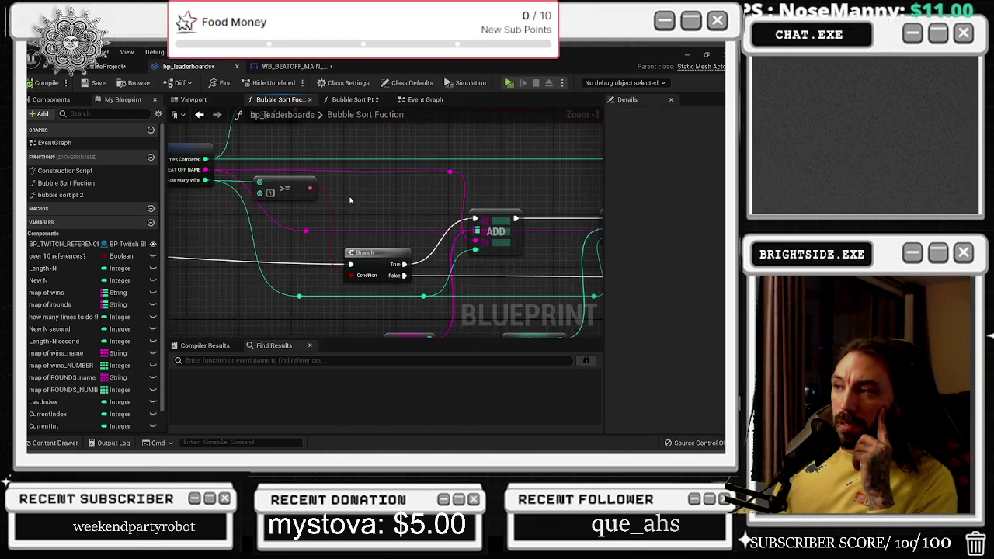
scroll(368, 236, down, 1)
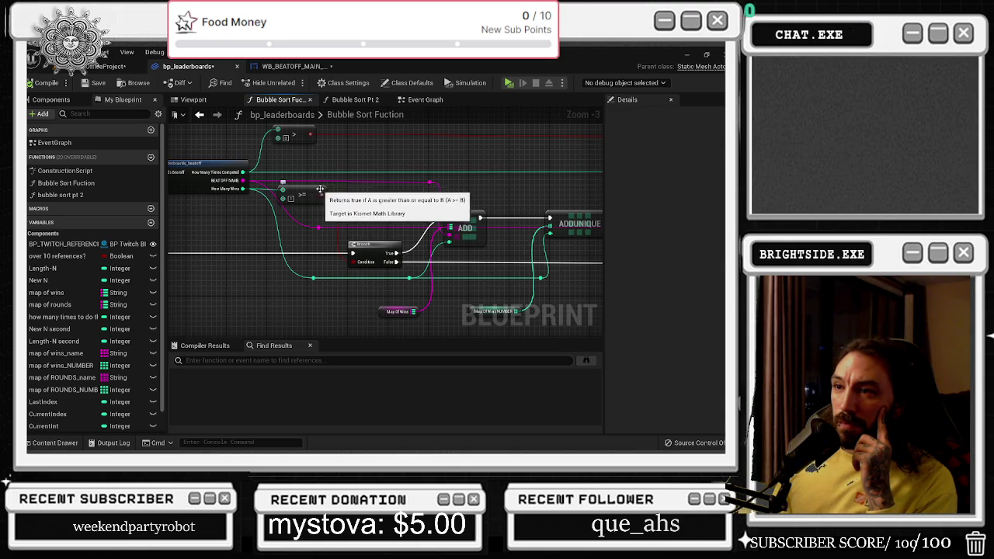
drag(407, 203, 314, 185)
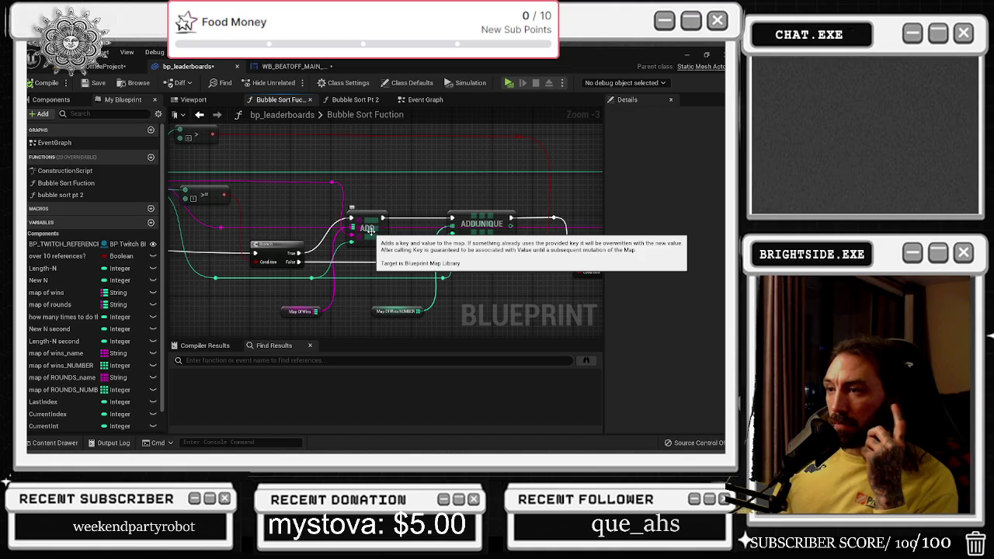
drag(464, 285, 497, 305)
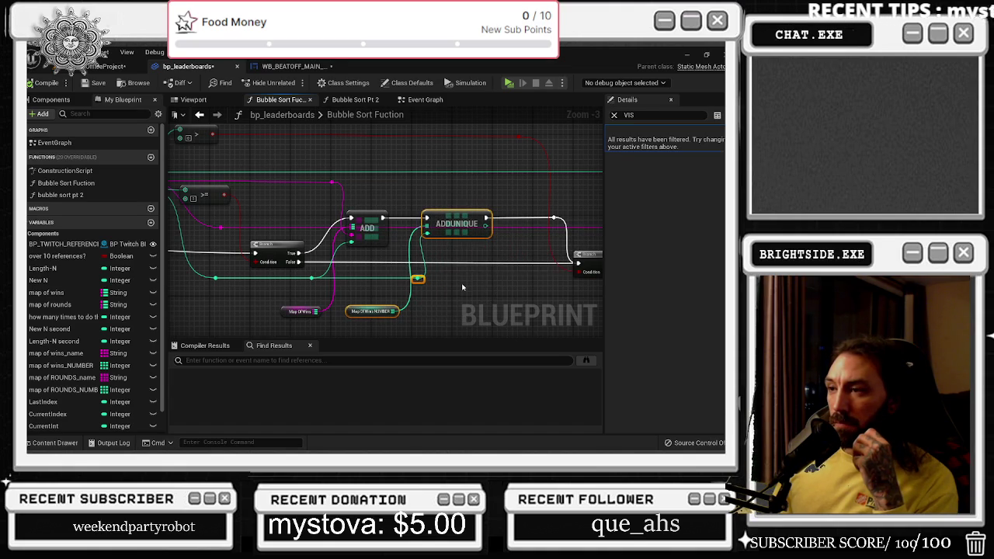
click(462, 287)
mouse_move(462, 287)
mouse_down()
mouse_move(874, 288)
mouse_move(838, 283)
mouse_up()
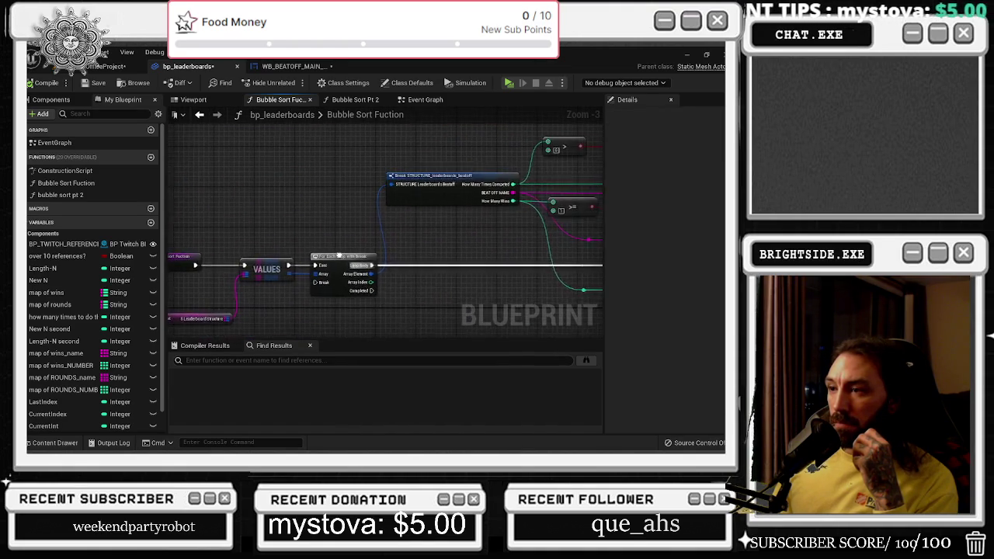
mouse_move(340, 255)
mouse_down()
mouse_move(399, 222)
mouse_move(459, 224)
mouse_move(217, 233)
mouse_move(300, 252)
mouse_move(344, 221)
mouse_up()
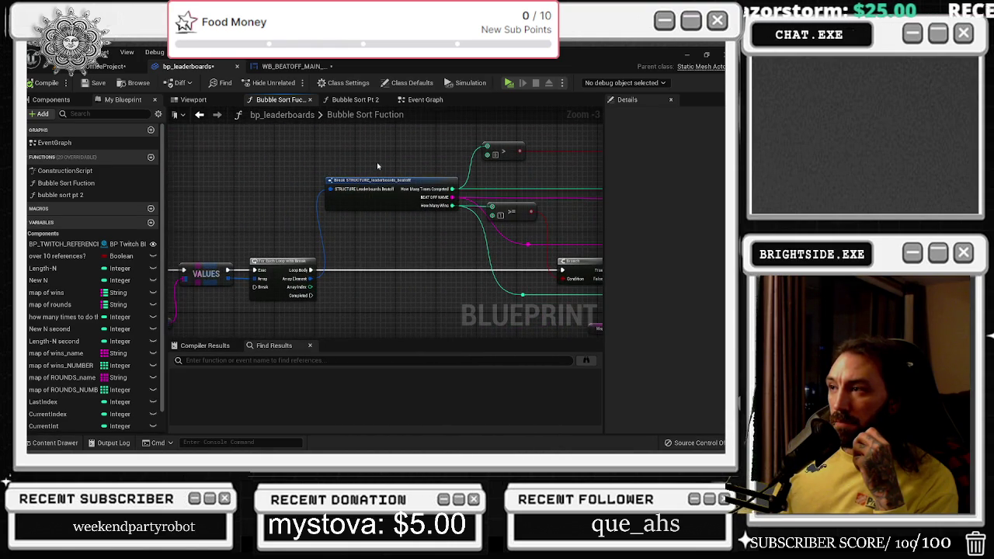
mouse_move(378, 166)
mouse_down()
mouse_move(223, 189)
mouse_move(481, 166)
mouse_up()
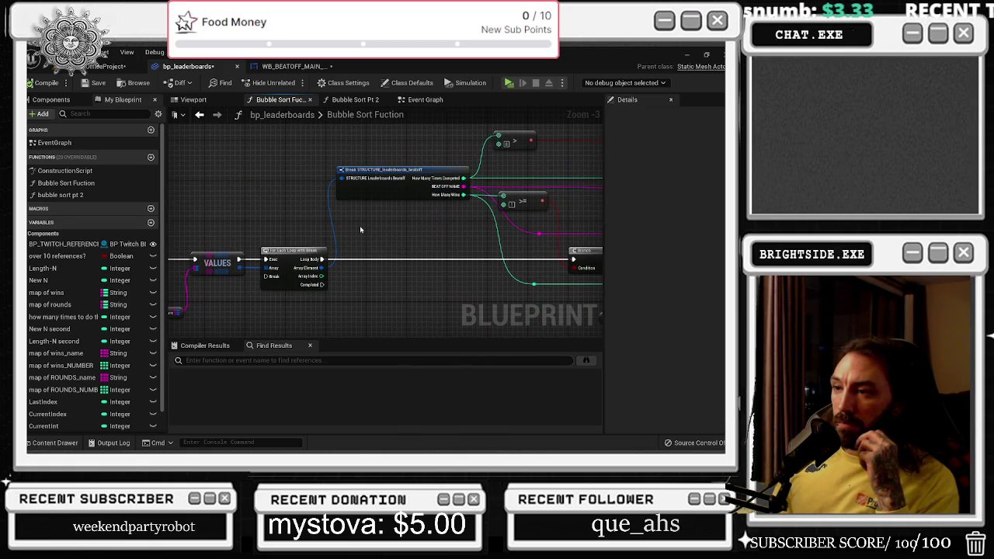
mouse_move(360, 230)
mouse_down()
mouse_move(258, 231)
mouse_move(217, 162)
mouse_move(262, 170)
mouse_move(261, 147)
mouse_up()
click(359, 101)
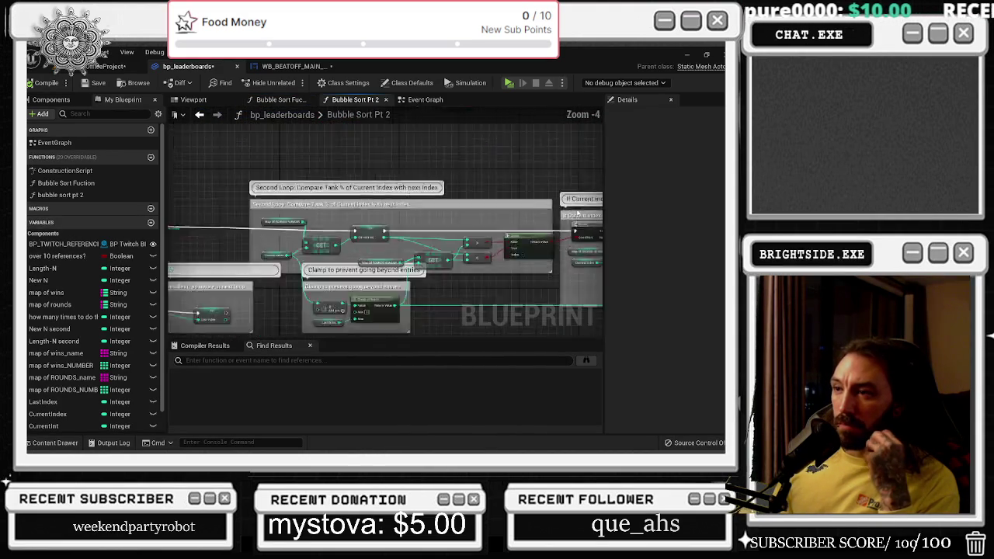
scroll(261, 247, up, 5)
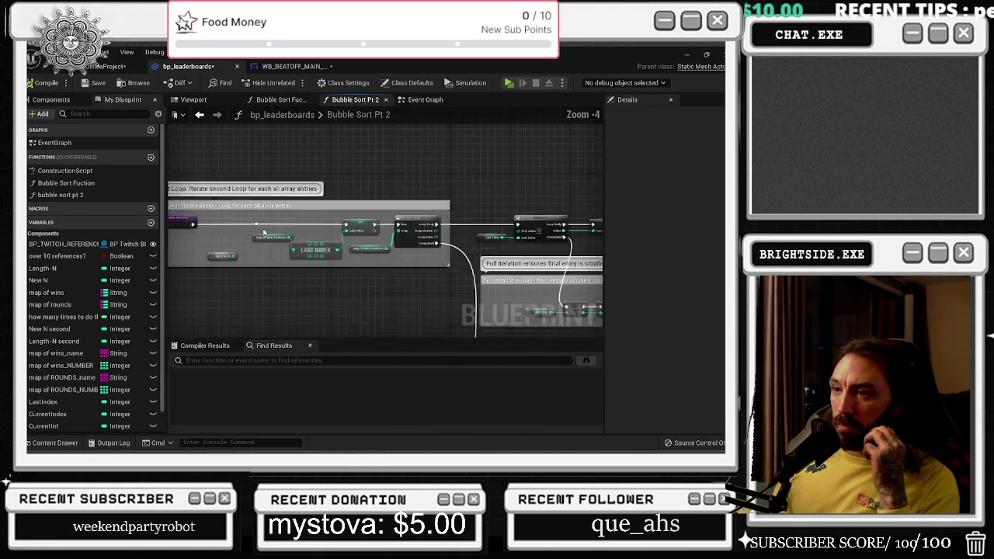
drag(561, 256, 437, 225)
scroll(500, 265, down, 2)
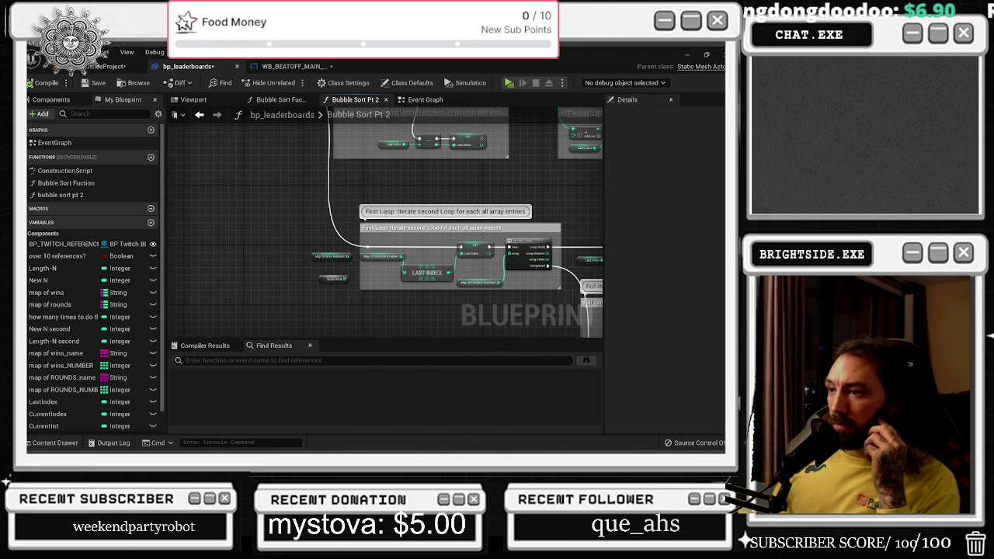
scroll(370, 226, up, 2)
scroll(392, 227, down, 3)
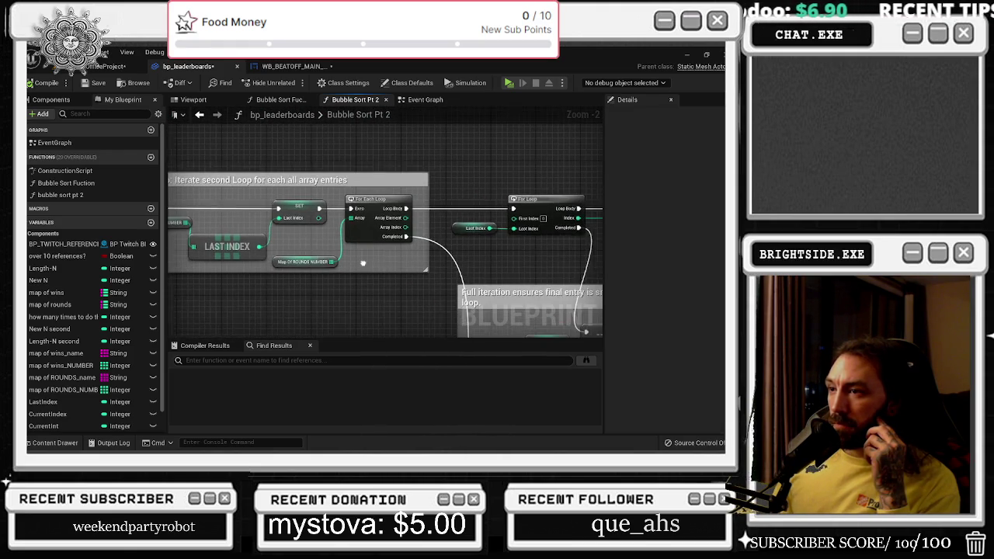
scroll(306, 252, up, 3)
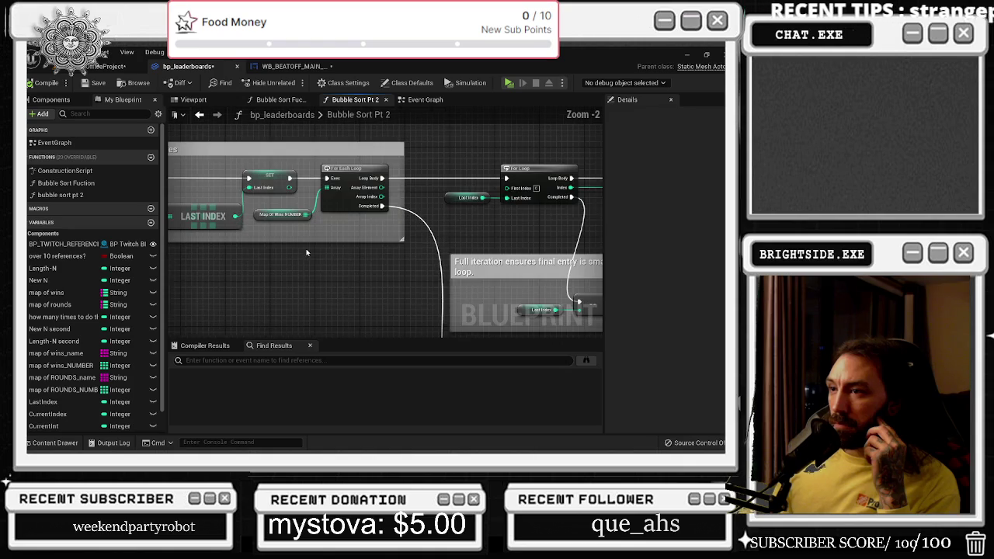
mouse_move(492, 227)
mouse_down()
mouse_move(350, 223)
mouse_move(456, 222)
mouse_up()
scroll(360, 222, down, 2)
drag(403, 190, 416, 339)
scroll(436, 252, up, 2)
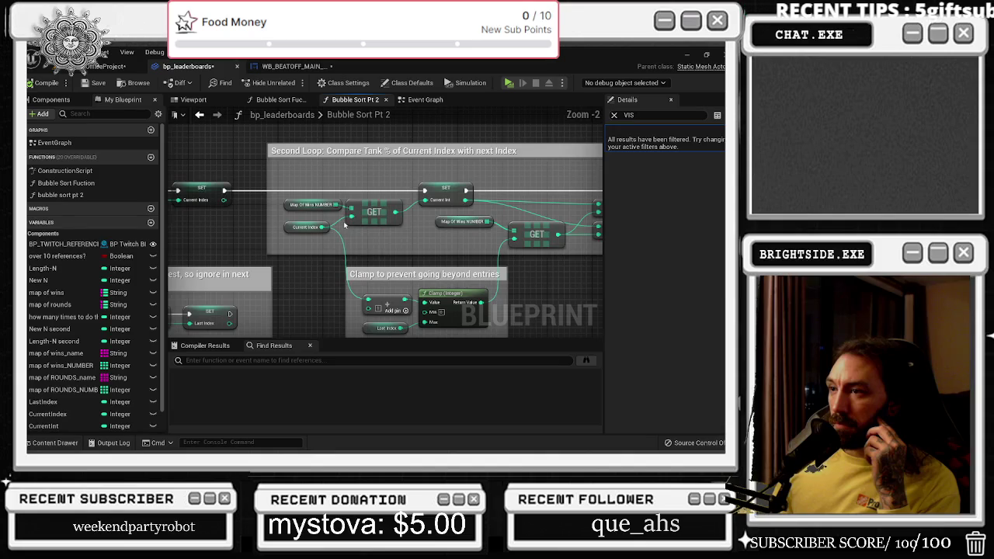
click(379, 217)
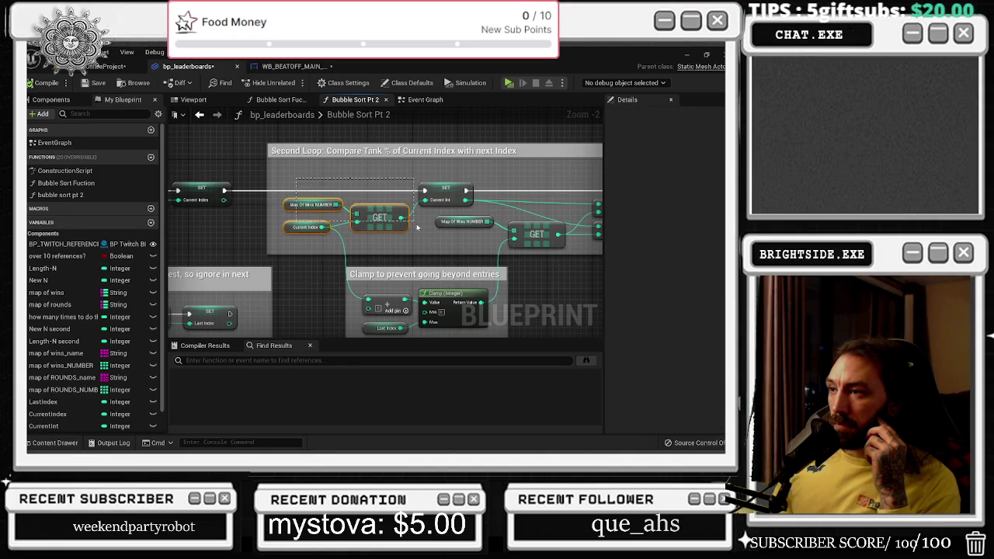
drag(416, 226, 429, 237)
click(428, 236)
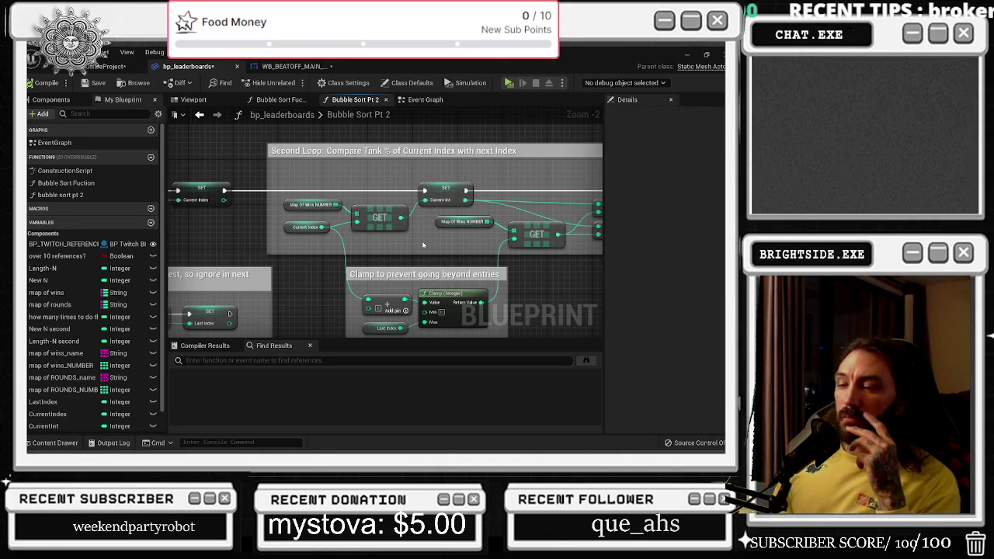
mouse_move(422, 241)
mouse_down()
mouse_move(83, 247)
mouse_move(94, 250)
mouse_up()
drag(195, 254, 197, 254)
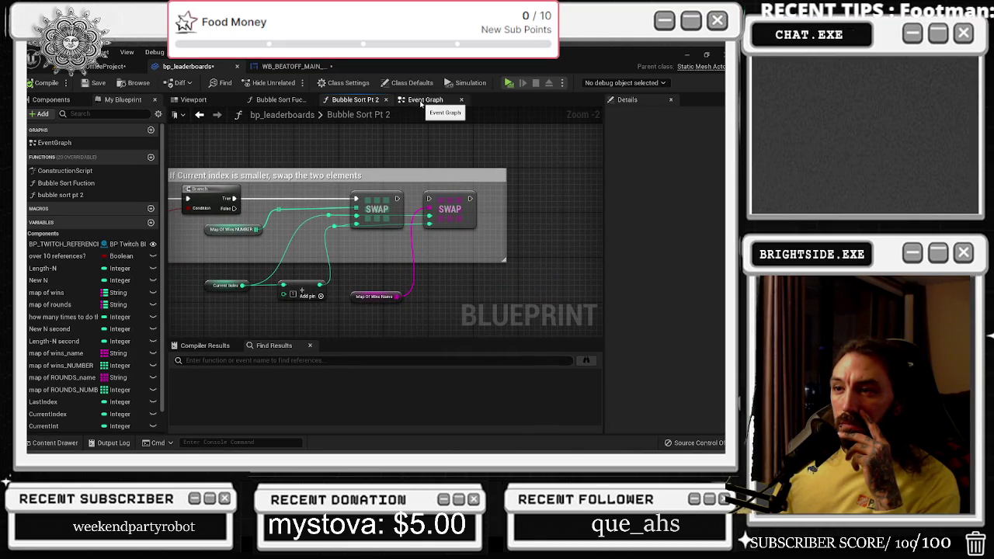
Add reroute knots on the execution wire into VALUES and place the knot beside VALUES
click(420, 103)
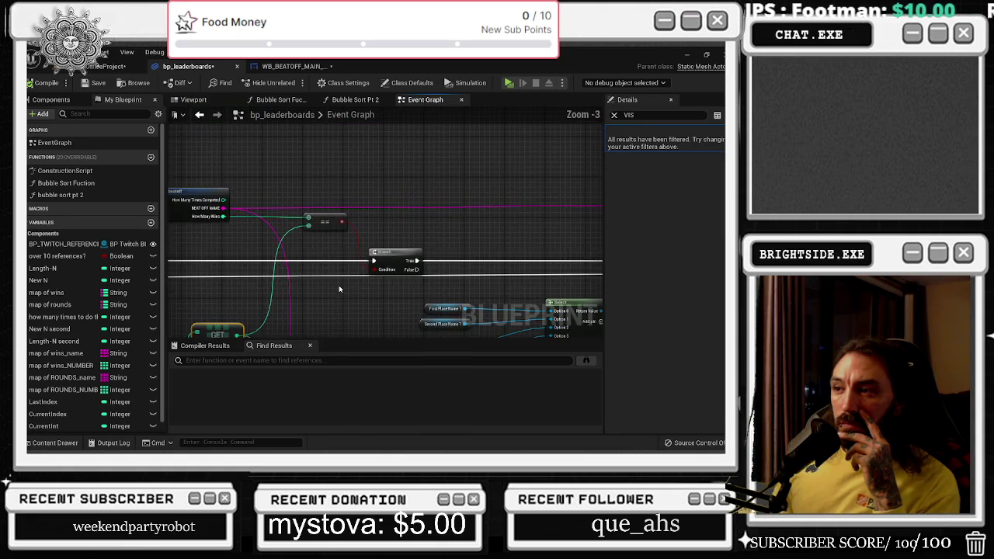
mouse_move(343, 287)
mouse_down()
mouse_move(357, 326)
mouse_move(497, 287)
mouse_up()
mouse_move(597, 222)
mouse_down()
mouse_move(410, 202)
mouse_move(520, 230)
mouse_move(654, 201)
mouse_up()
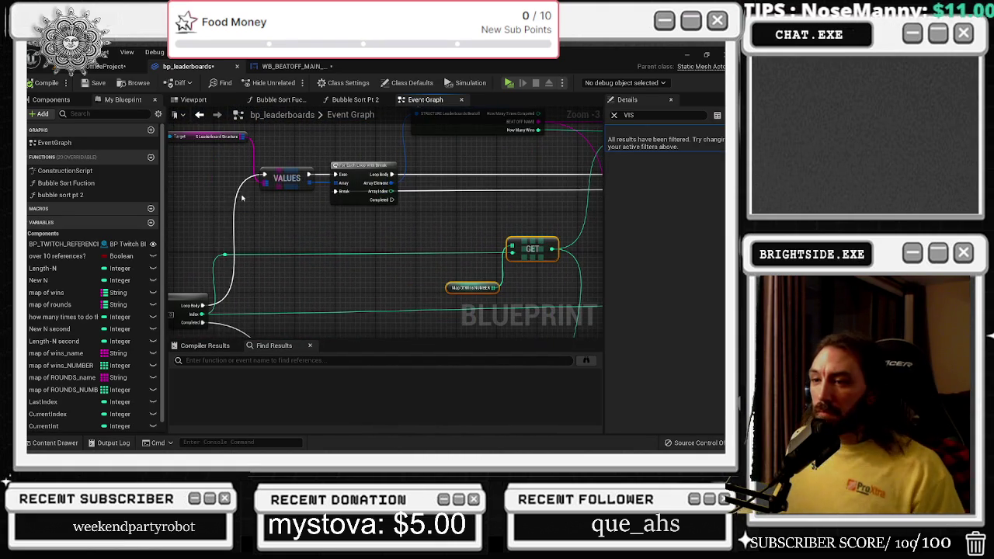
mouse_move(274, 222)
mouse_down()
mouse_move(309, 216)
mouse_move(336, 189)
mouse_move(369, 213)
mouse_move(307, 188)
mouse_up()
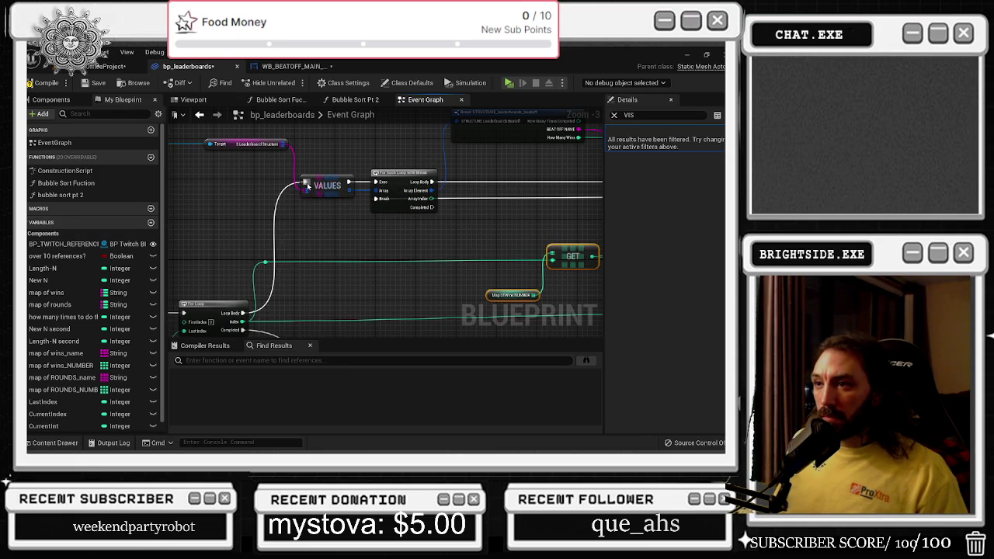
double_click(285, 187)
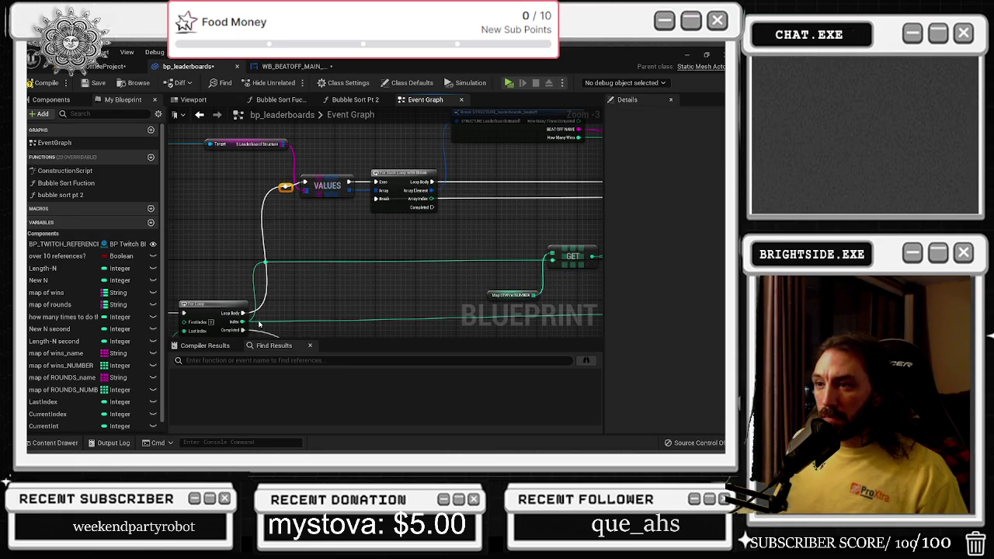
mouse_move(242, 314)
mouse_down()
mouse_move(712, 329)
mouse_move(466, 277)
mouse_move(460, 182)
mouse_move(449, 183)
mouse_up()
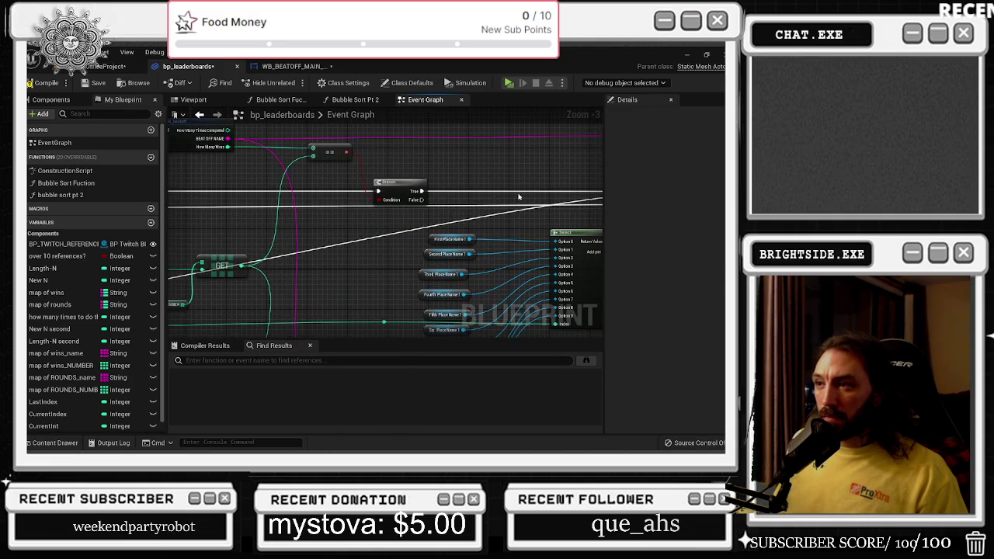
scroll(322, 263, down, 1)
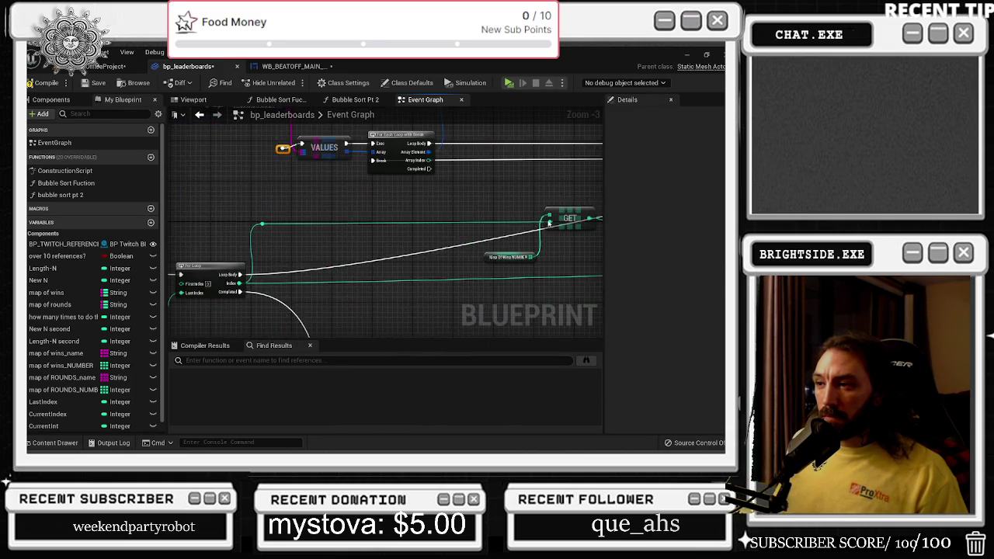
double_click(335, 259)
mouse_move(335, 260)
mouse_down()
mouse_move(284, 192)
mouse_move(340, 159)
mouse_move(334, 130)
mouse_move(393, 165)
mouse_move(497, 191)
mouse_move(455, 255)
mouse_move(315, 229)
mouse_move(282, 206)
mouse_move(286, 219)
mouse_move(597, 202)
mouse_move(182, 221)
mouse_move(226, 208)
mouse_move(287, 224)
mouse_up()
Move the top row of VALUES and loop nodes higher and reroute the execution wire up to it
scroll(287, 225, down, 1)
scroll(287, 224, down, 1)
mouse_move(417, 187)
mouse_down()
mouse_move(596, 205)
mouse_move(553, 217)
mouse_up()
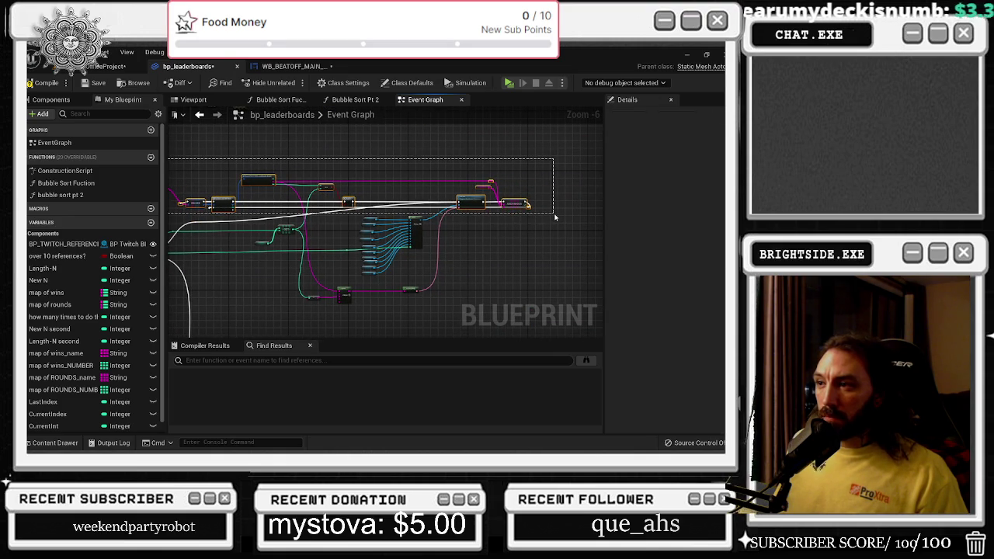
drag(553, 217, 554, 218)
mouse_move(472, 202)
mouse_down()
mouse_move(472, 124)
mouse_move(471, 137)
mouse_up()
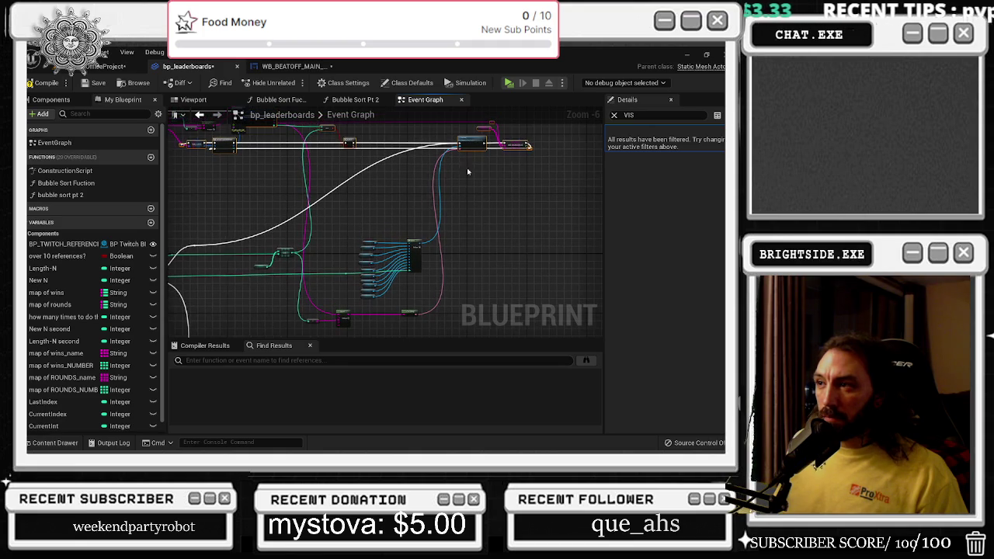
drag(404, 212, 432, 233)
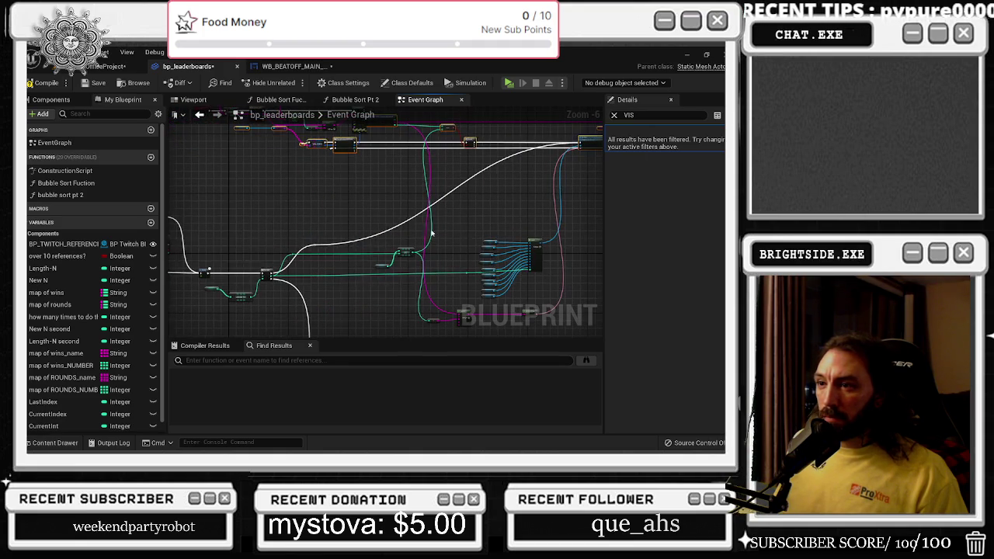
click(303, 238)
mouse_move(314, 246)
mouse_down()
mouse_move(295, 194)
mouse_move(300, 141)
mouse_move(285, 149)
mouse_up()
Nudge the GET node and its input node into place near Branch, Set Text and Append
scroll(310, 253, up, 5)
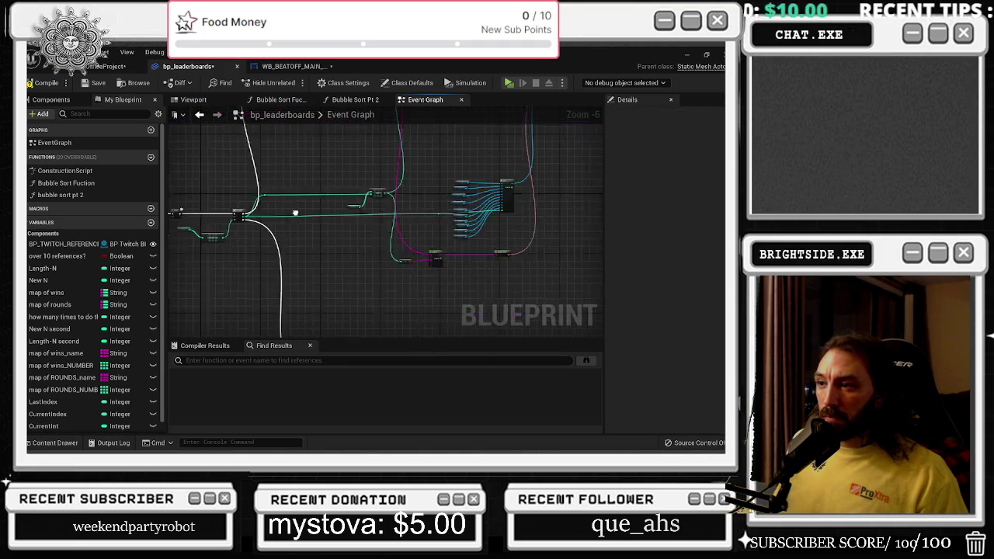
mouse_move(373, 206)
mouse_down()
mouse_move(291, 201)
mouse_move(394, 181)
mouse_move(481, 186)
mouse_up()
scroll(291, 200, down, 4)
scroll(394, 241, up, 2)
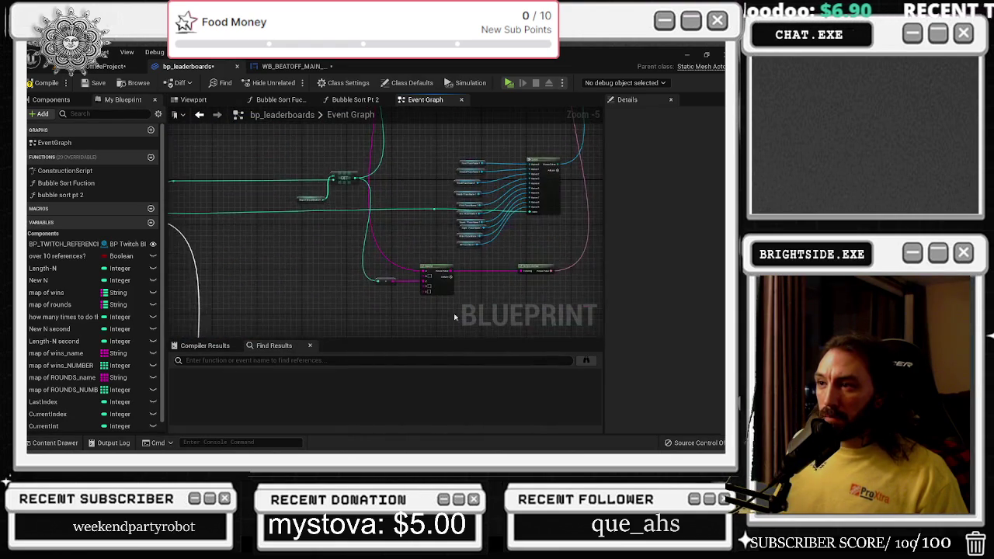
scroll(362, 225, up, 1)
mouse_move(362, 225)
mouse_down()
mouse_move(231, 212)
mouse_move(252, 228)
mouse_up()
drag(399, 238, 398, 238)
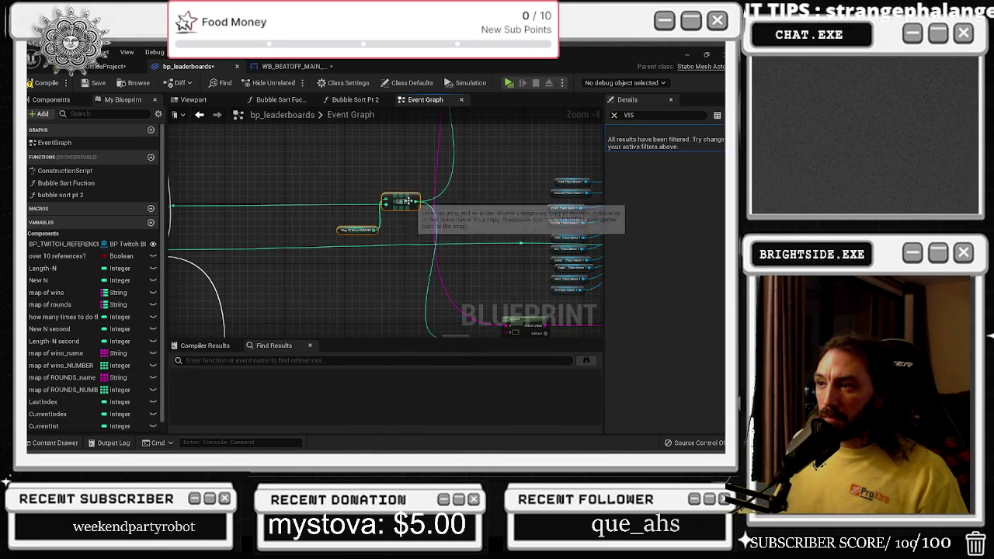
drag(408, 202, 406, 243)
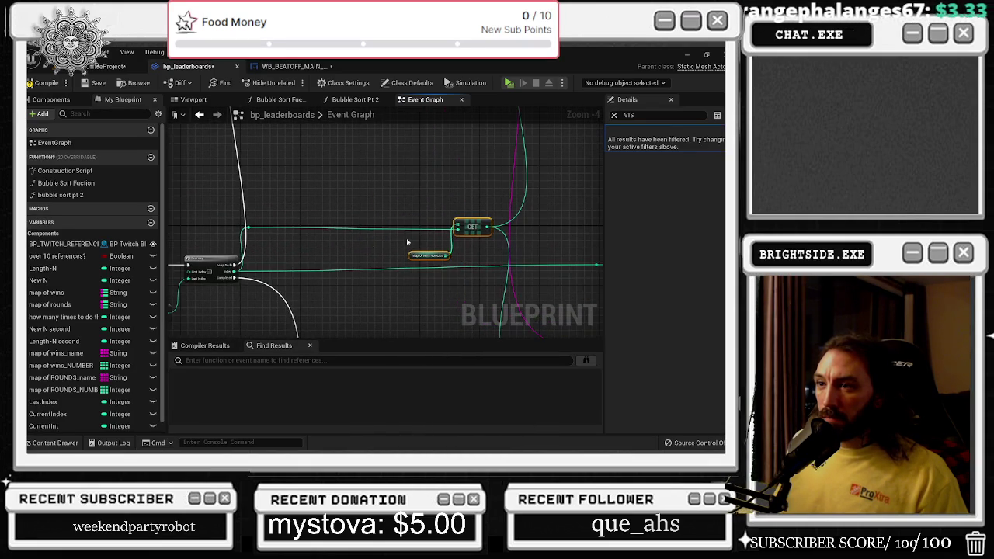
Review the check the list chain with its KEYS, FIND and loop nodes, then clear the selection
mouse_move(241, 269)
mouse_down()
mouse_move(247, 334)
mouse_move(254, 246)
mouse_move(404, 289)
mouse_up()
scroll(255, 247, up, 2)
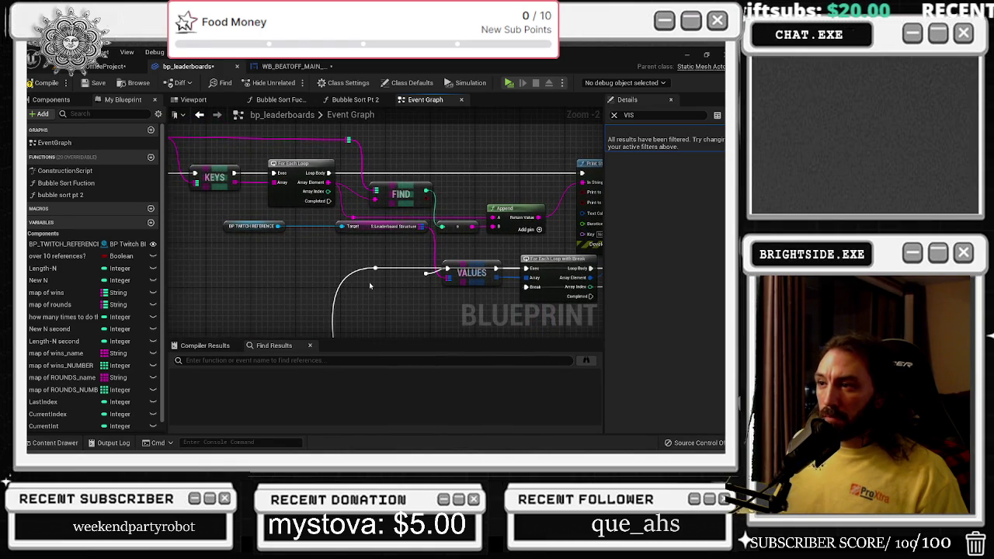
drag(369, 286, 500, 288)
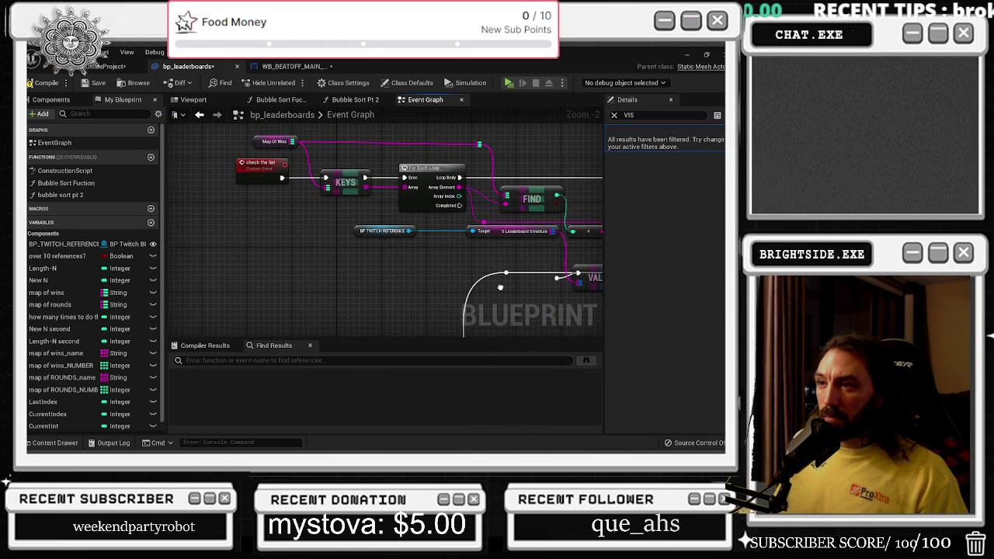
scroll(500, 288, down, 5)
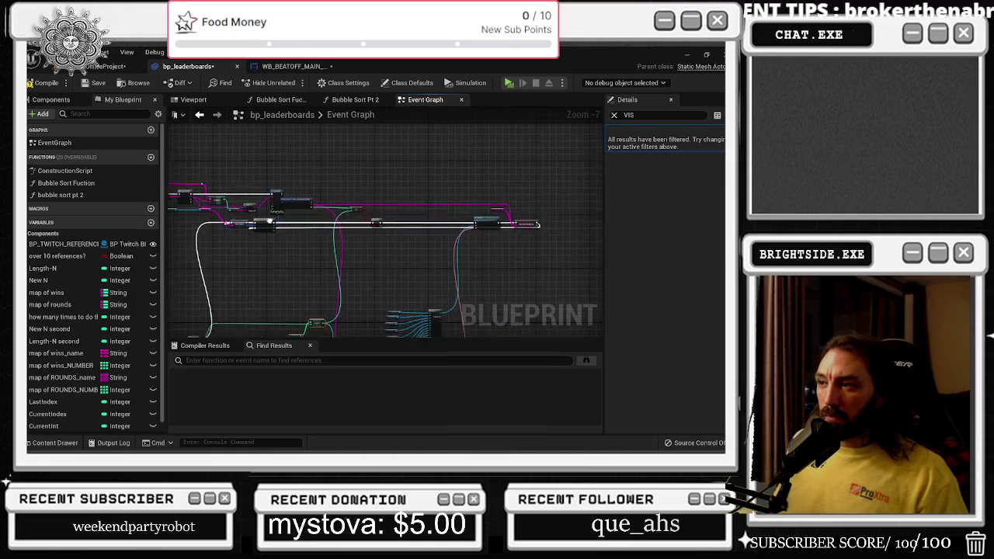
drag(269, 222, 378, 242)
scroll(280, 234, up, 3)
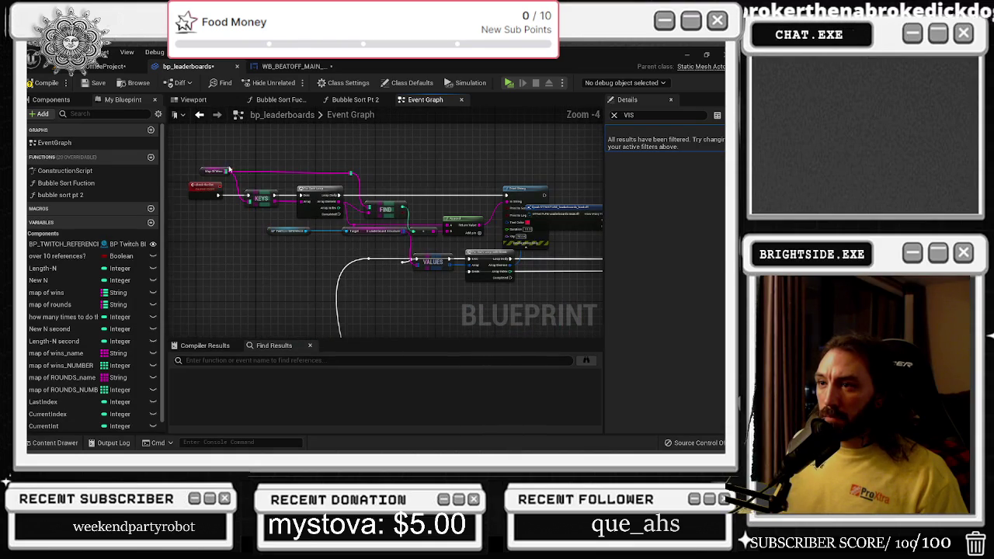
mouse_move(339, 191)
mouse_down()
mouse_move(501, 206)
mouse_move(469, 184)
mouse_move(450, 203)
mouse_up()
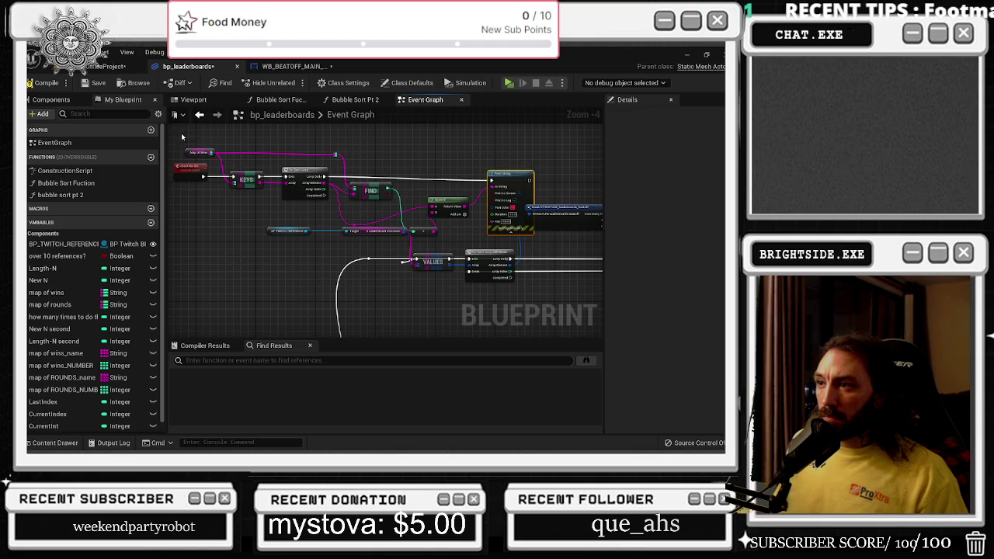
mouse_move(183, 136)
mouse_down()
mouse_move(502, 228)
mouse_move(497, 129)
mouse_move(450, 150)
mouse_move(453, 167)
mouse_up()
click(406, 146)
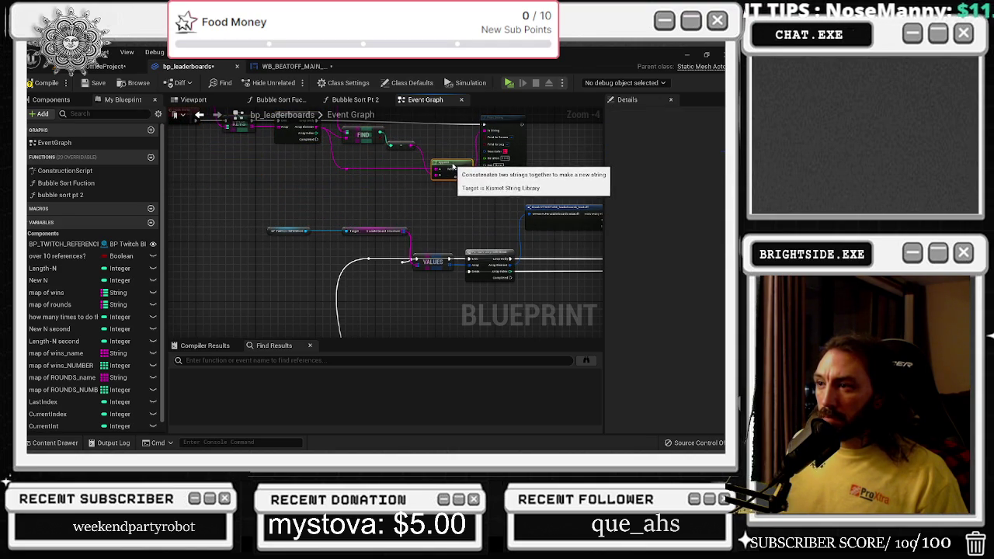
scroll(351, 219, down, 3)
drag(322, 200, 241, 203)
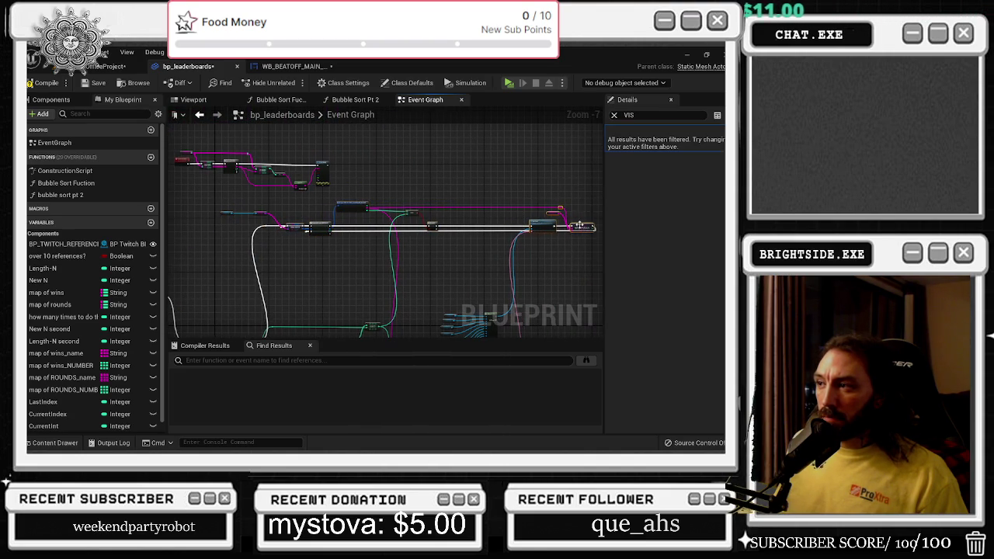
drag(336, 282, 375, 234)
scroll(335, 283, up, 1)
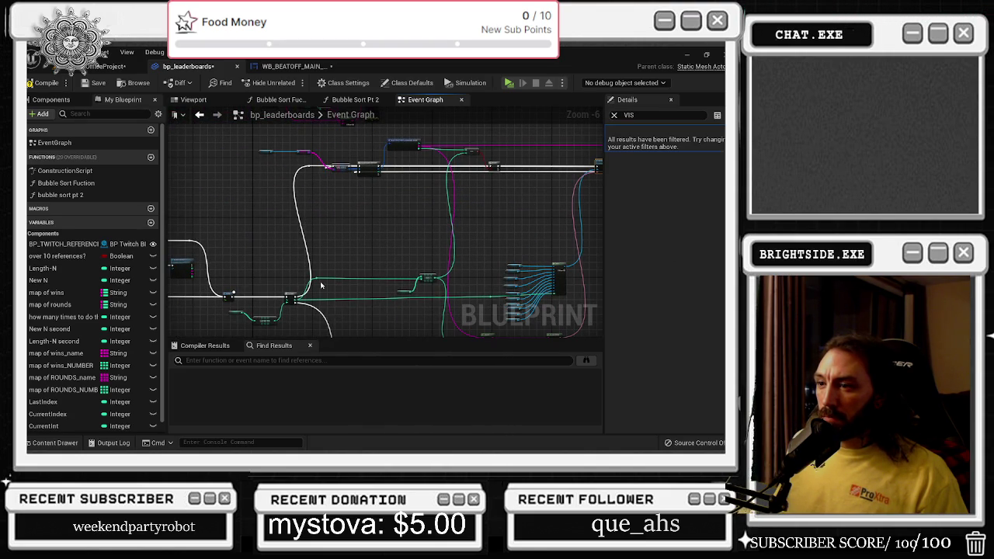
click(330, 228)
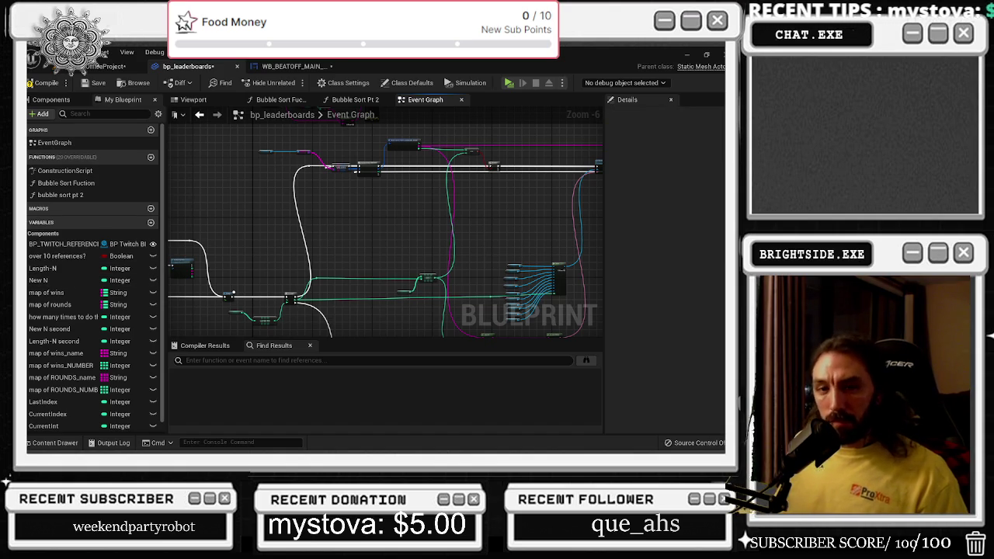
Shift the VALUES node down and right, bringing the For Loop and GET area into view
scroll(243, 277, up, 1)
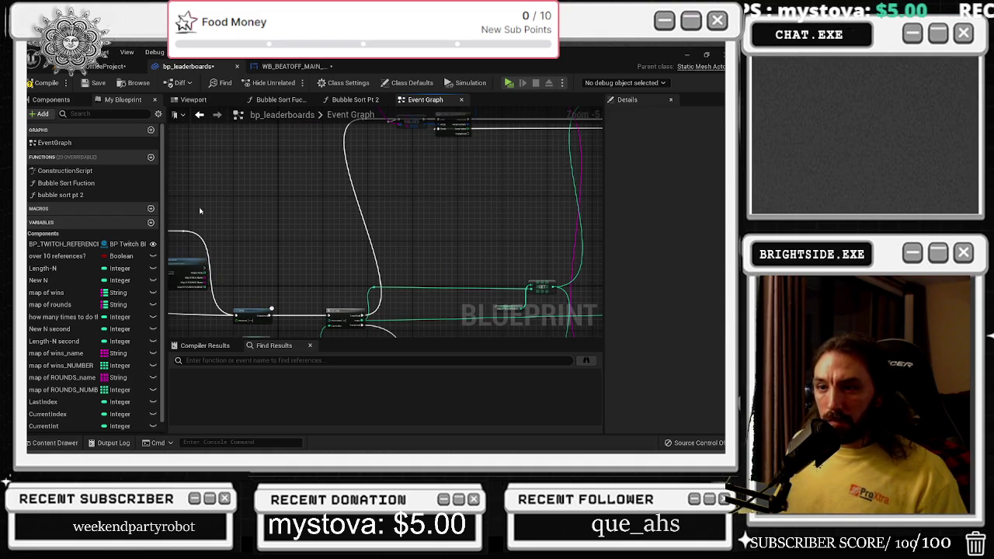
scroll(248, 237, up, 1)
scroll(302, 265, up, 1)
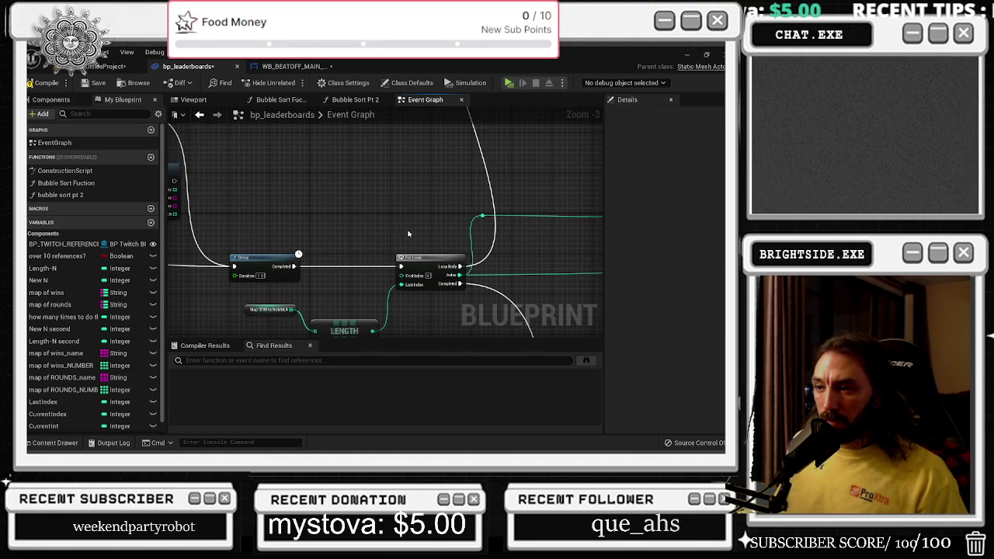
mouse_move(407, 233)
mouse_down()
mouse_move(244, 288)
mouse_move(409, 246)
mouse_up()
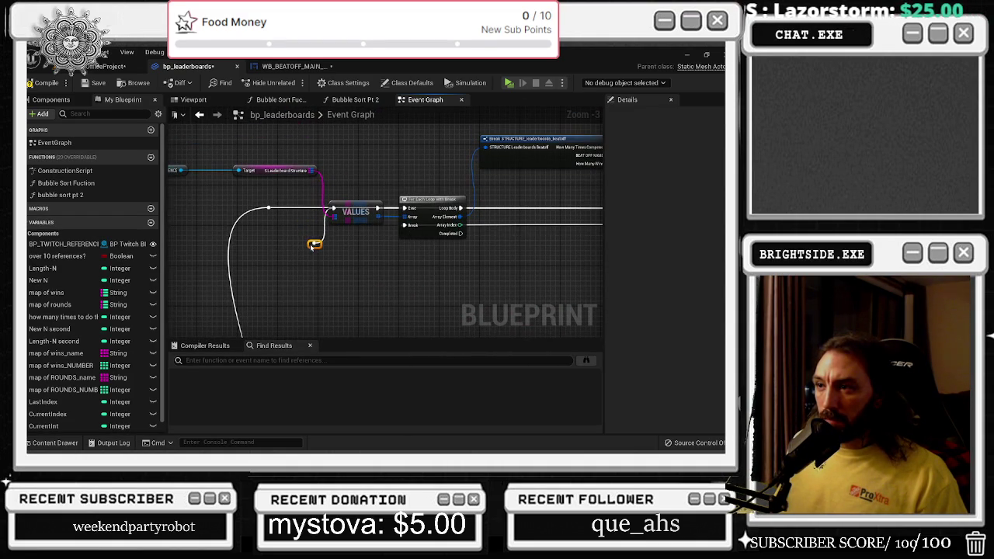
mouse_move(355, 212)
mouse_down()
mouse_move(359, 200)
mouse_move(372, 229)
mouse_up()
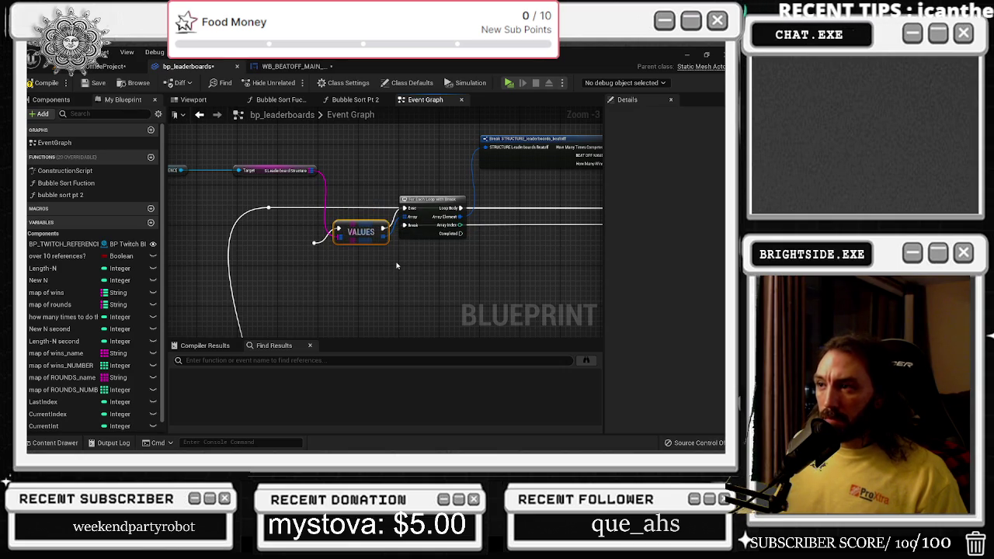
drag(347, 248, 365, 47)
scroll(389, 229, down, 2)
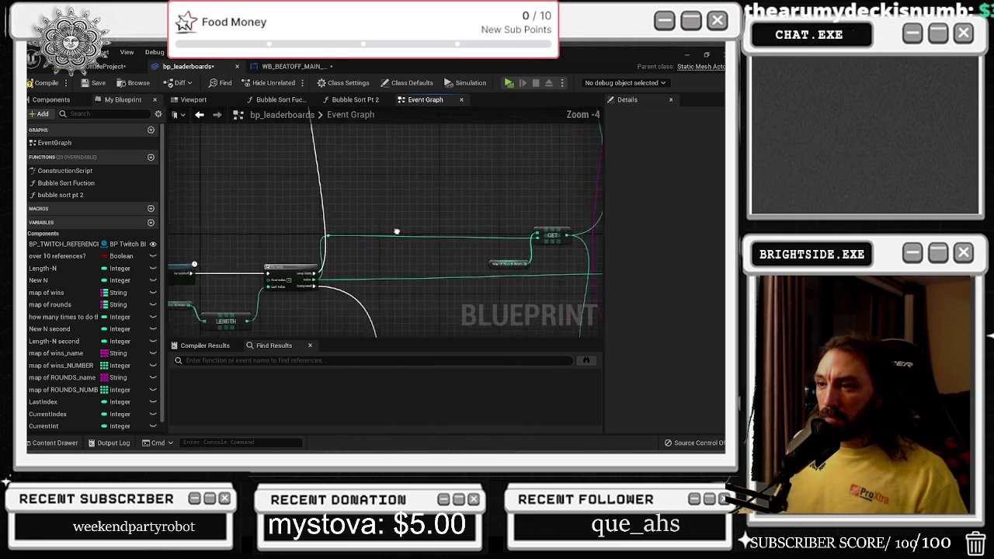
scroll(284, 262, up, 2)
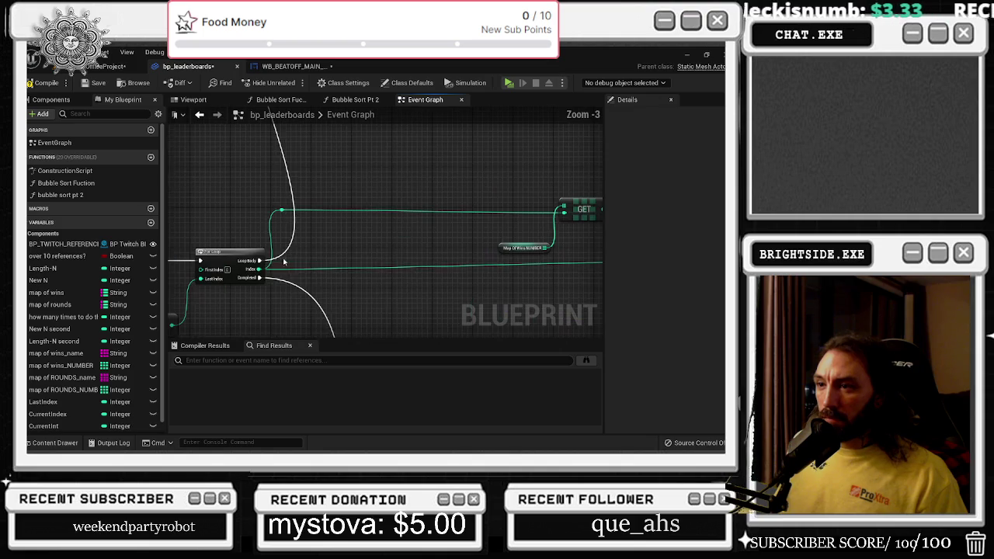
Connect the To Text (String) Return Value into Set Text's Value pin
mouse_move(258, 261)
mouse_down()
mouse_move(399, 280)
mouse_move(632, 274)
mouse_move(373, 226)
mouse_move(417, 232)
mouse_move(341, 232)
mouse_move(349, 242)
mouse_move(433, 162)
mouse_move(406, 169)
mouse_up()
scroll(399, 279, down, 4)
scroll(349, 242, up, 1)
scroll(406, 194, up, 4)
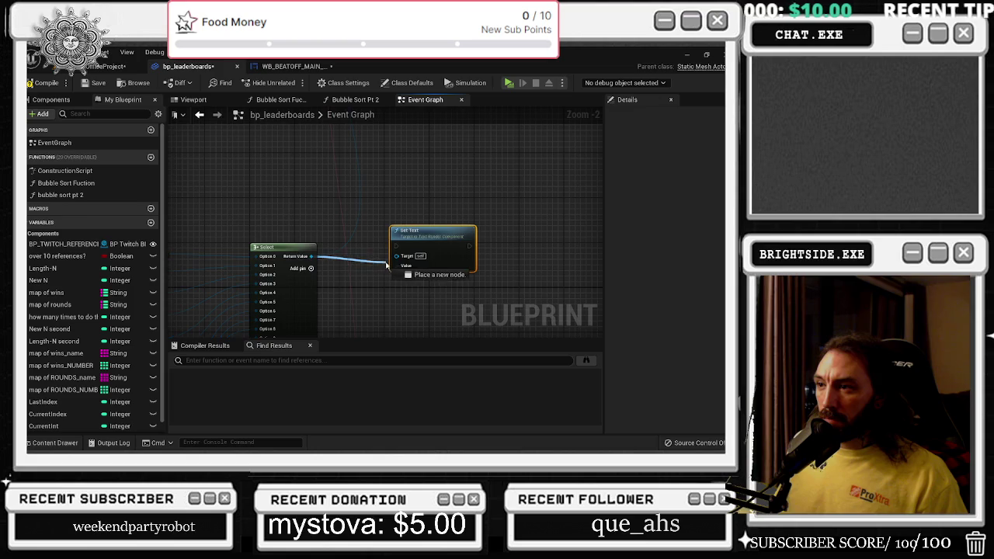
drag(386, 265, 392, 265)
scroll(349, 268, down, 2)
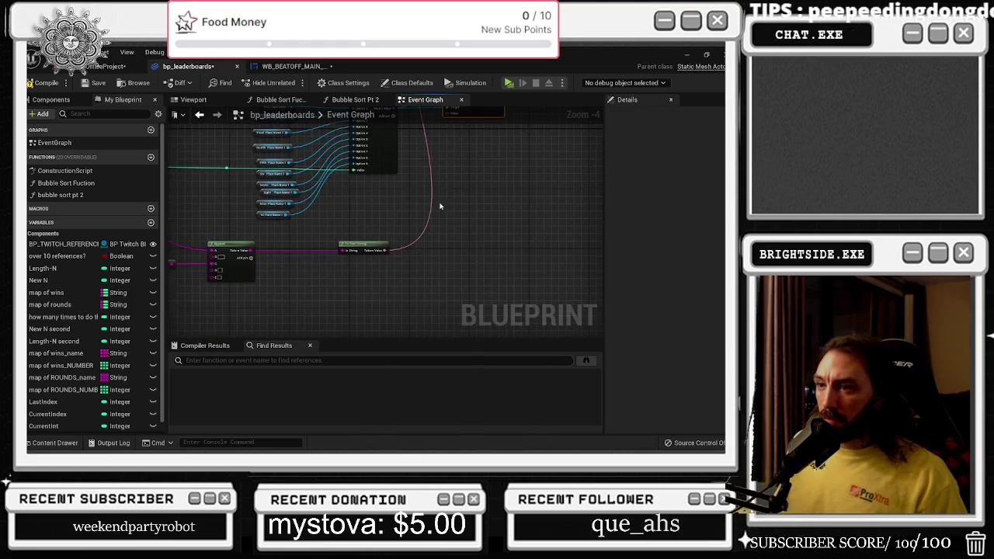
scroll(373, 265, up, 1)
mouse_move(374, 264)
mouse_down()
mouse_move(435, 200)
mouse_move(440, 258)
mouse_move(450, 256)
mouse_up()
drag(233, 256, 501, 218)
Wire the For Loop's Loop Body execution output into Set Text
drag(178, 271, 447, 267)
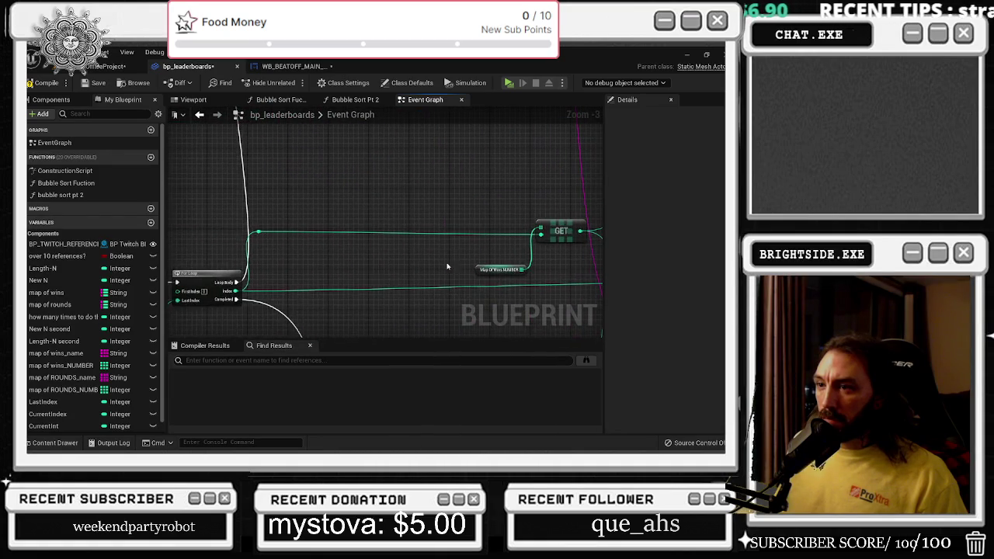
mouse_move(234, 283)
mouse_down()
mouse_move(378, 251)
mouse_move(337, 192)
mouse_move(250, 196)
mouse_up()
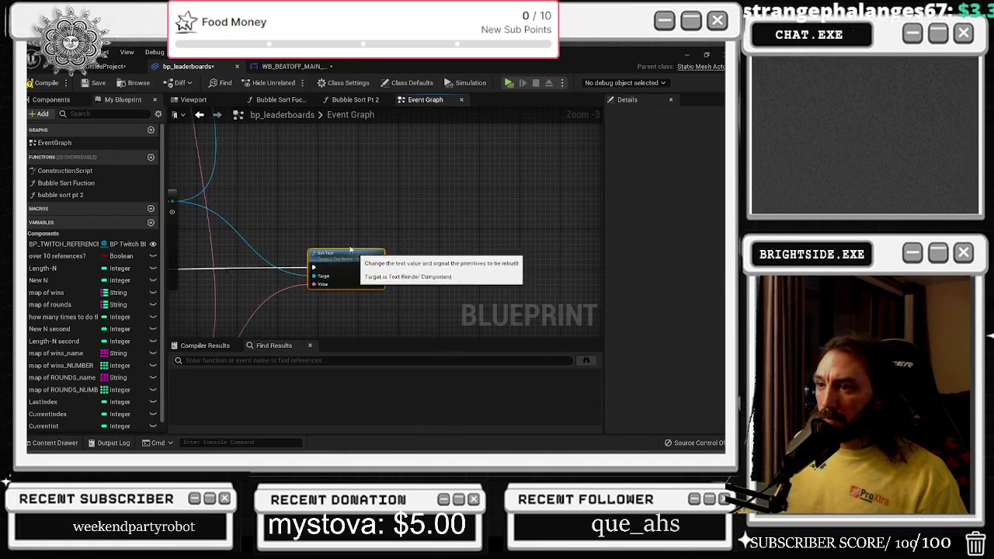
scroll(541, 179, down, 1)
mouse_move(540, 179)
mouse_down()
mouse_move(524, 230)
mouse_move(506, 243)
mouse_up()
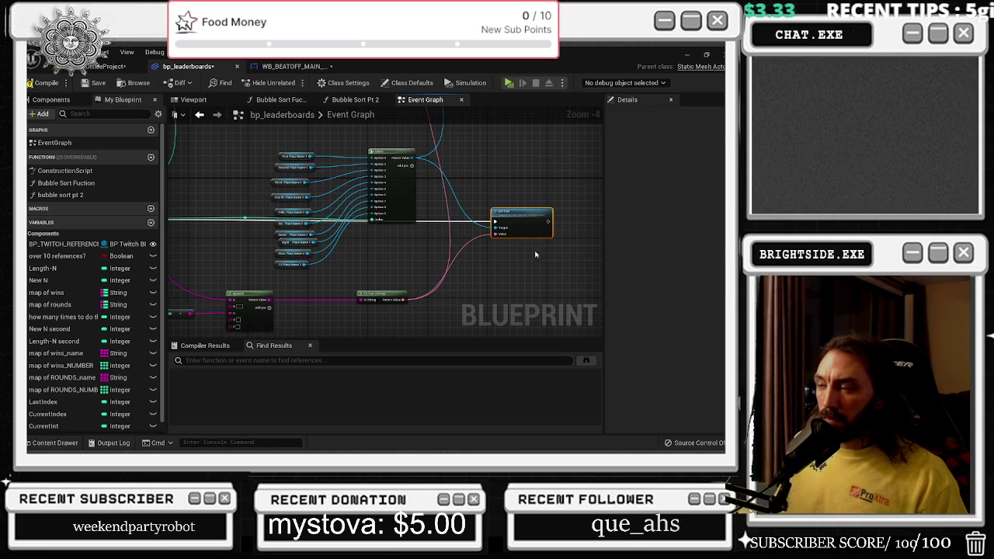
drag(360, 299, 400, 293)
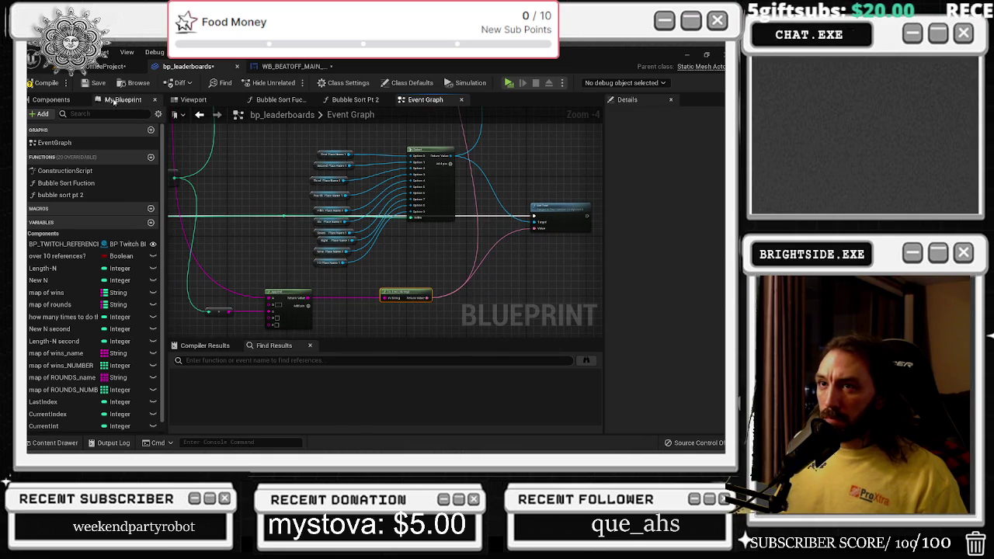
Compile bp_leaderboards and trace the array-input error to the failing GET and VALUES nodes
click(43, 82)
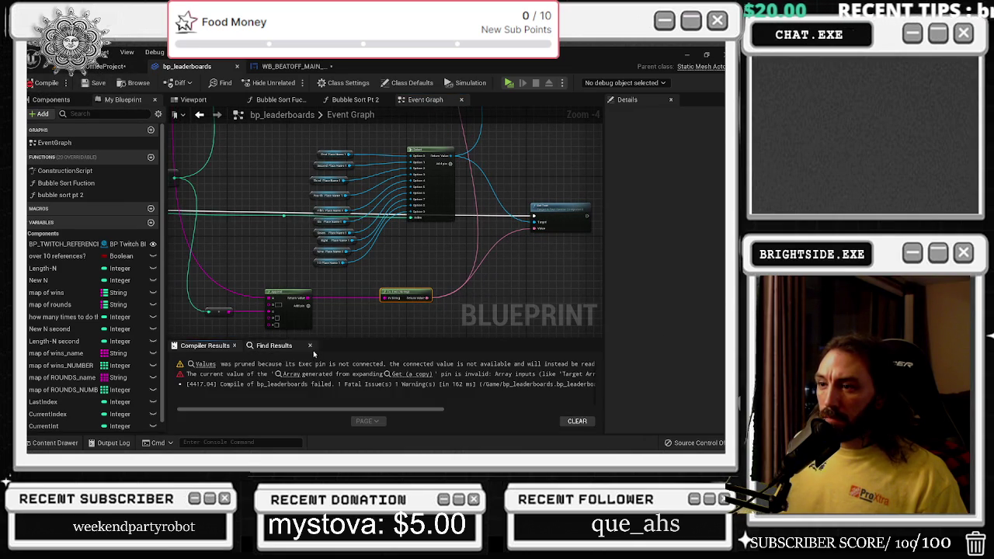
click(405, 373)
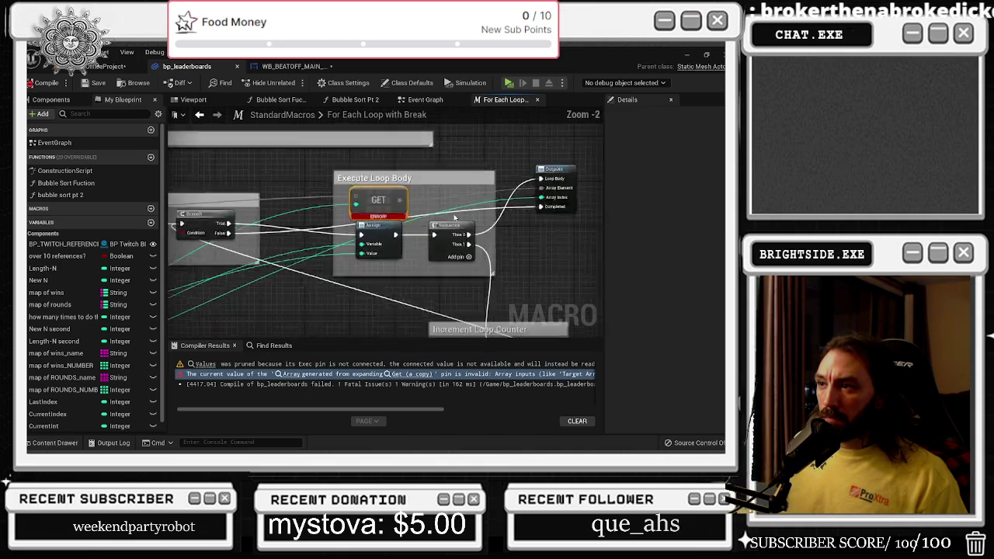
scroll(455, 218, up, 2)
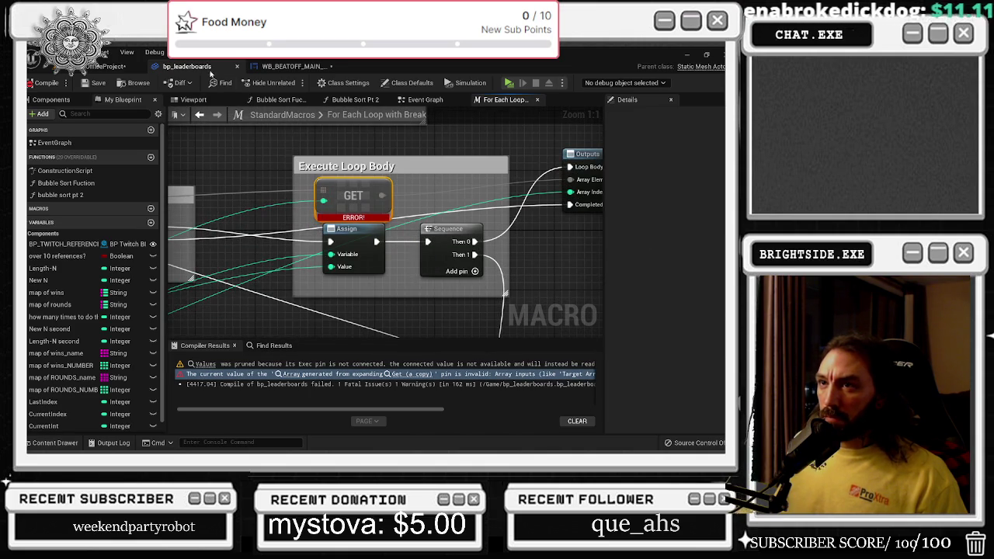
click(407, 374)
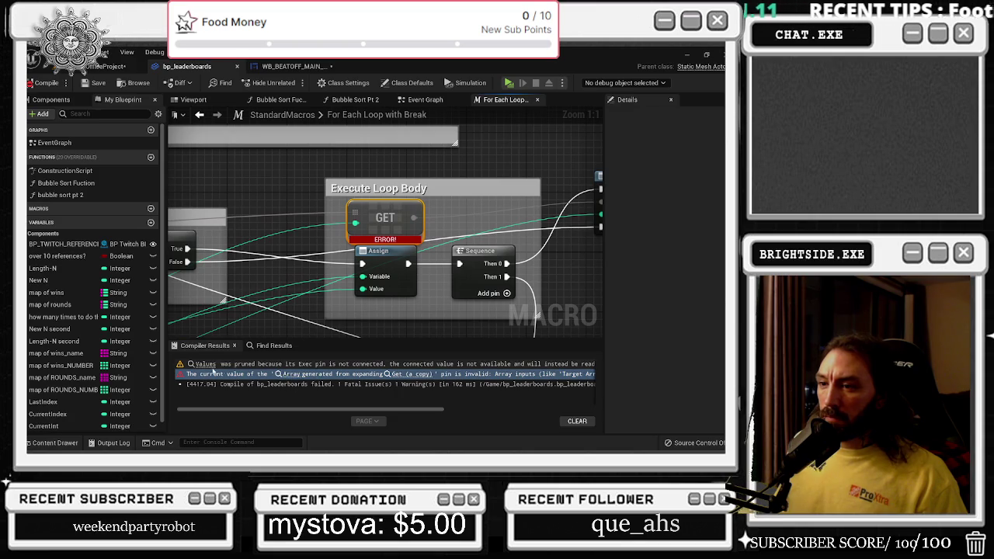
click(208, 365)
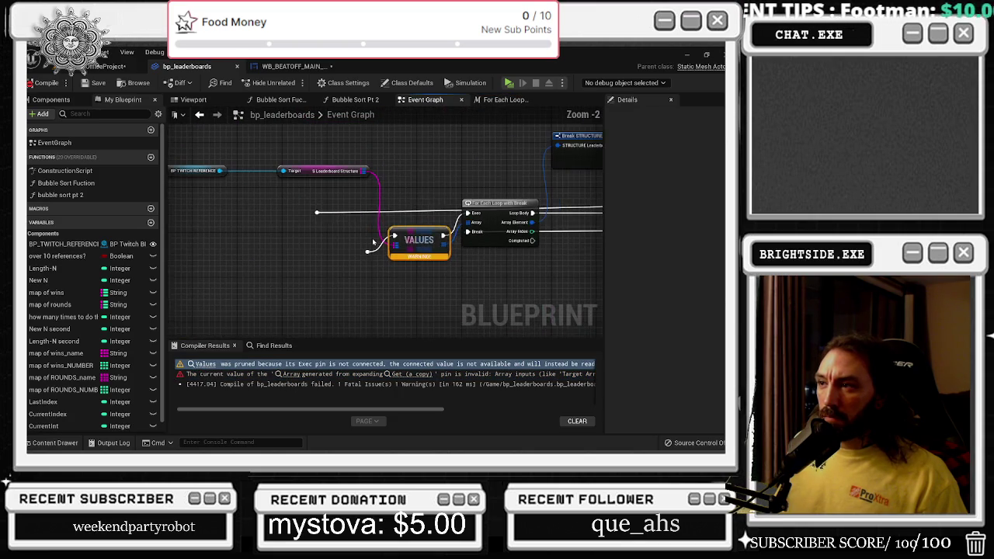
scroll(228, 289, down, 4)
Check the place-name and Append node wiring, then recompile the blueprint successfully
mouse_move(412, 294)
mouse_down()
mouse_move(570, 275)
mouse_move(601, 161)
mouse_move(512, 207)
mouse_move(486, 176)
mouse_move(492, 149)
mouse_up()
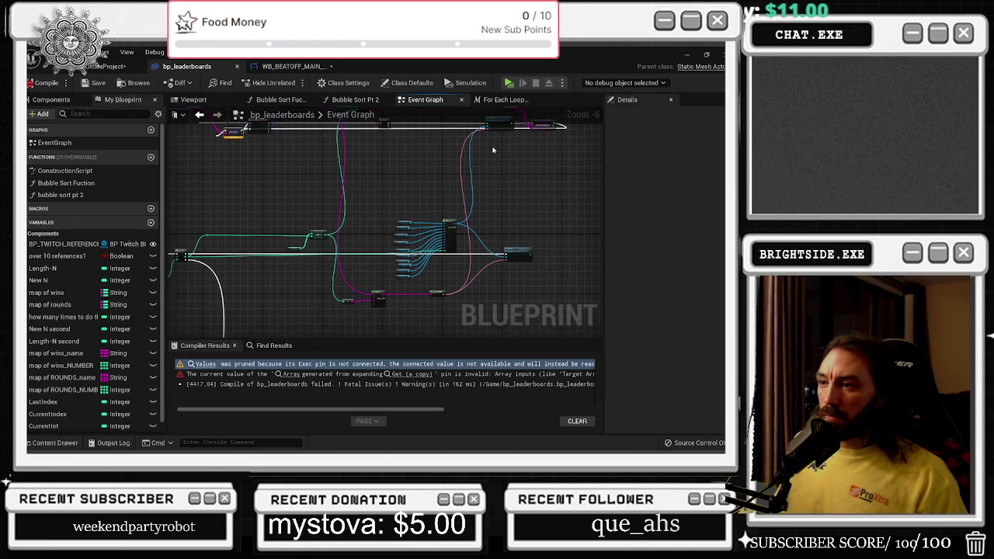
scroll(349, 286, up, 3)
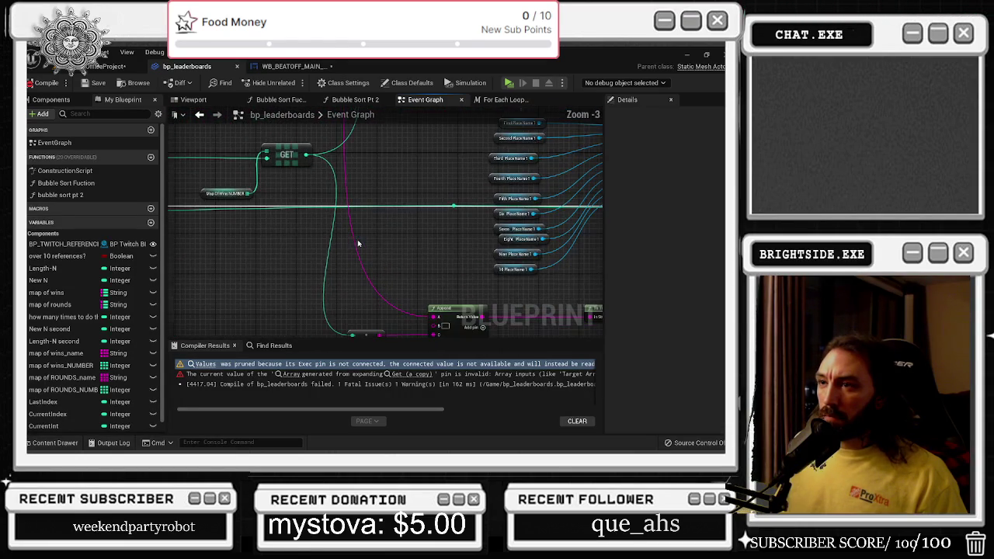
scroll(367, 220, down, 1)
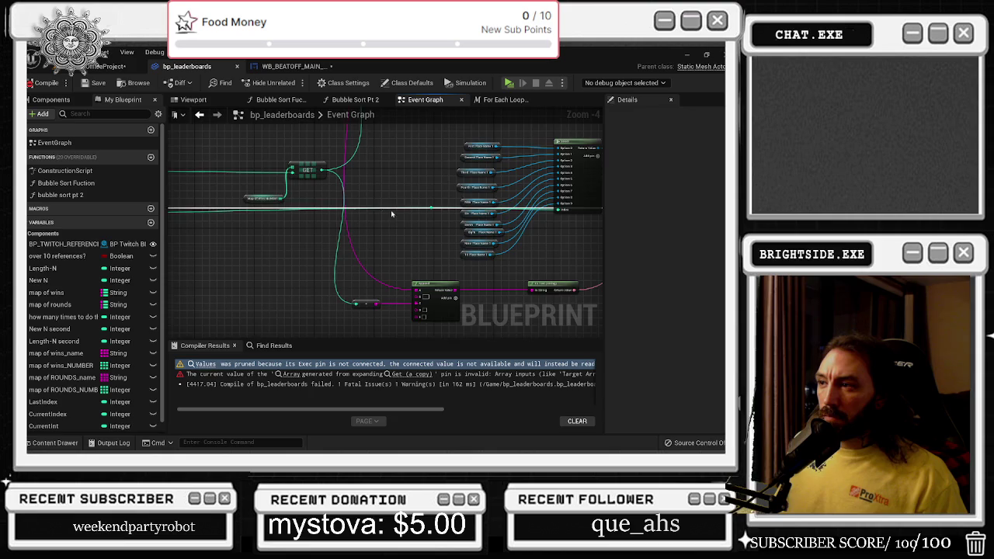
mouse_move(391, 209)
mouse_down()
mouse_move(345, 198)
mouse_move(343, 276)
mouse_up()
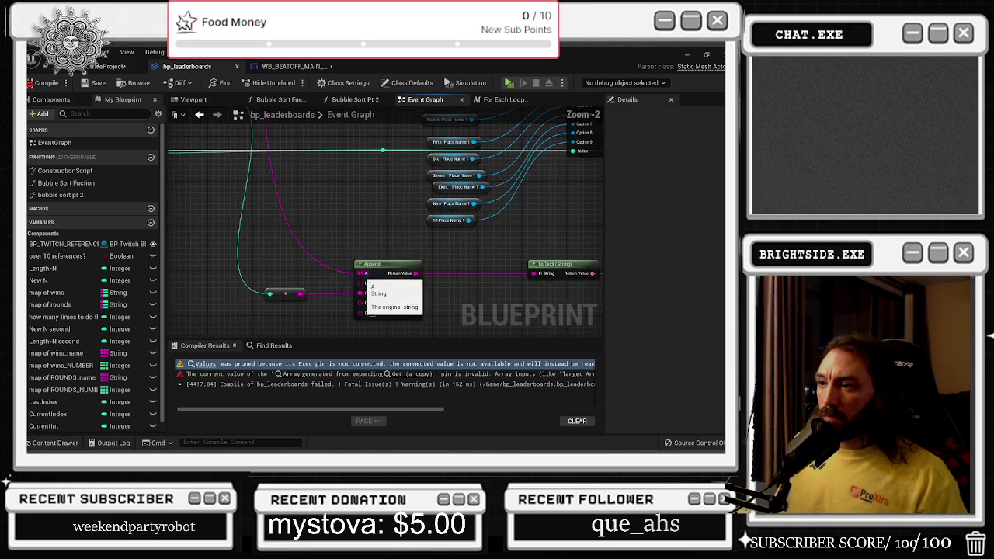
mouse_move(386, 212)
mouse_down()
mouse_move(352, 206)
mouse_move(381, 233)
mouse_move(426, 217)
mouse_up()
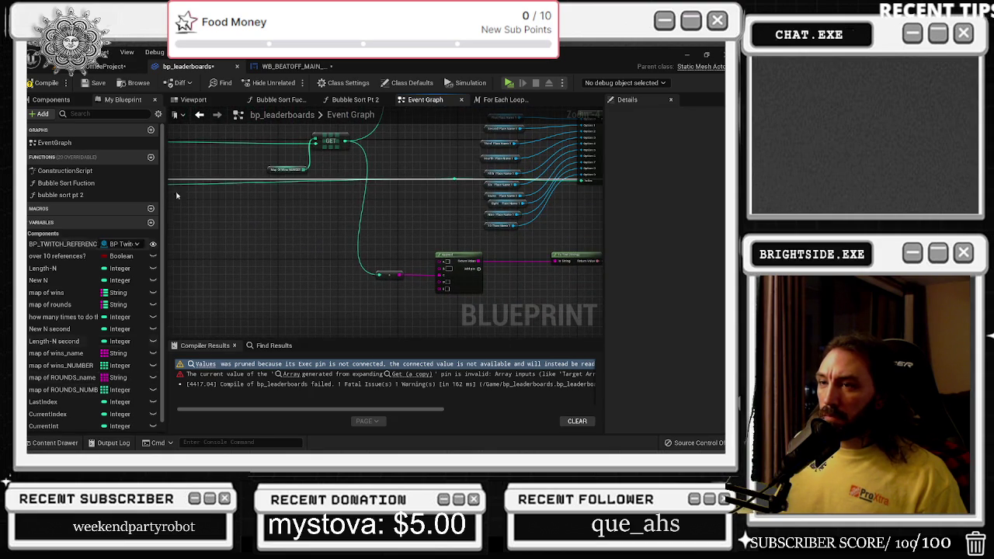
click(43, 82)
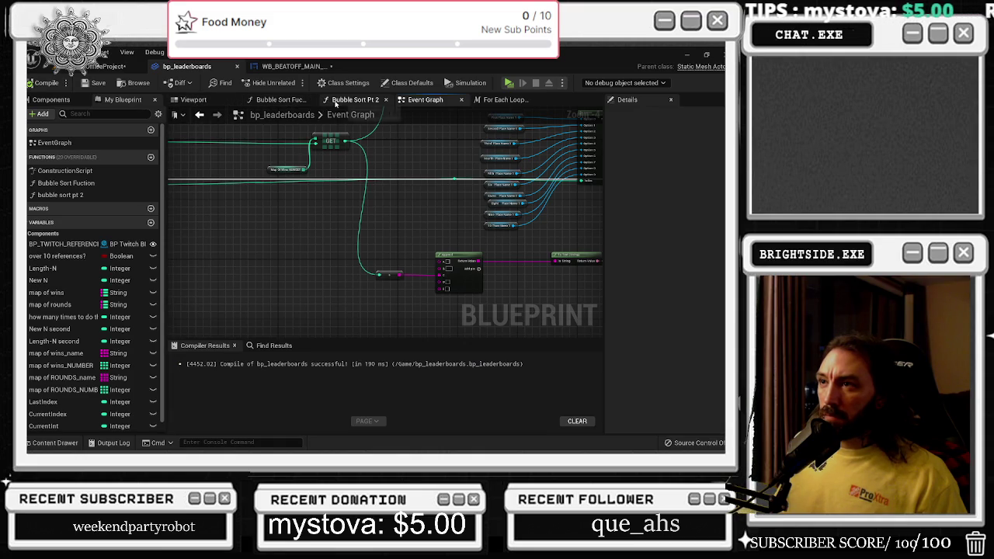
In Bubble Sort Fuction, add a Map Of Wins Name getter and chain a second ADDUNIQUE after the first
click(292, 102)
drag(404, 222, 357, 233)
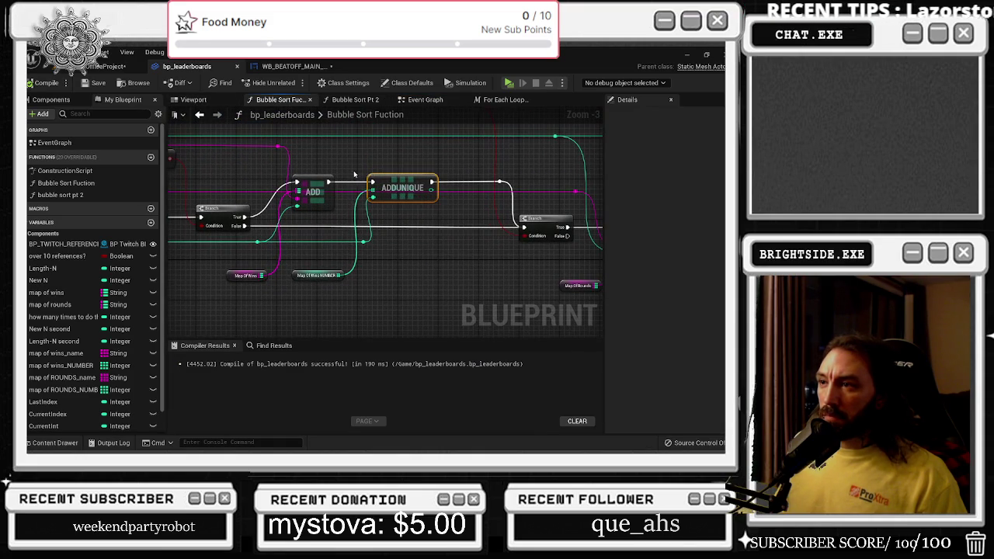
drag(402, 187, 382, 188)
click(415, 252)
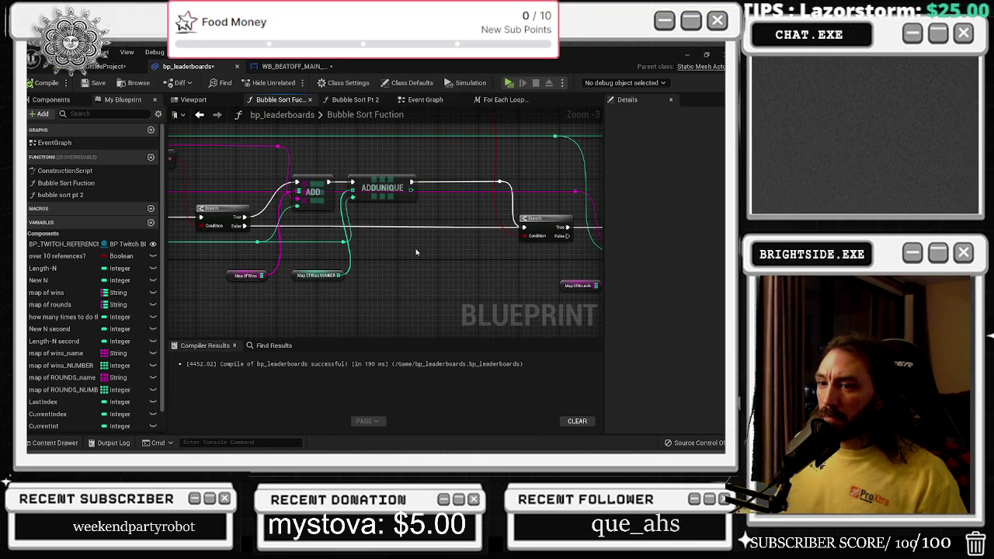
mouse_move(60, 358)
mouse_down()
mouse_move(362, 305)
mouse_move(428, 221)
mouse_move(432, 173)
mouse_move(491, 183)
mouse_up()
text(addu)
key(Return)
drag(412, 182, 434, 182)
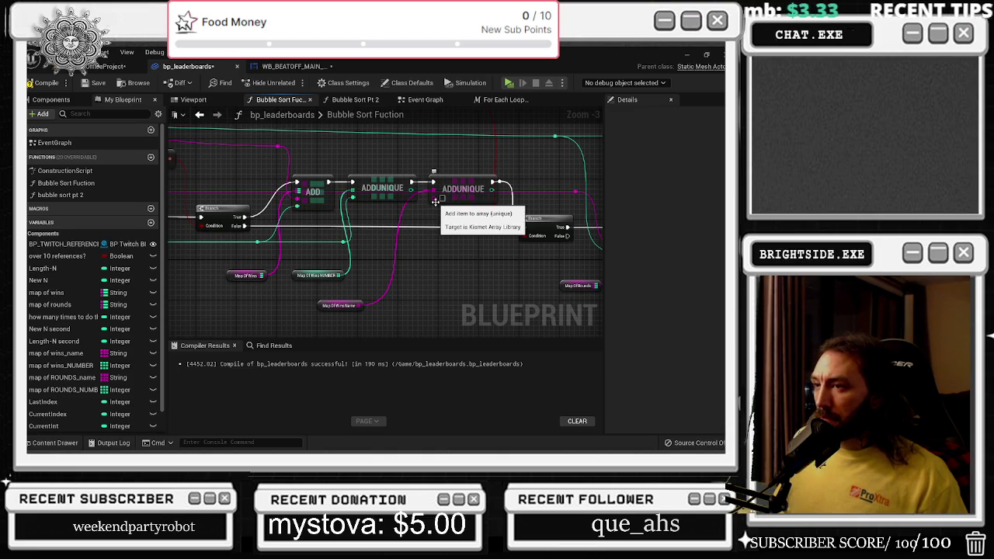
Move the Map Of Wins Name getter, add a reroute on the pink name wire, and recompile
mouse_move(339, 305)
mouse_down()
mouse_move(423, 268)
mouse_move(384, 284)
mouse_up()
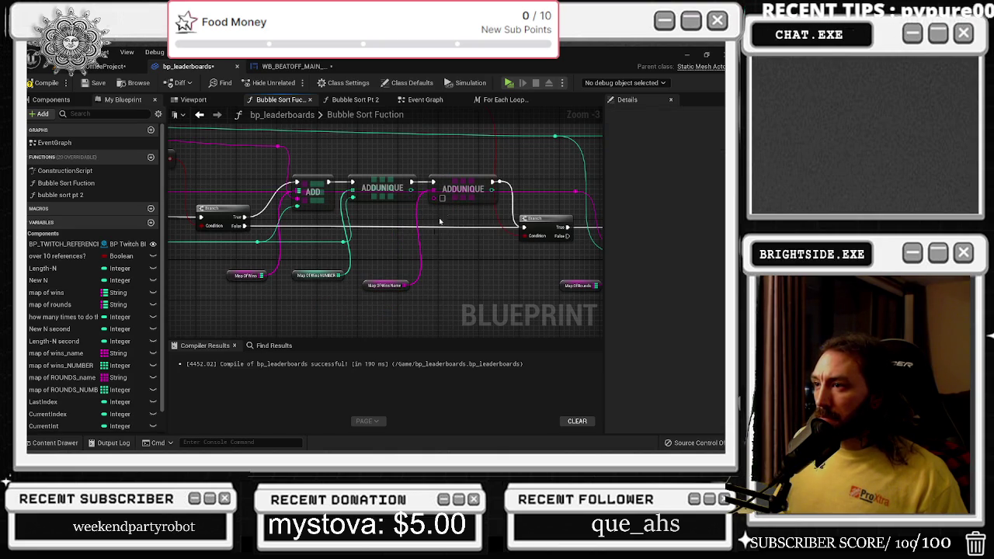
scroll(434, 229, up, 1)
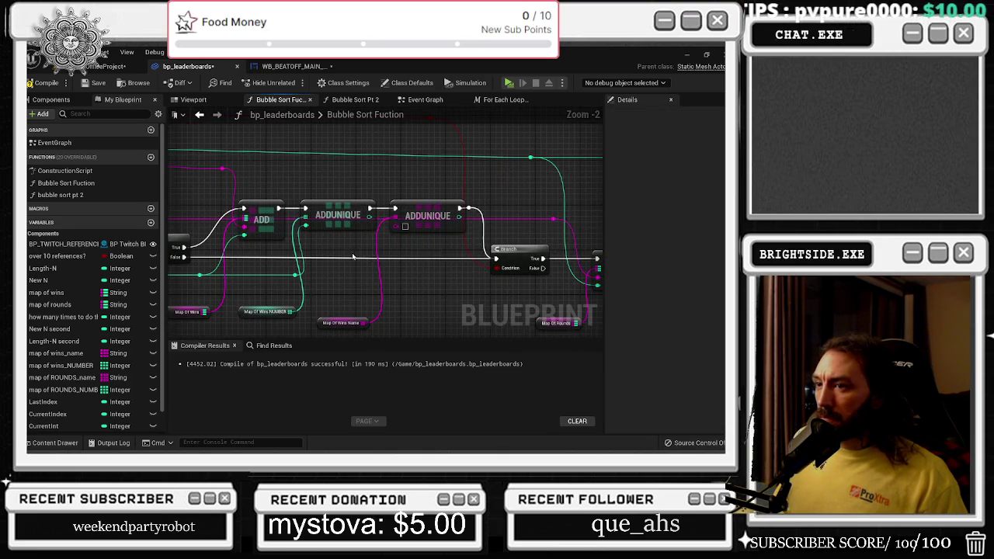
mouse_move(353, 257)
mouse_down()
mouse_move(431, 248)
mouse_move(559, 303)
mouse_move(282, 210)
mouse_move(307, 208)
mouse_move(432, 253)
mouse_up()
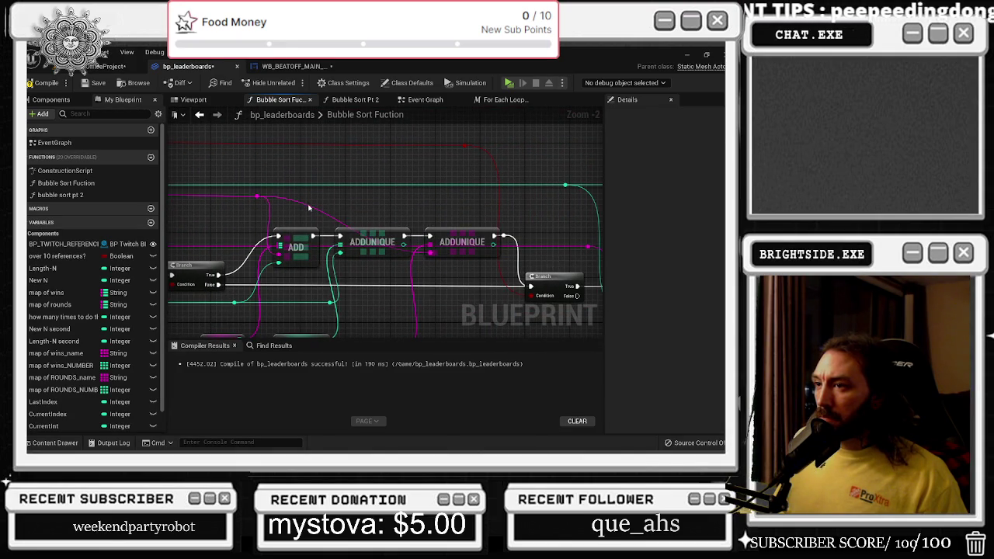
double_click(308, 203)
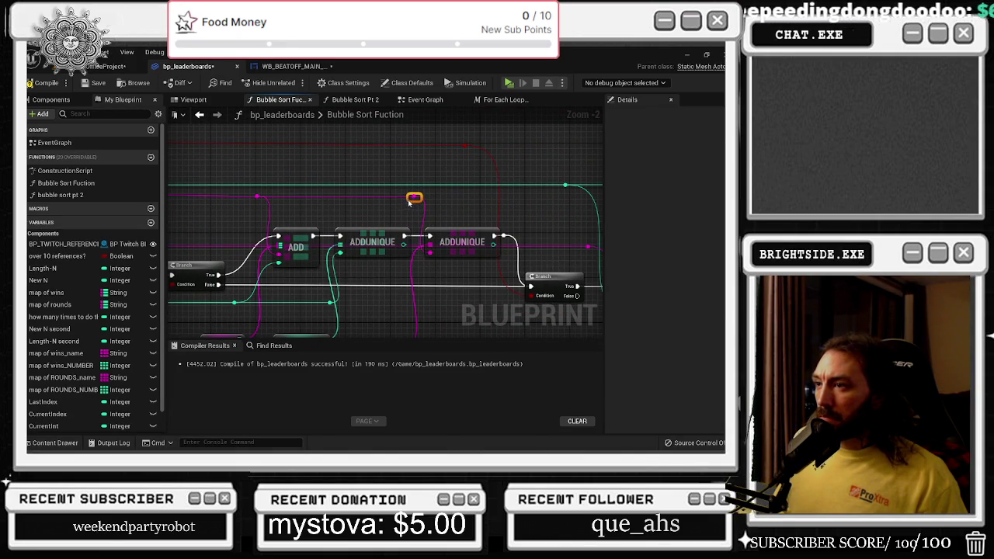
click(48, 83)
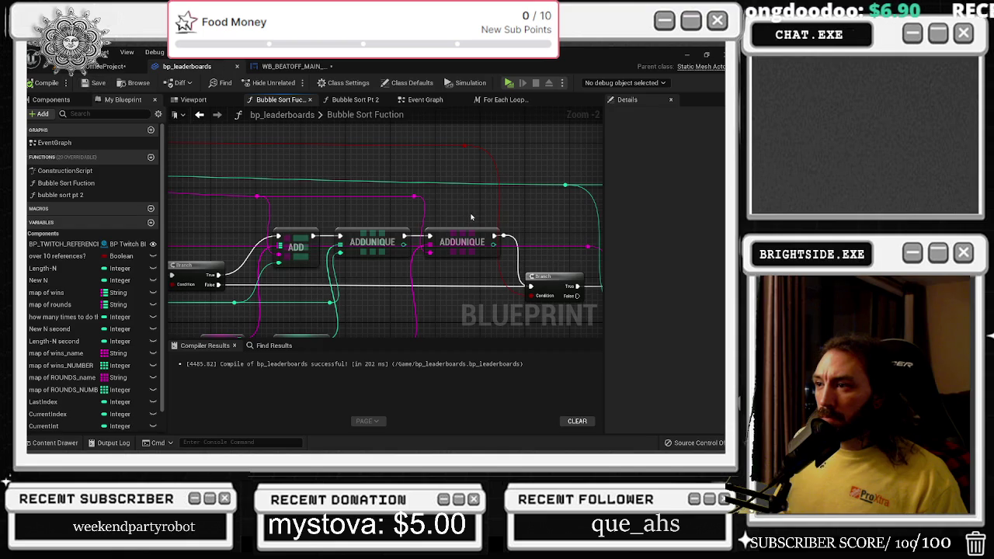
Look over Bubble Sort Pt 2, then review the ADD and ADDUNIQUE chain in Bubble Sort Fuction
click(343, 101)
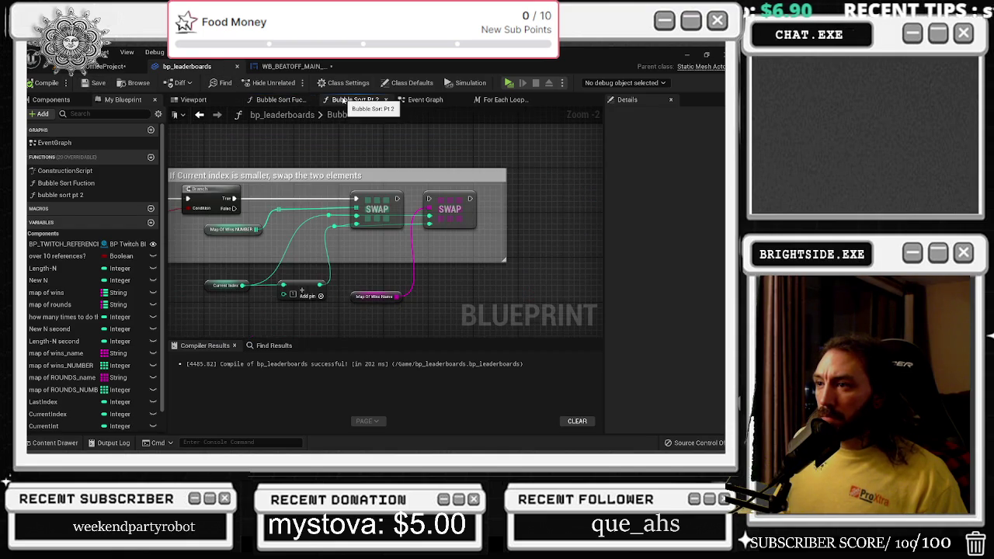
click(279, 99)
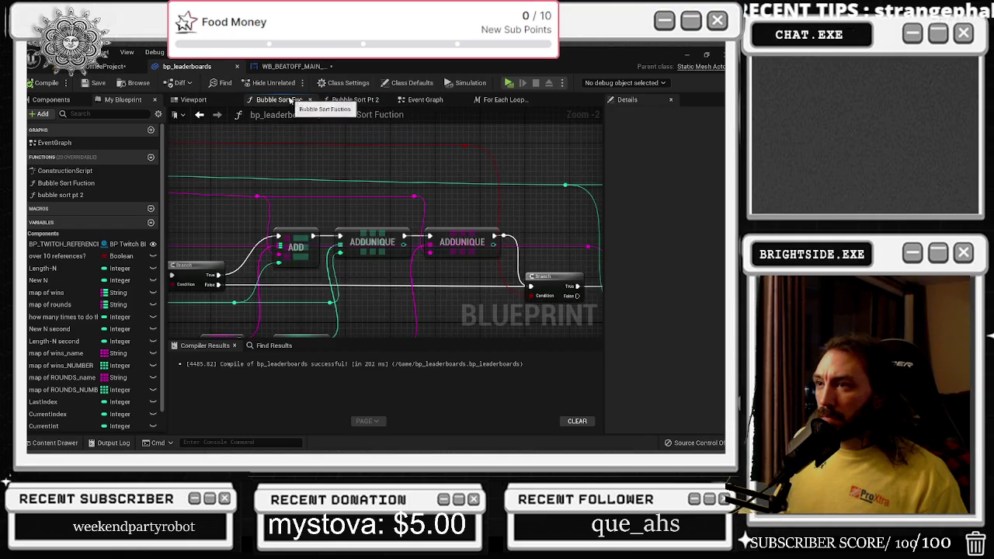
scroll(379, 233, down, 4)
scroll(379, 235, up, 5)
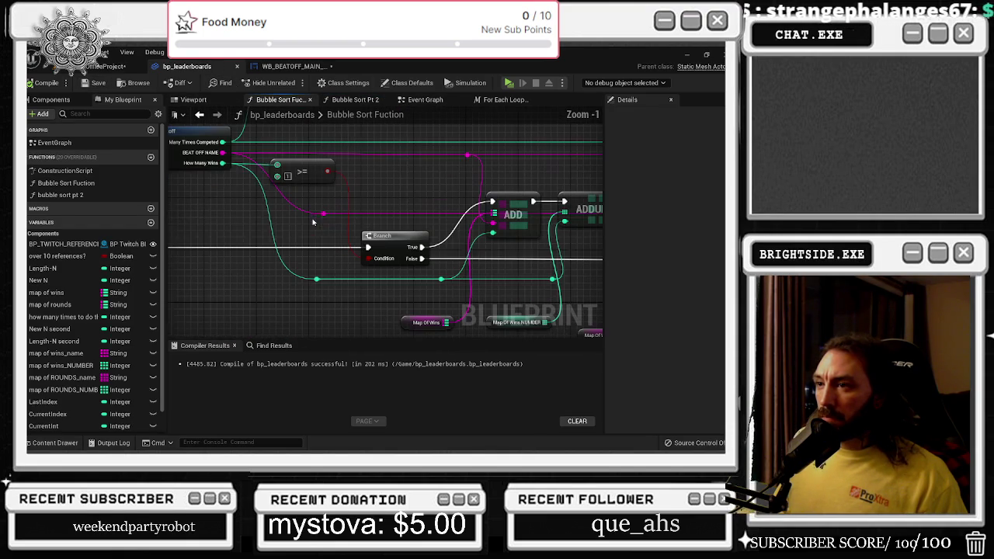
mouse_move(543, 286)
mouse_down()
mouse_move(427, 274)
mouse_move(381, 277)
mouse_move(379, 287)
mouse_up()
scroll(346, 235, down, 2)
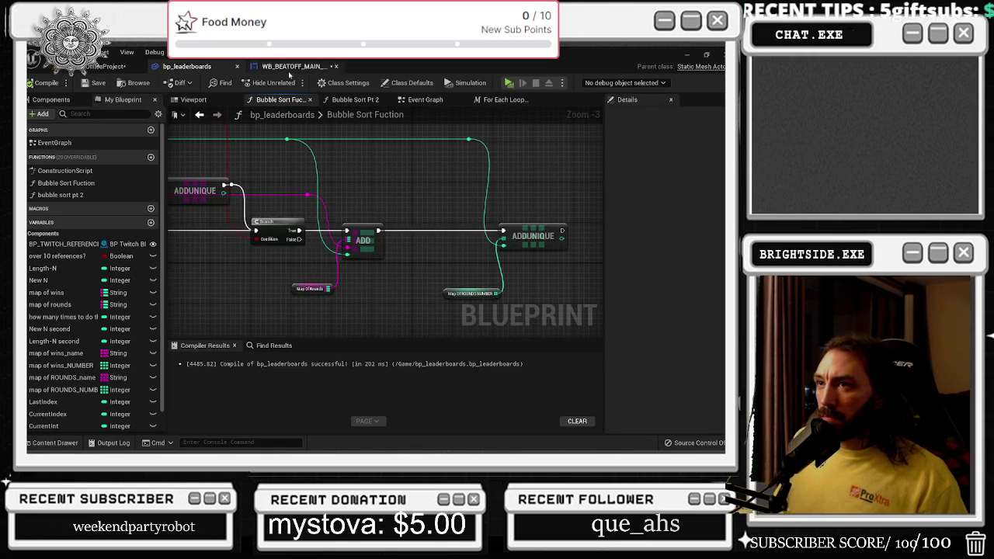
Save the level and go back to the bp_leaderboards Event Graph
click(294, 67)
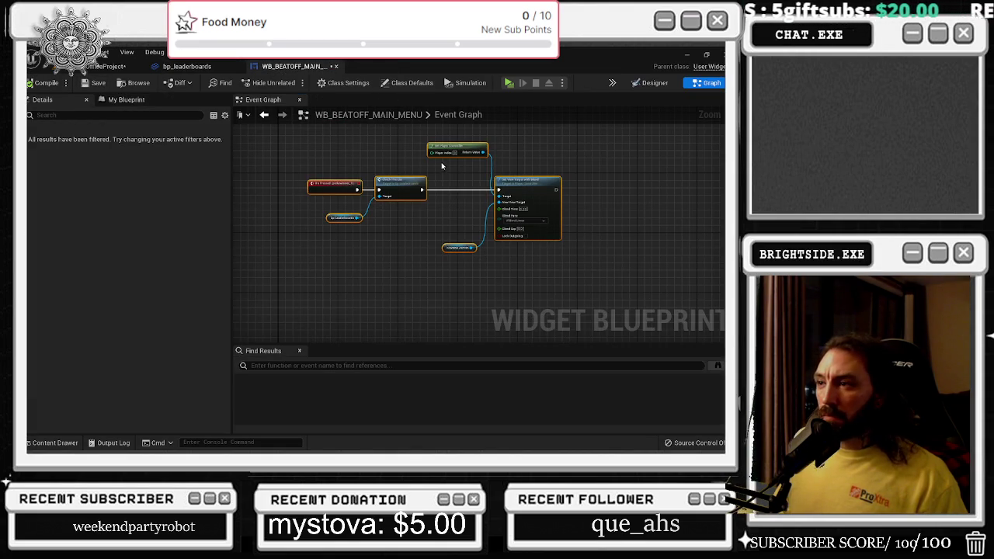
click(186, 67)
click(93, 66)
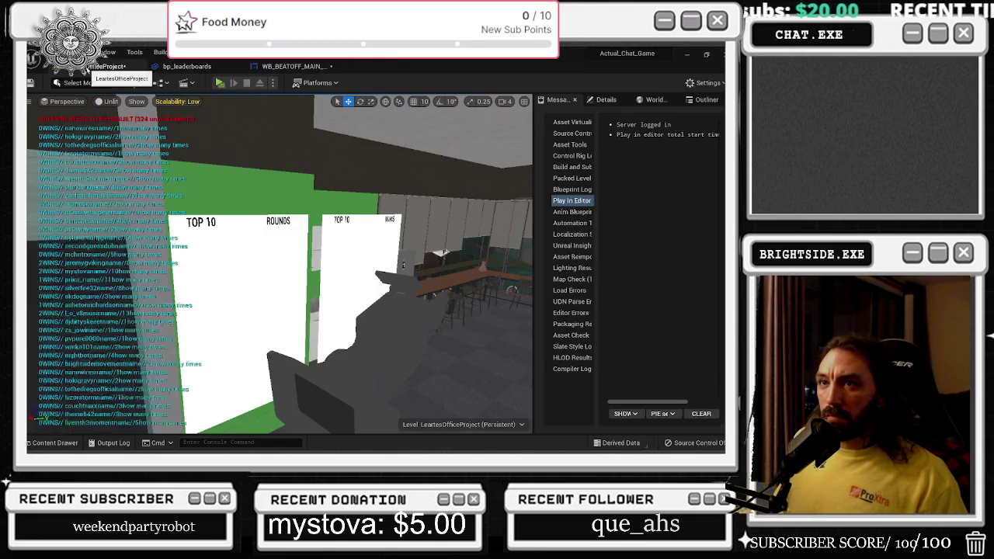
click(30, 84)
click(187, 66)
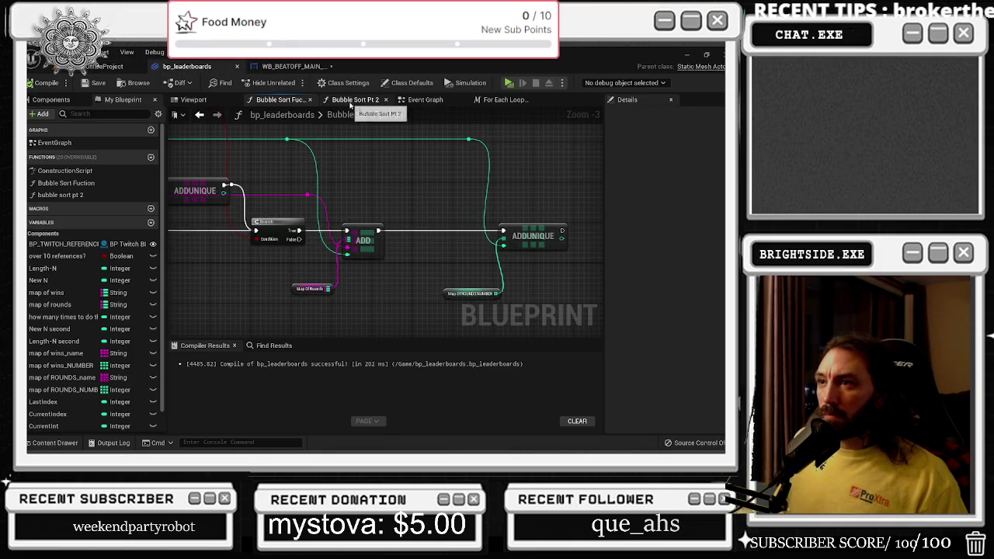
click(423, 100)
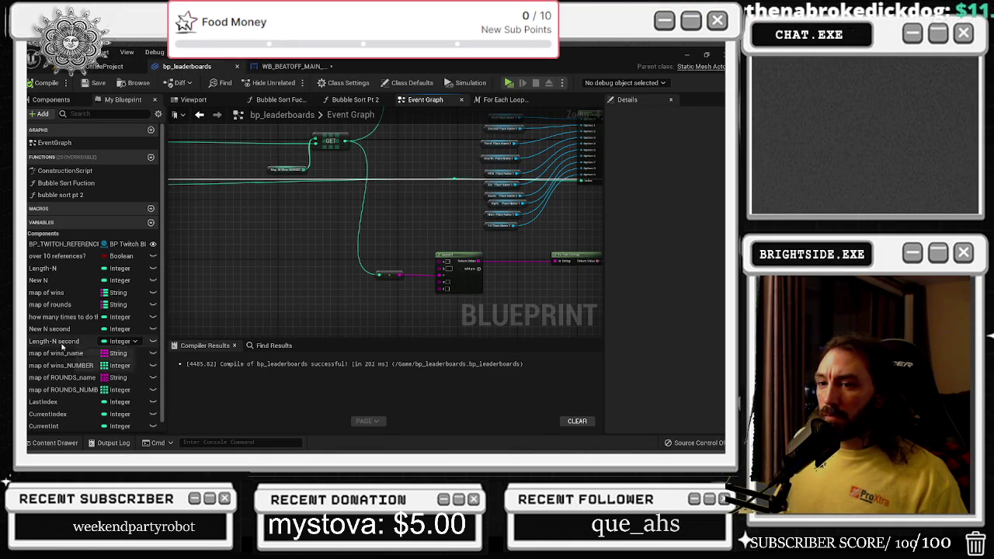
Add a GET node on Map Of Wins Name and route the loop index into it through a reroute
mouse_move(62, 352)
mouse_down()
mouse_move(342, 224)
mouse_move(303, 239)
mouse_move(316, 241)
mouse_up()
scroll(305, 243, up, 1)
text(GET)
key(Return)
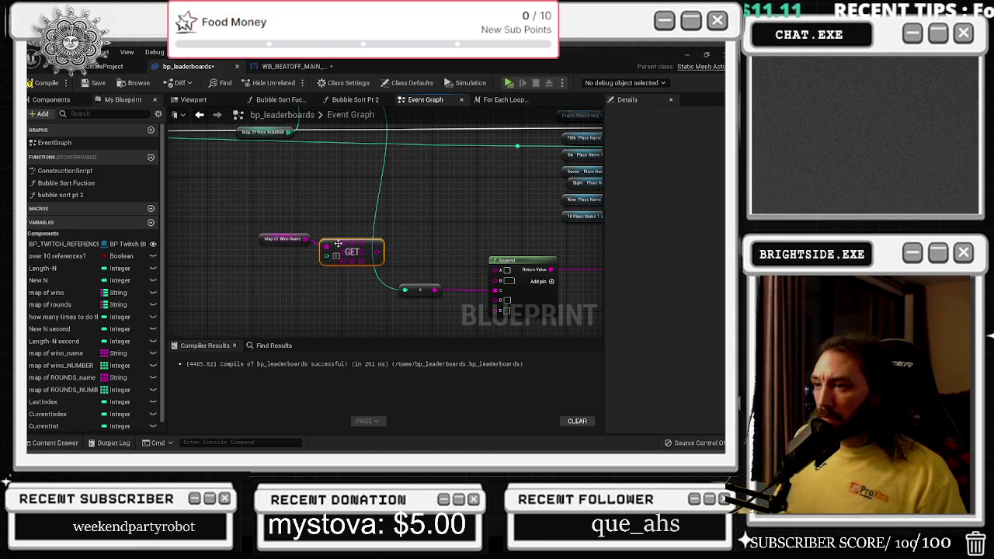
drag(387, 242, 394, 286)
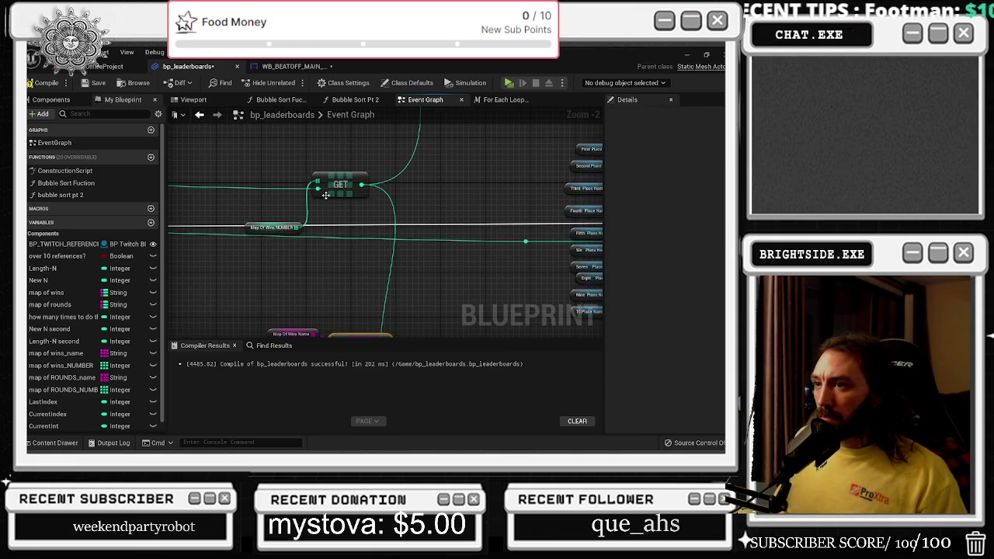
double_click(257, 187)
mouse_move(257, 186)
mouse_down()
mouse_move(384, 322)
mouse_move(347, 323)
mouse_move(521, 300)
mouse_move(512, 188)
mouse_up()
Compile bp_leaderboards, check the Select node and place names, and recompile
drag(459, 151, 465, 267)
click(42, 83)
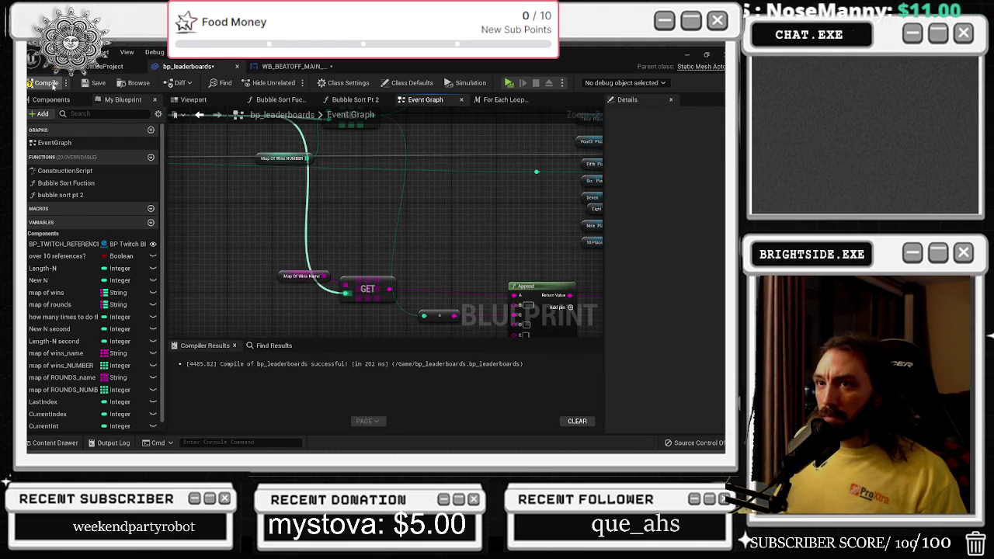
scroll(430, 205, down, 1)
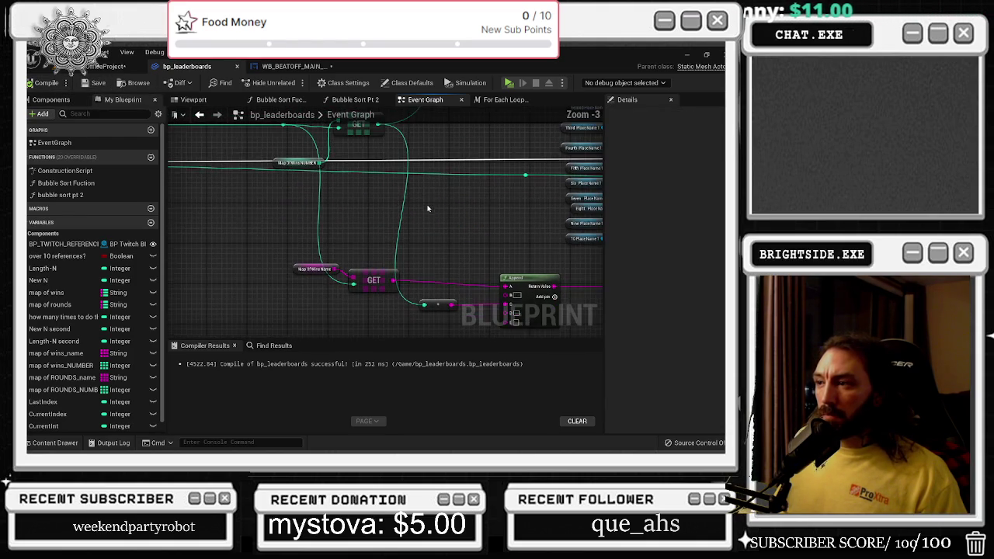
drag(347, 300, 254, 198)
click(58, 83)
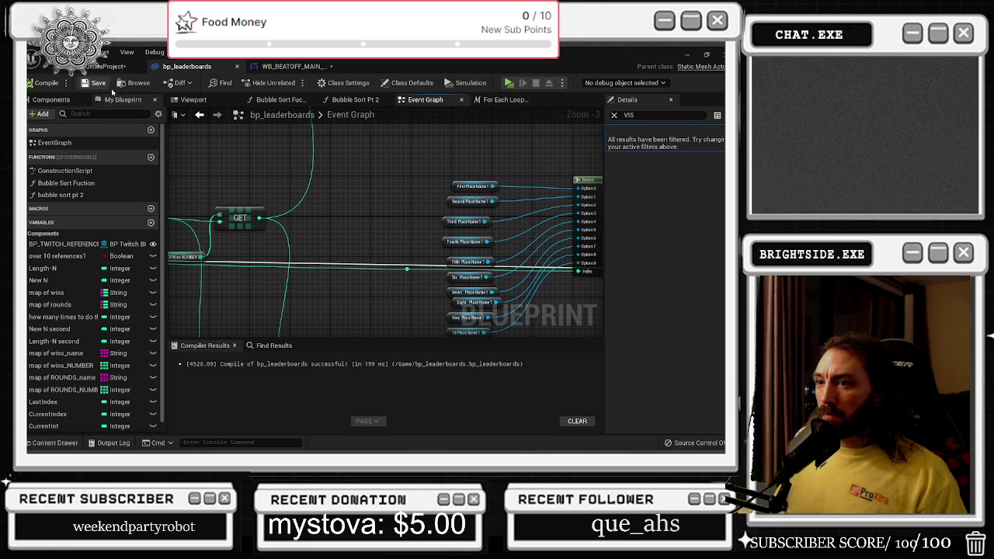
Paste a Map Of Wins Name getter and ADDUNIQUE node into the exec line between Select and Set Text
scroll(352, 184, down, 1)
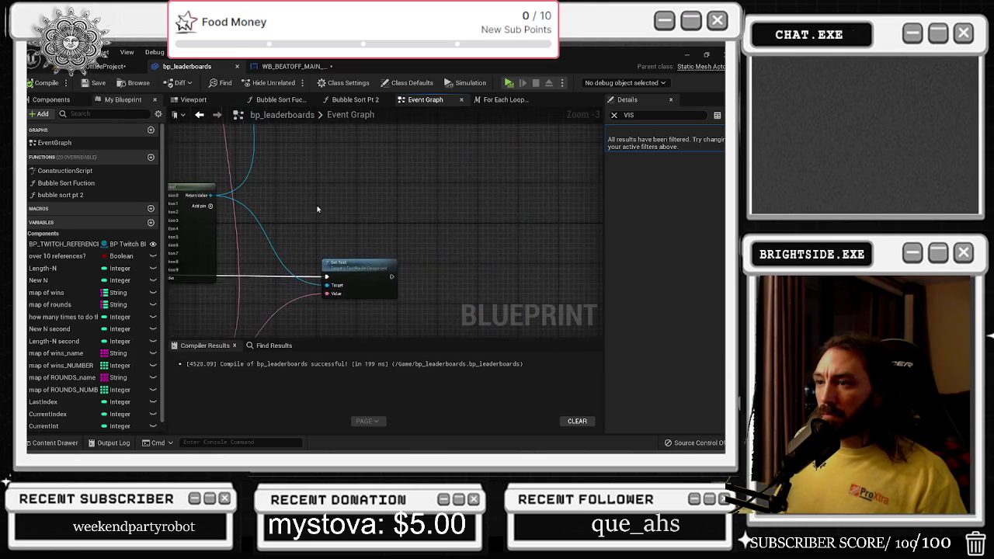
drag(317, 210, 421, 251)
scroll(440, 295, down, 1)
mouse_move(440, 295)
mouse_down()
mouse_move(429, 335)
mouse_move(667, 280)
mouse_up()
drag(227, 126, 361, 266)
scroll(362, 266, up, 1)
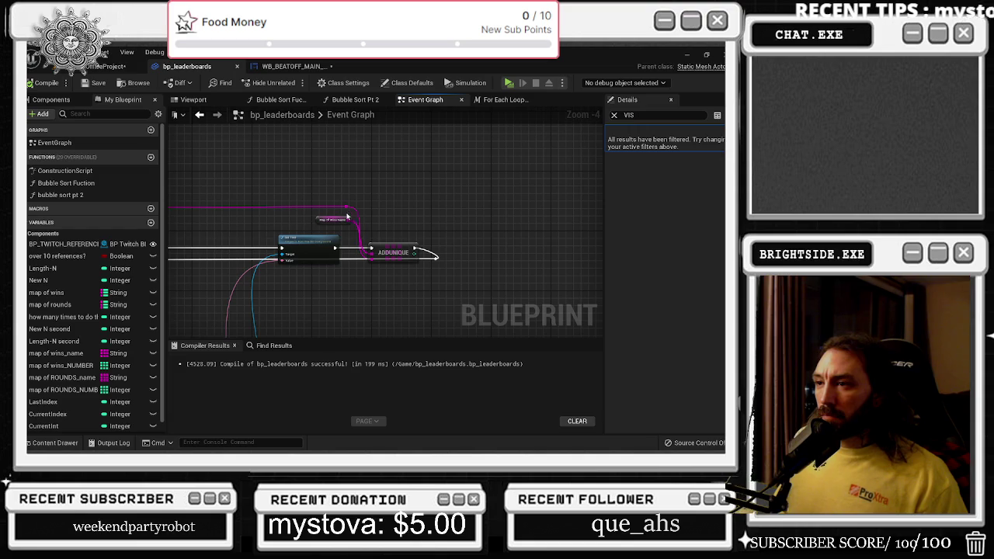
mouse_move(315, 243)
mouse_down()
mouse_move(447, 281)
mouse_move(473, 229)
mouse_move(548, 233)
mouse_up()
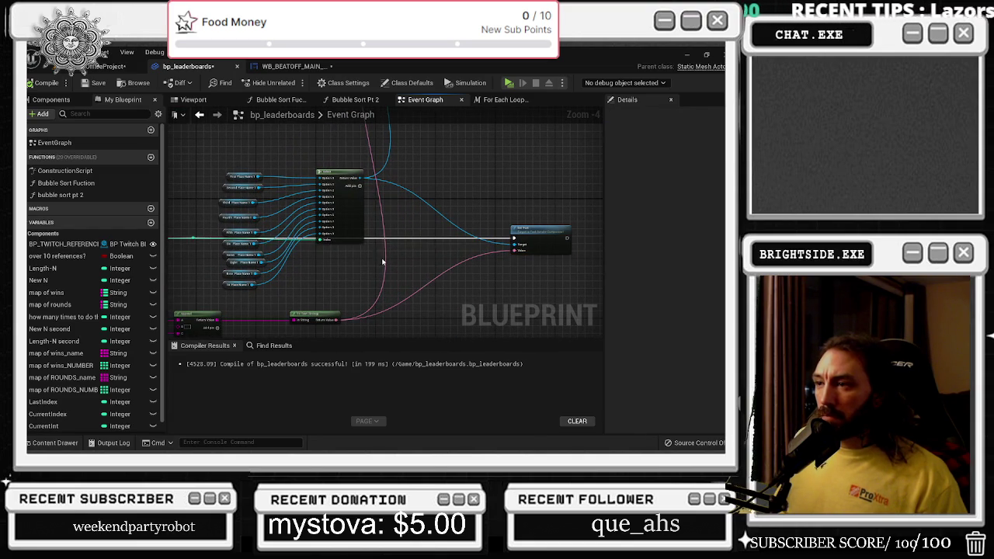
key(ctrl+v)
drag(443, 259, 457, 239)
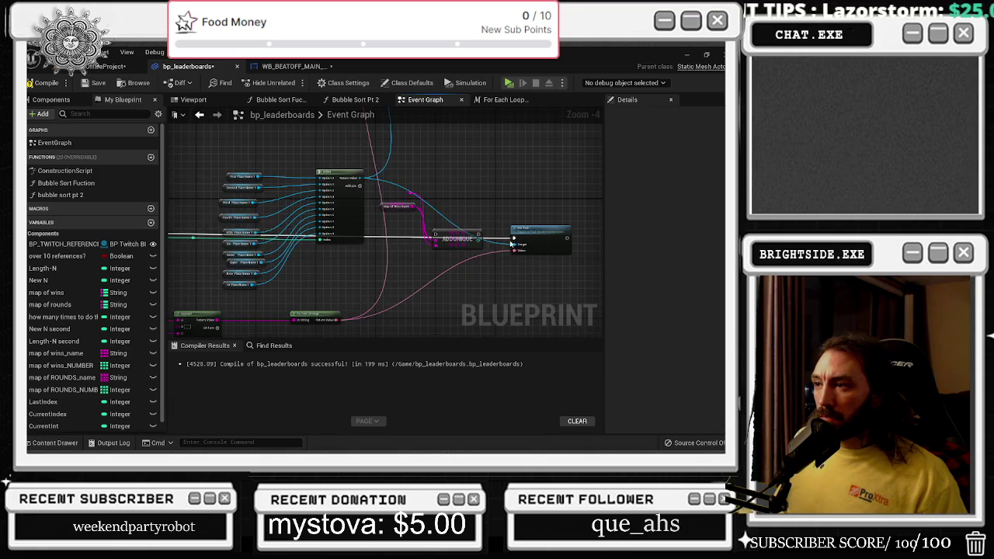
Move the Select node up, review the two GET nodes and Append wiring, and save
scroll(511, 243, up, 2)
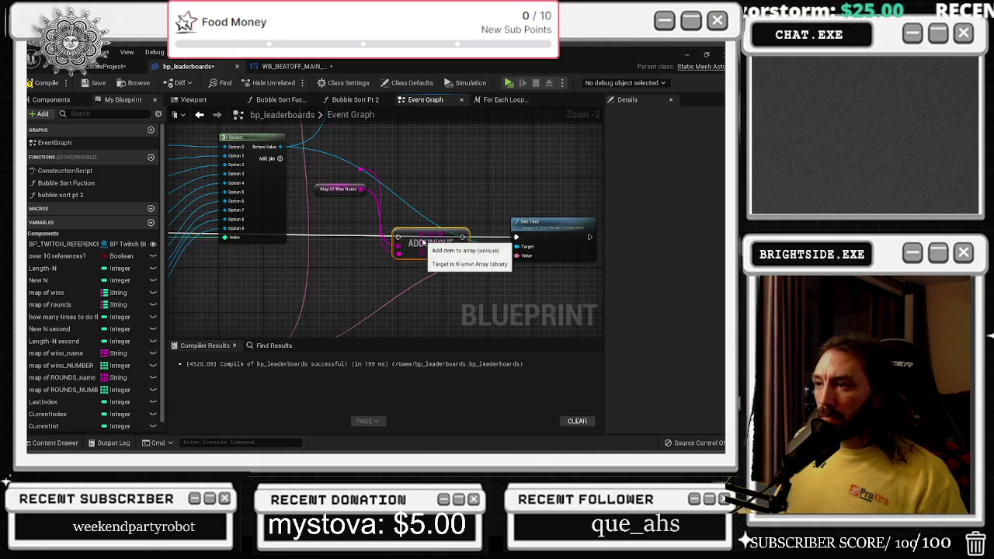
mouse_move(319, 194)
mouse_down()
mouse_move(351, 209)
mouse_move(353, 235)
mouse_up()
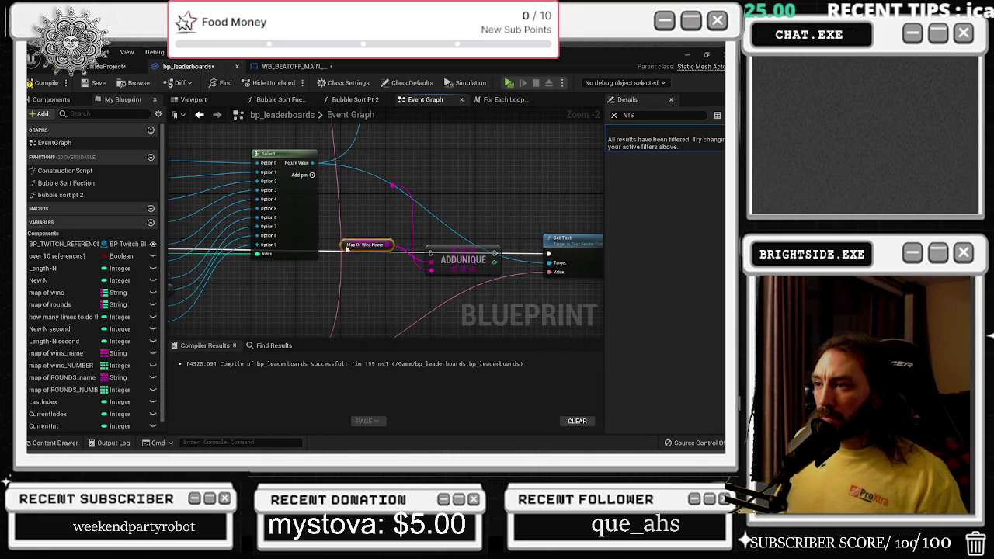
scroll(403, 241, down, 4)
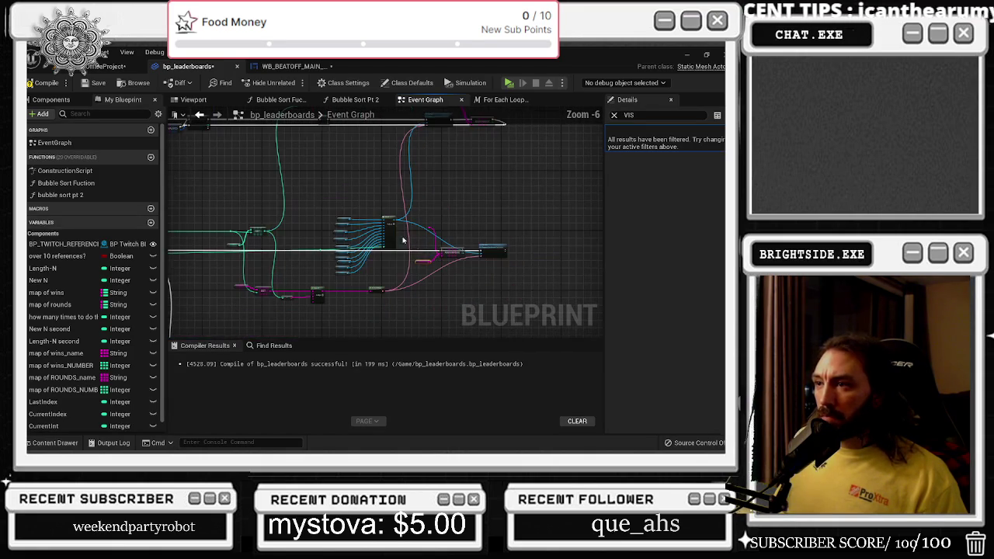
drag(388, 235, 390, 192)
click(350, 228)
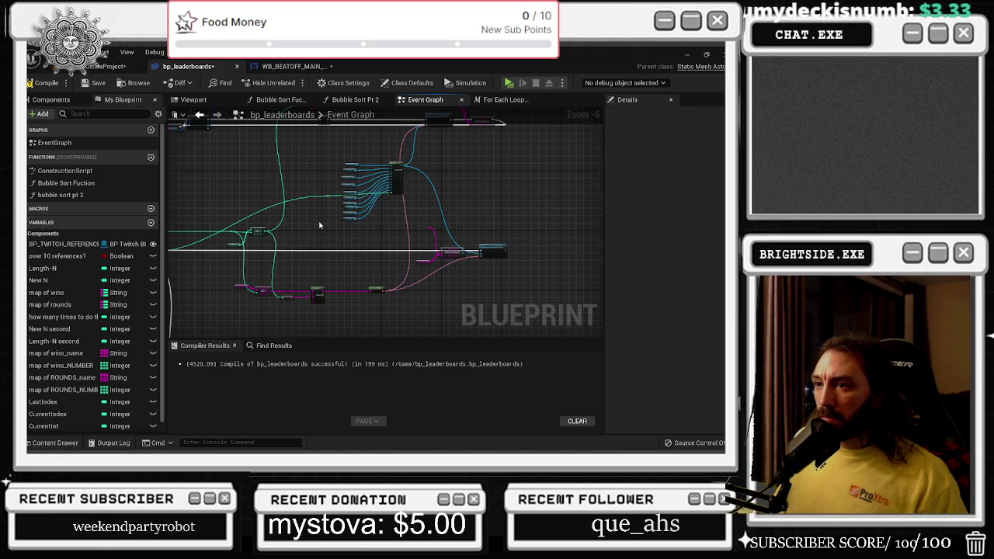
drag(321, 222, 371, 210)
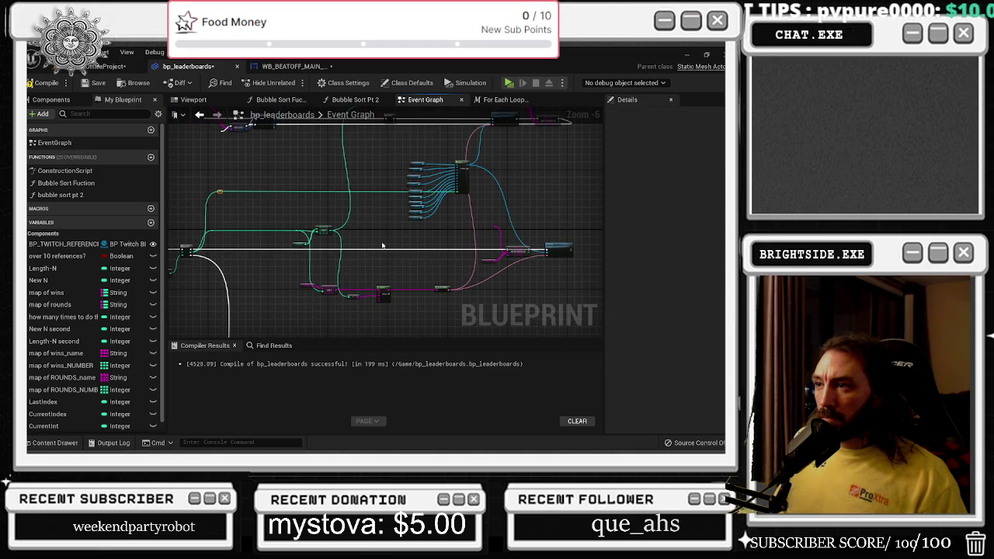
scroll(329, 261, up, 2)
mouse_move(325, 234)
mouse_down()
mouse_move(438, 268)
mouse_move(421, 285)
mouse_up()
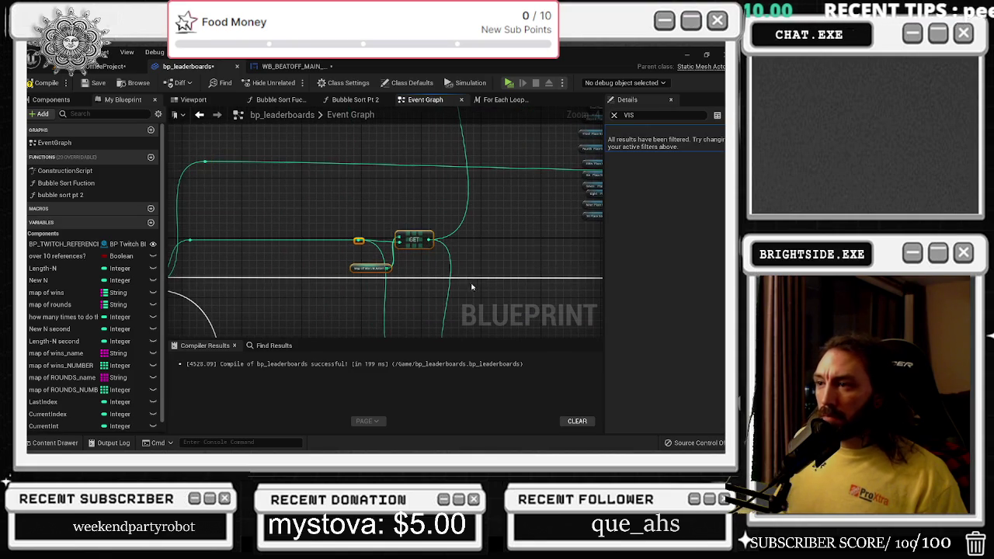
mouse_move(454, 278)
mouse_down()
mouse_move(497, 256)
mouse_move(473, 283)
mouse_move(435, 159)
mouse_move(403, 116)
mouse_move(362, 246)
mouse_move(385, 252)
mouse_move(447, 105)
mouse_move(469, 129)
mouse_move(368, 259)
mouse_move(404, 193)
mouse_up()
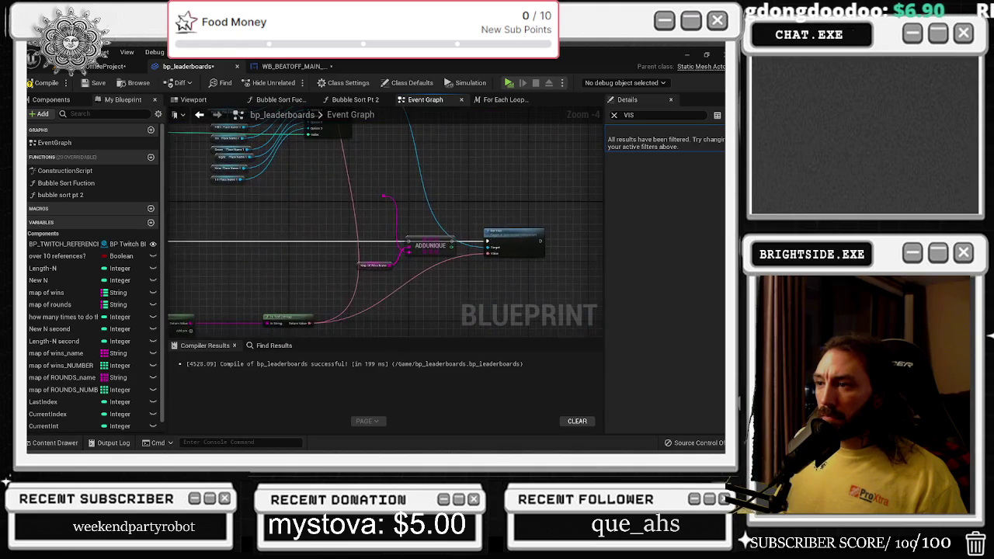
drag(405, 242, 301, 184)
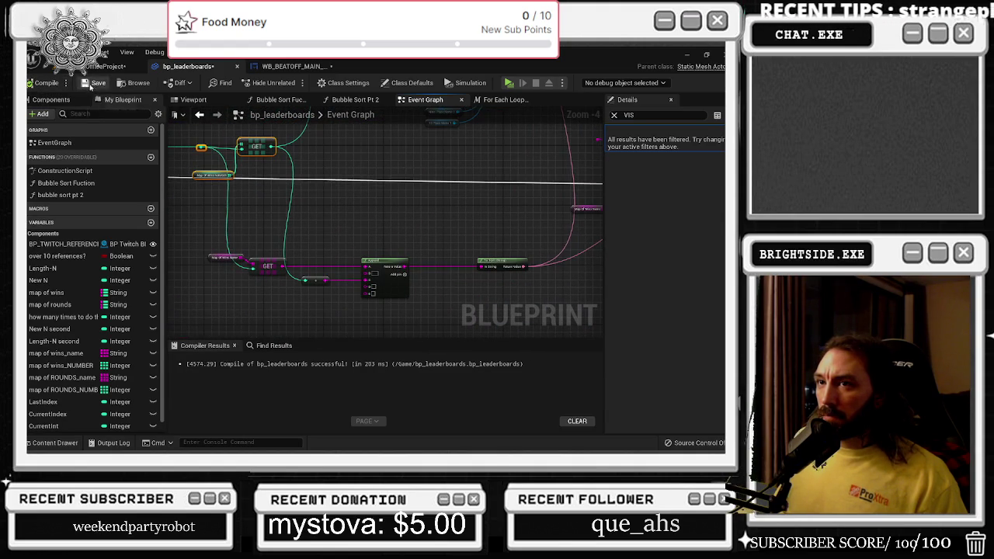
click(95, 83)
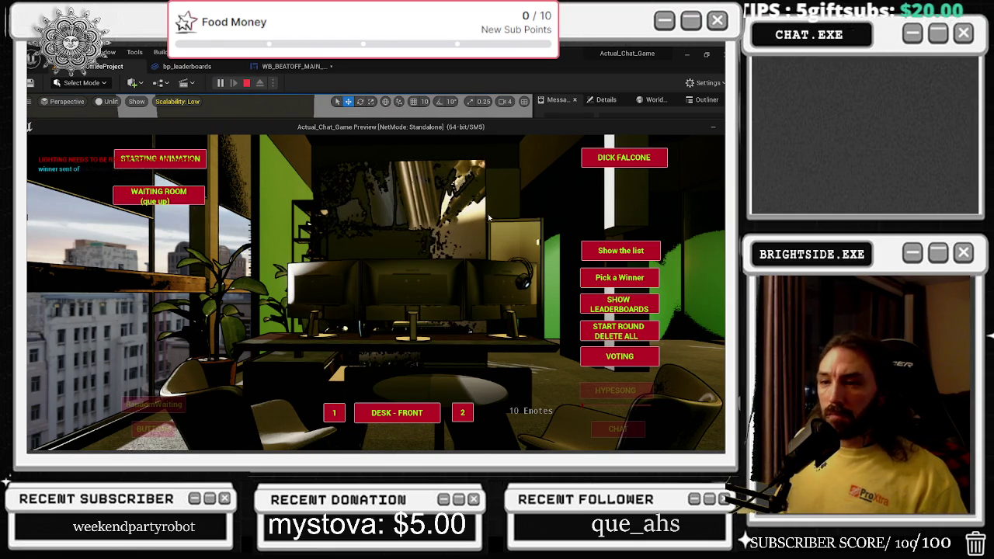
In the play test, print the win counts and show the TOP 10 Rounds and Wins boards, then stop
click(618, 246)
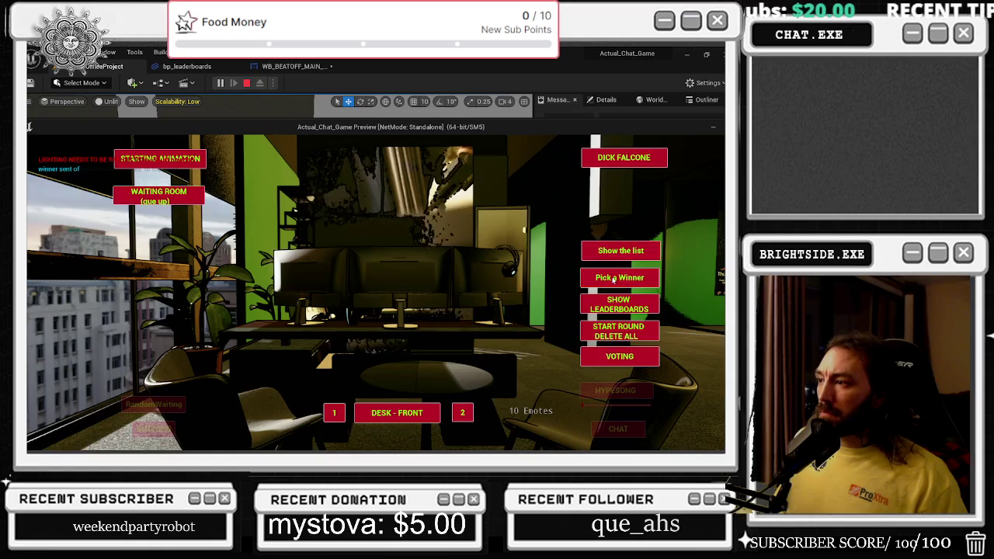
click(614, 280)
click(613, 305)
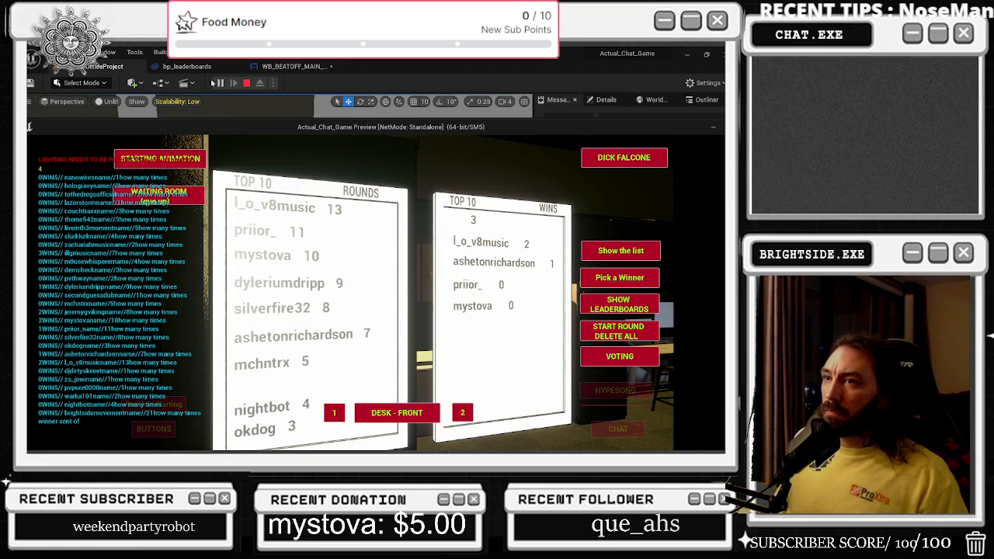
key(Escape)
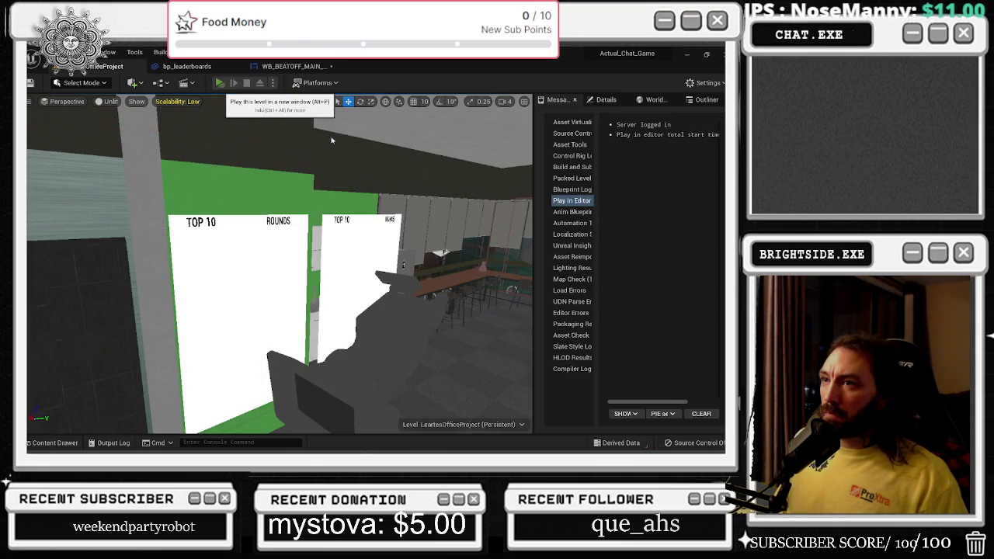
Play in a maximized new window, show both leaderboards, and switch to their close-up view
click(219, 83)
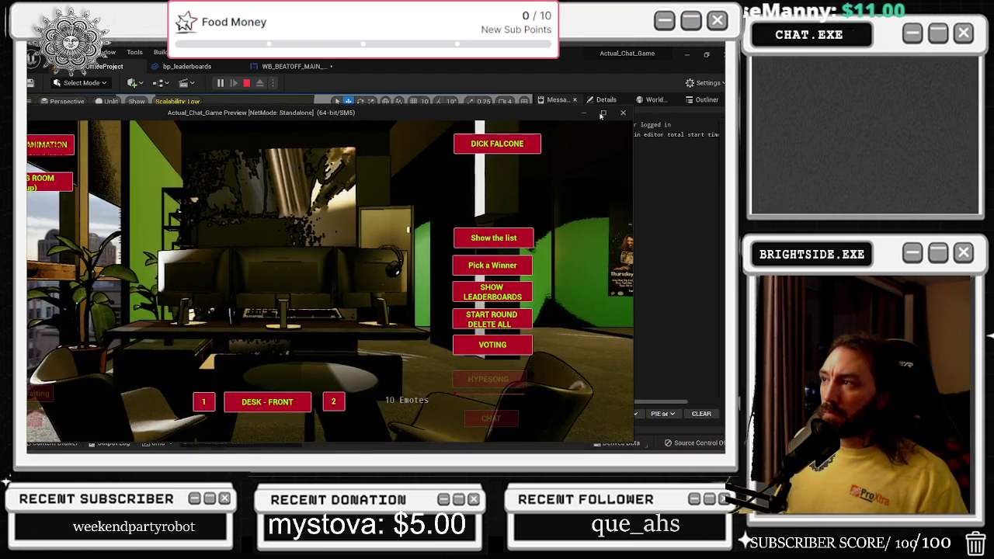
click(602, 114)
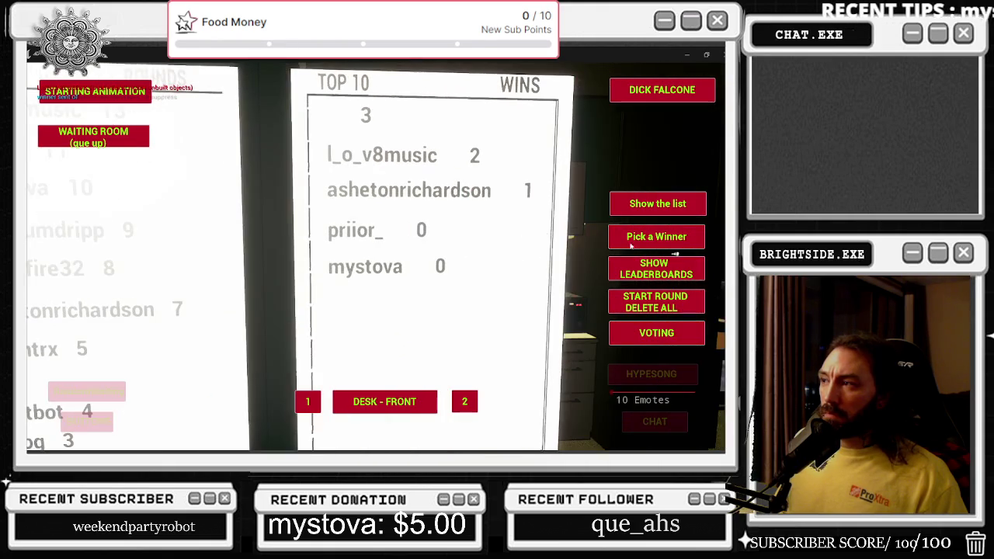
click(688, 273)
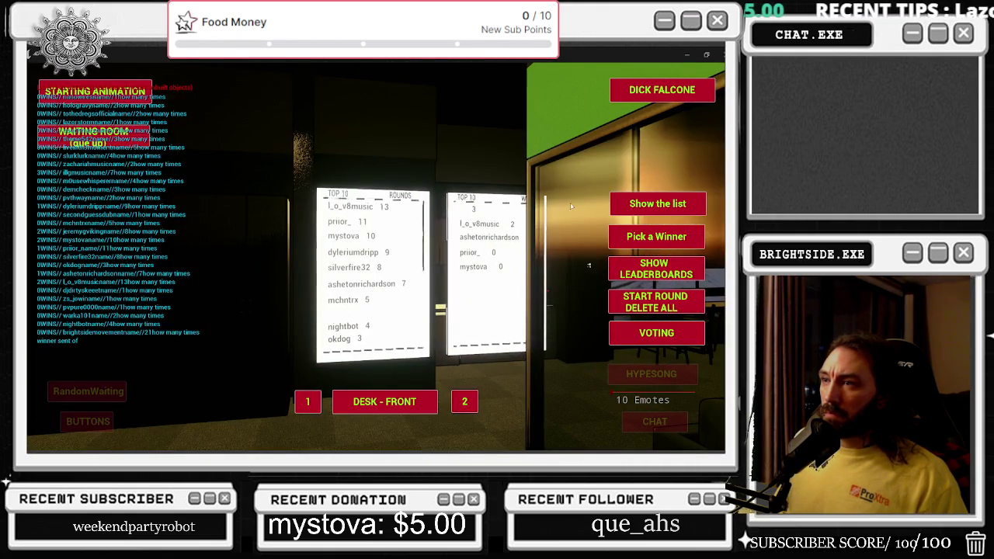
click(612, 204)
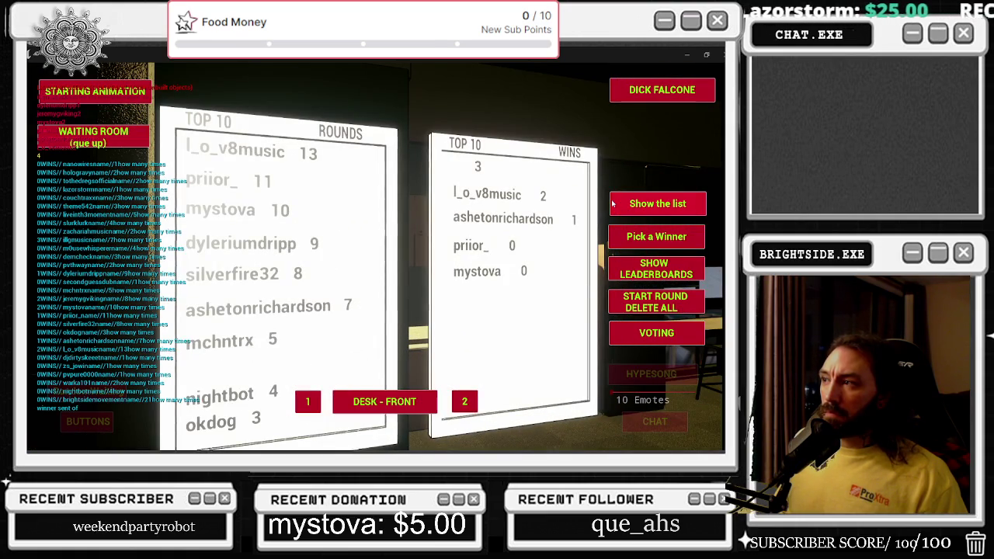
Print the player win list several times to check the rankings, then end the session
click(611, 203)
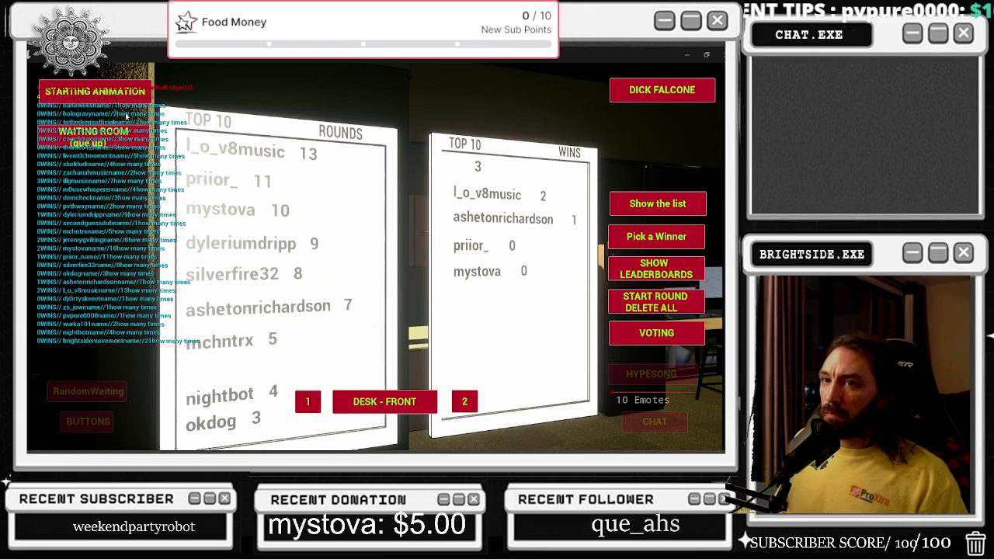
click(621, 206)
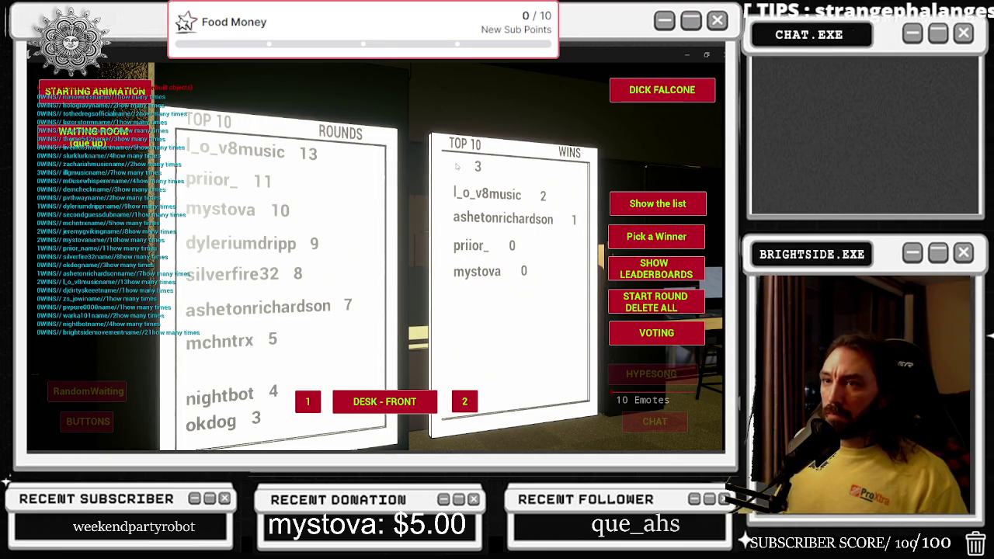
click(630, 203)
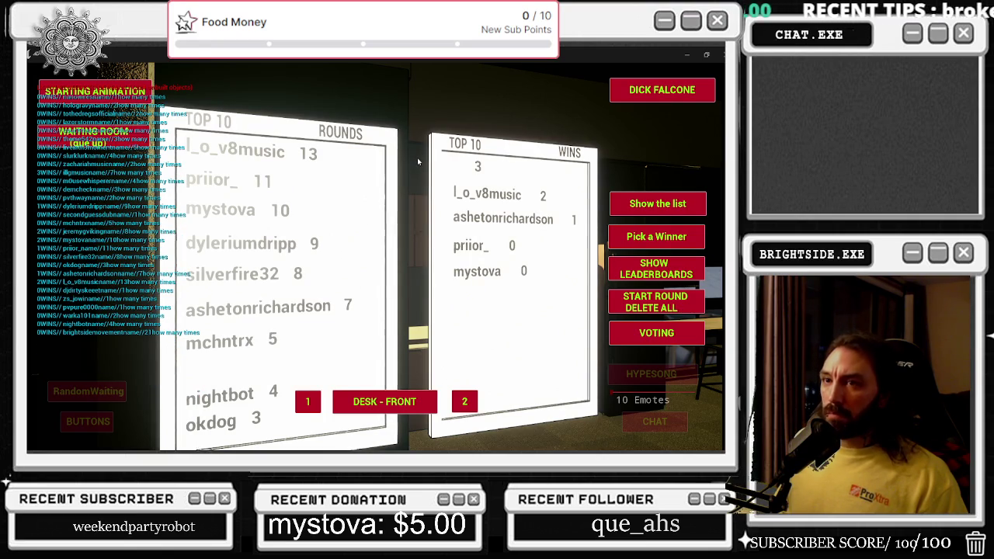
click(620, 207)
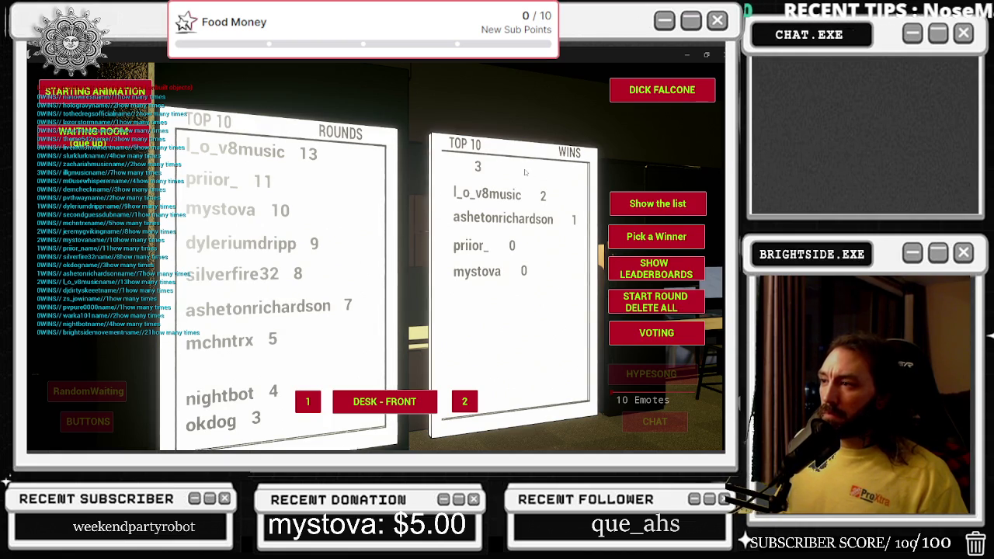
key(Escape)
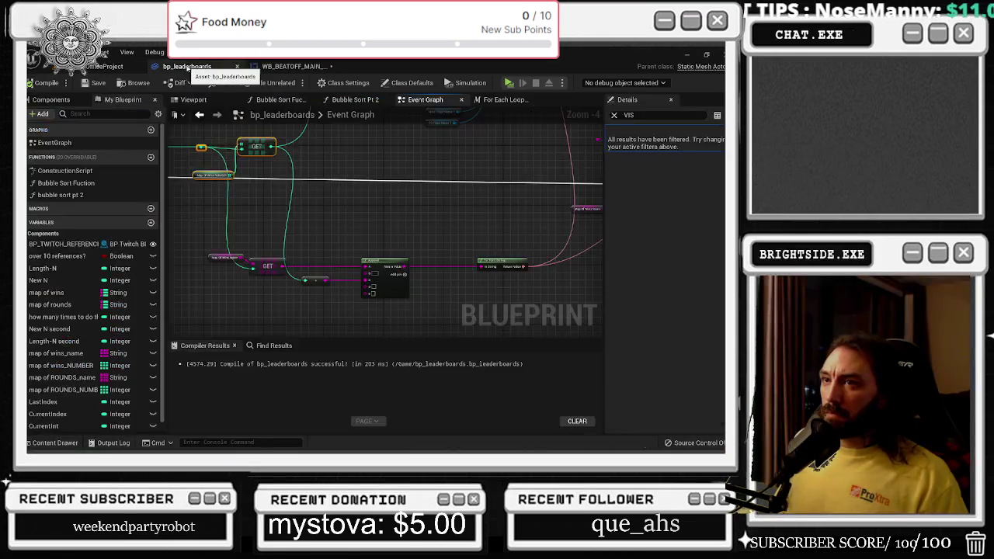
Zoom into the loop section and box-select the Delay, For Loop, LENGTH and Map Of Wins NUMBER nodes
mouse_move(335, 212)
mouse_down()
mouse_move(497, 252)
mouse_move(313, 194)
mouse_move(397, 245)
mouse_move(397, 263)
mouse_up()
scroll(497, 252, up, 2)
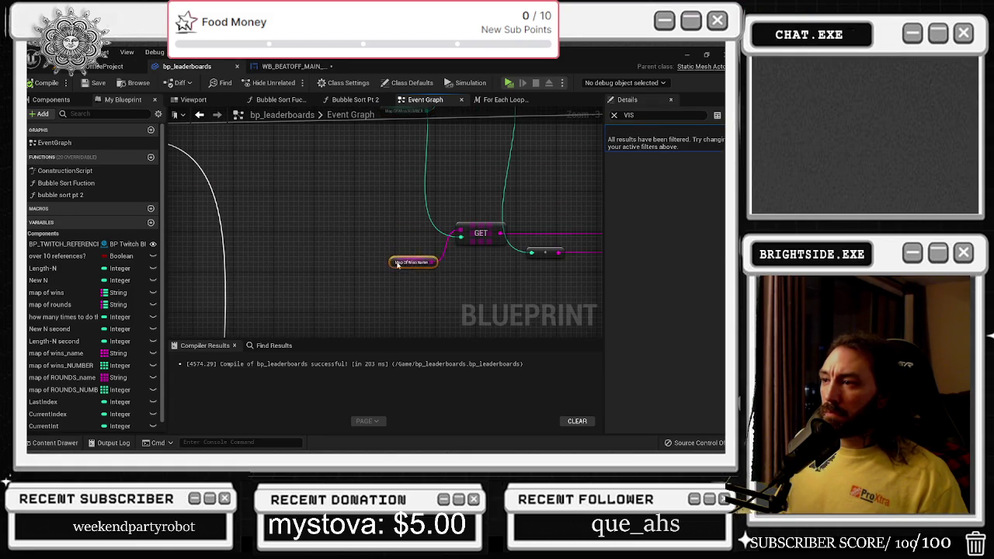
click(489, 233)
mouse_move(489, 232)
mouse_down()
mouse_move(393, 222)
mouse_move(564, 258)
mouse_move(286, 254)
mouse_up()
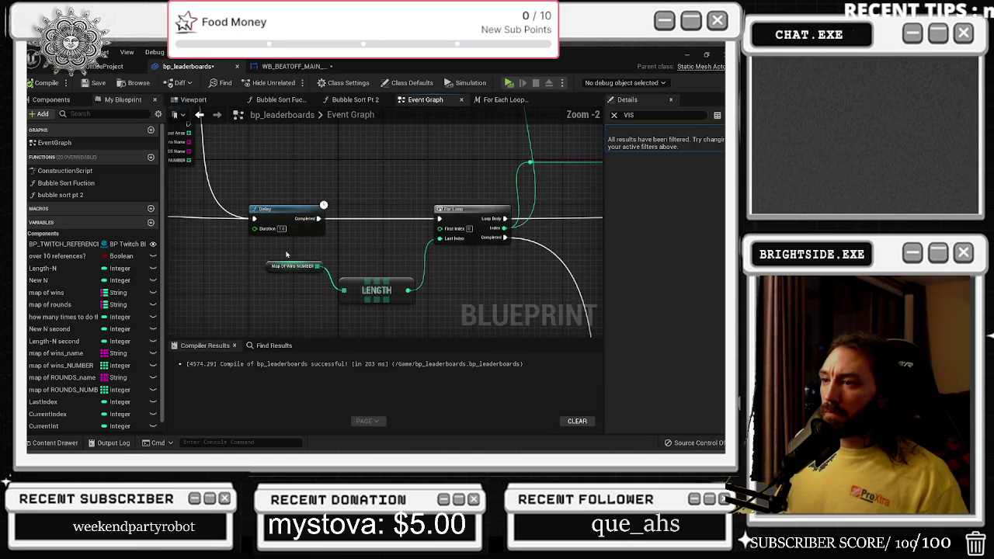
mouse_move(237, 184)
mouse_down()
mouse_move(395, 288)
mouse_move(522, 324)
mouse_up()
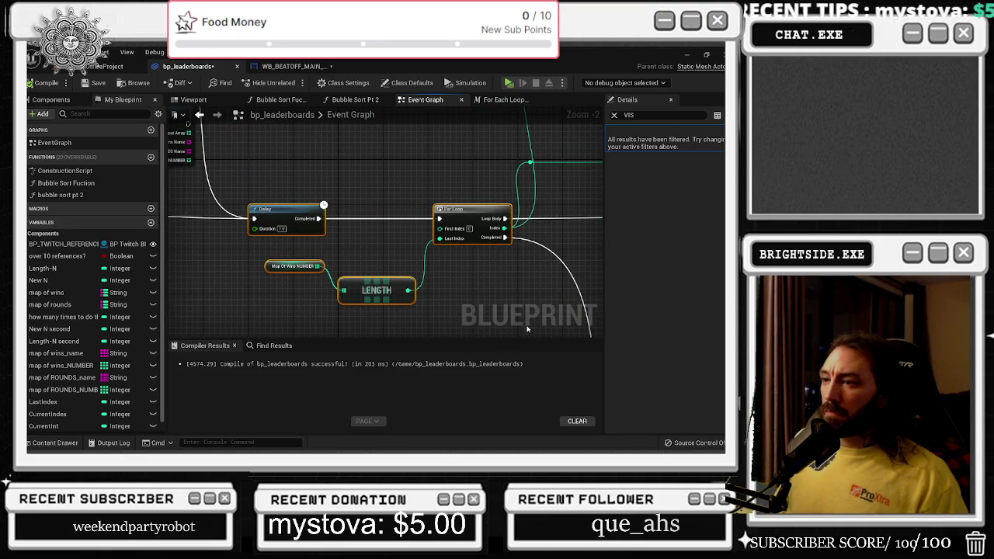